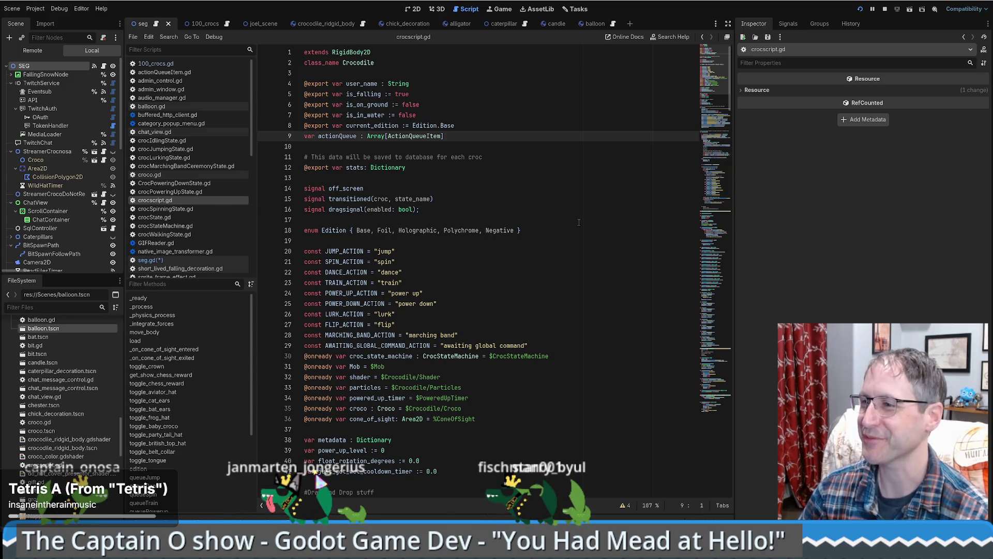
Step: Search crocscript.gd for uses of actionQueue
scroll(539, 209, "down", 5)
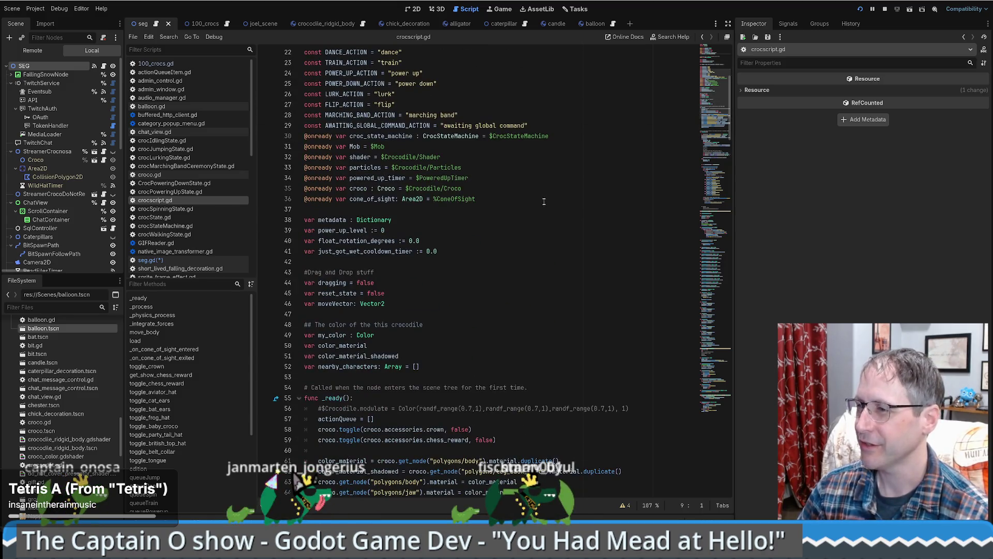
scroll(534, 204, "up", 3)
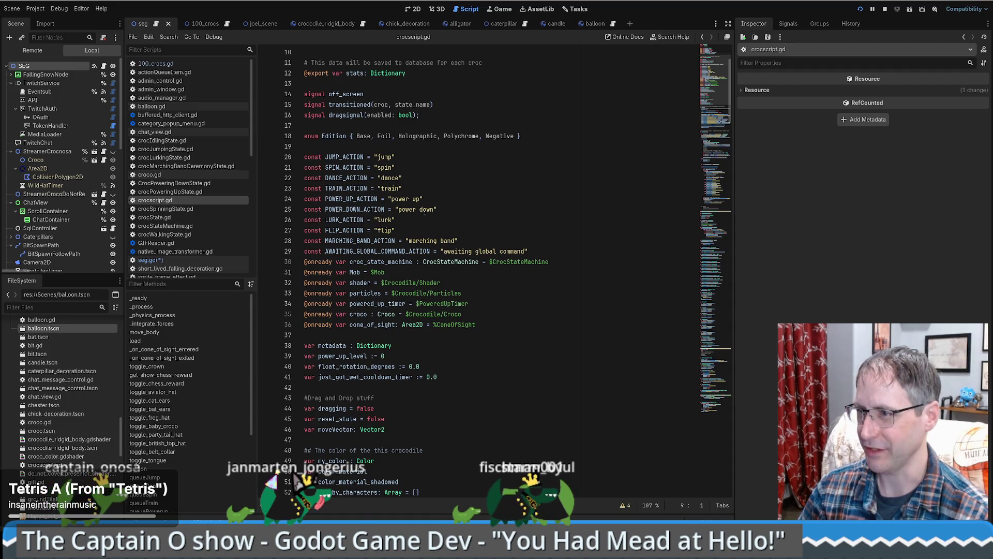
scroll(375, 209, "up", 3)
double_click(338, 137)
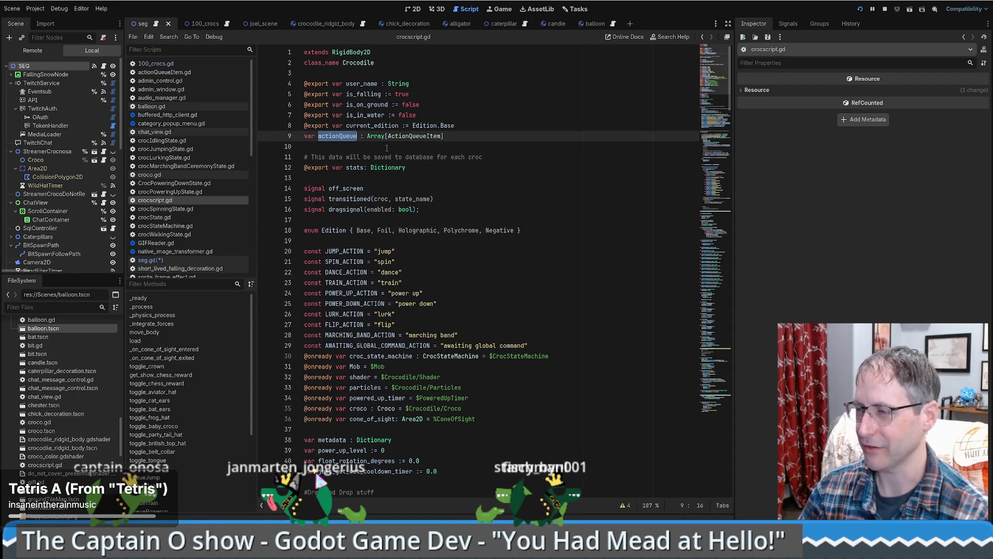
key("ctrl+f")
key("Return")
key("Return")
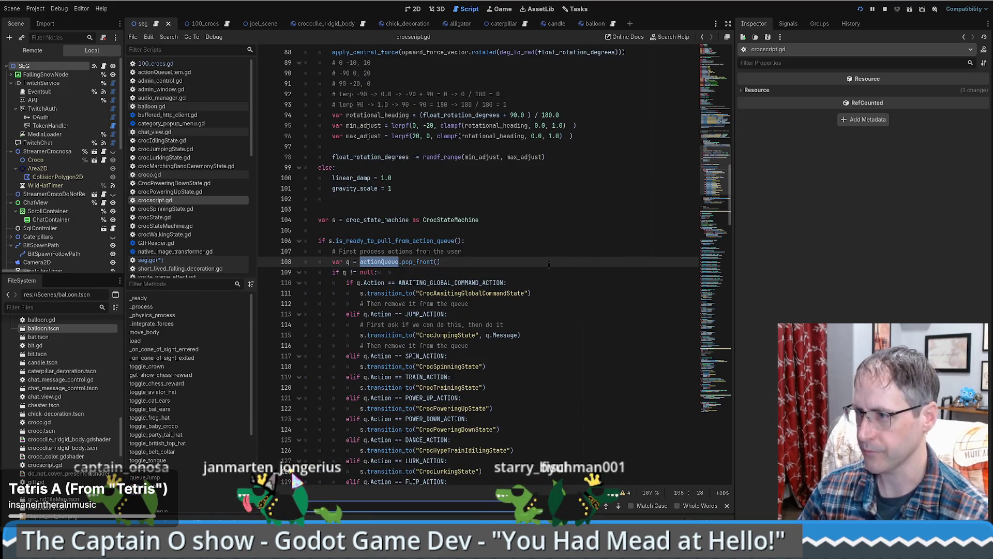
Step: Inspect the actionQueue uses and the croc_state_machine transition calls around lines 104–111
scroll(548, 265, "down", 3)
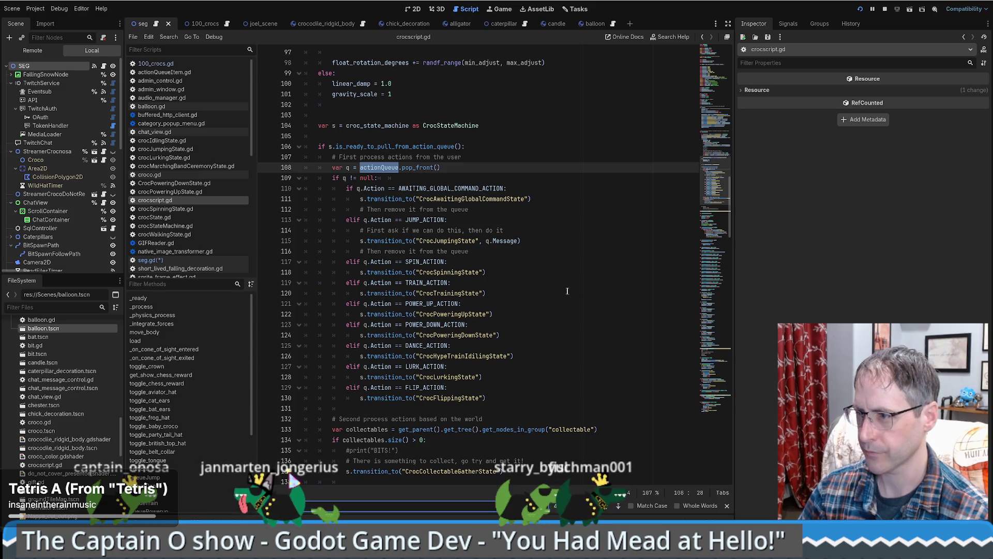
scroll(550, 288, "down", 3)
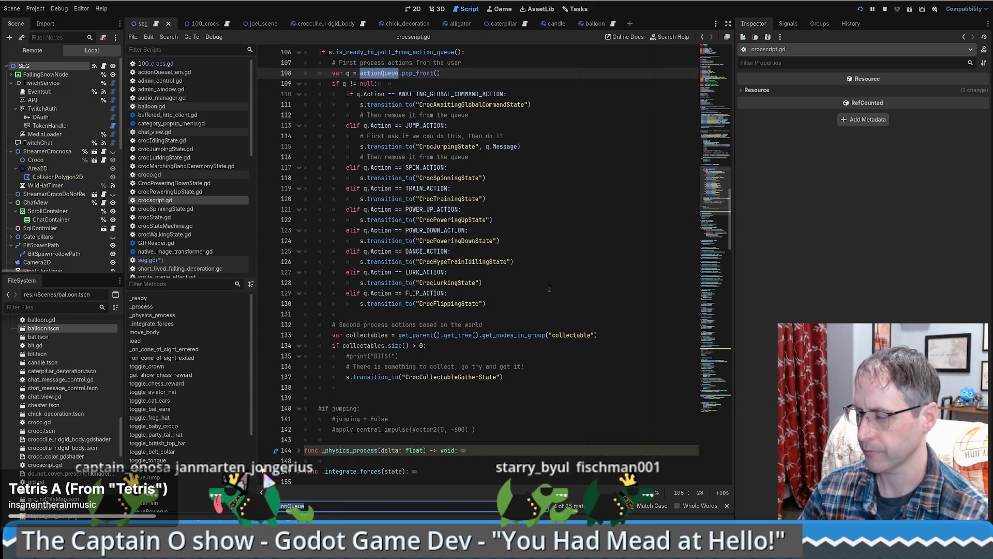
scroll(550, 288, "up", 2)
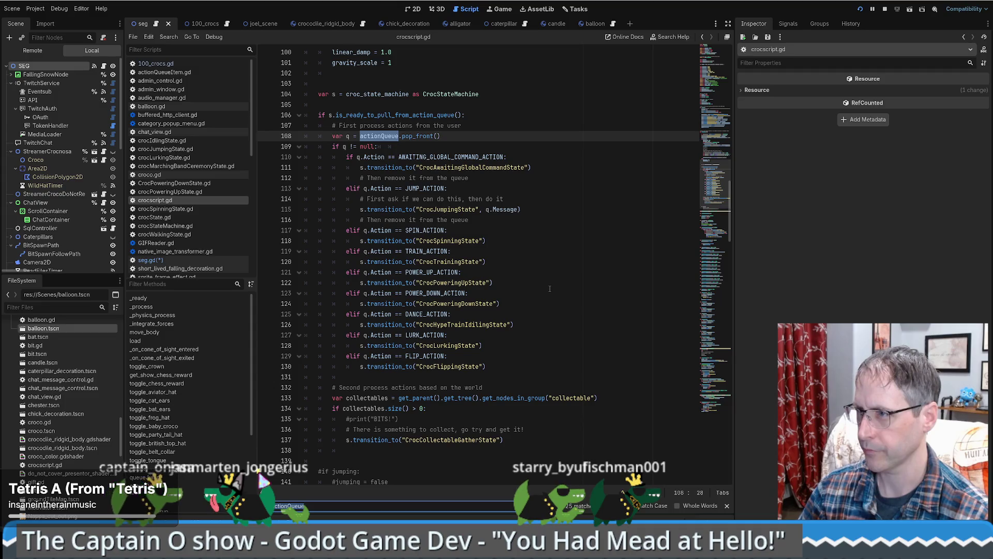
scroll(550, 289, "up", 4)
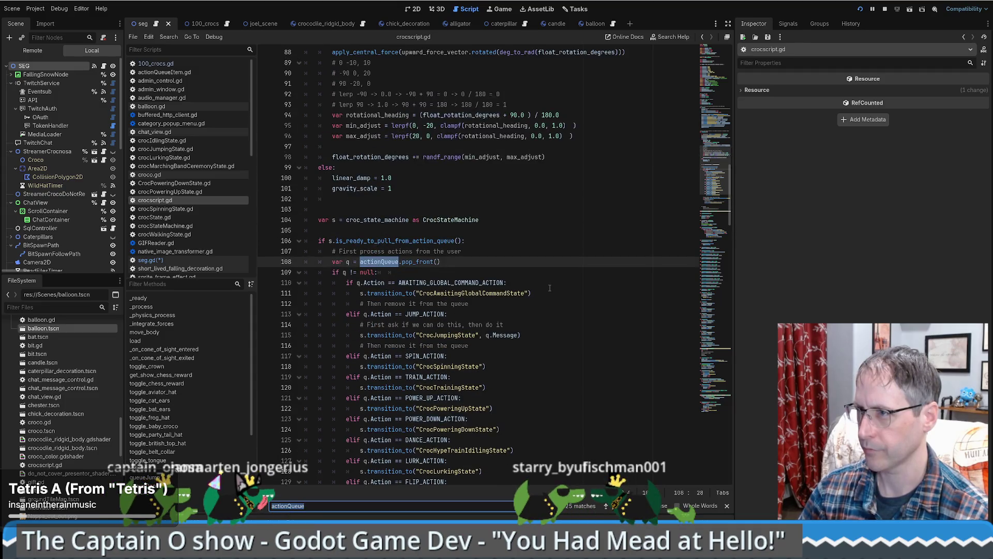
scroll(525, 288, "up", 8)
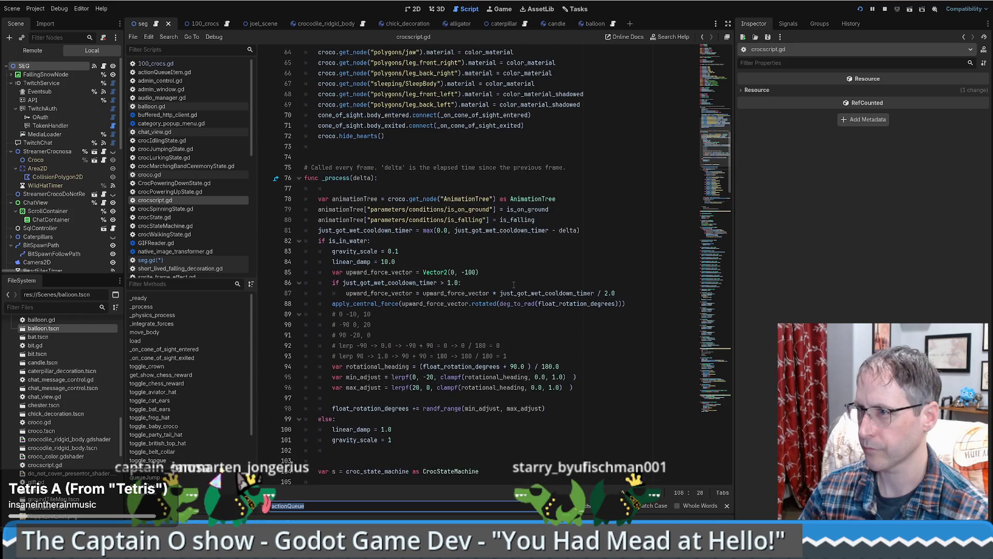
scroll(514, 284, "down", 4)
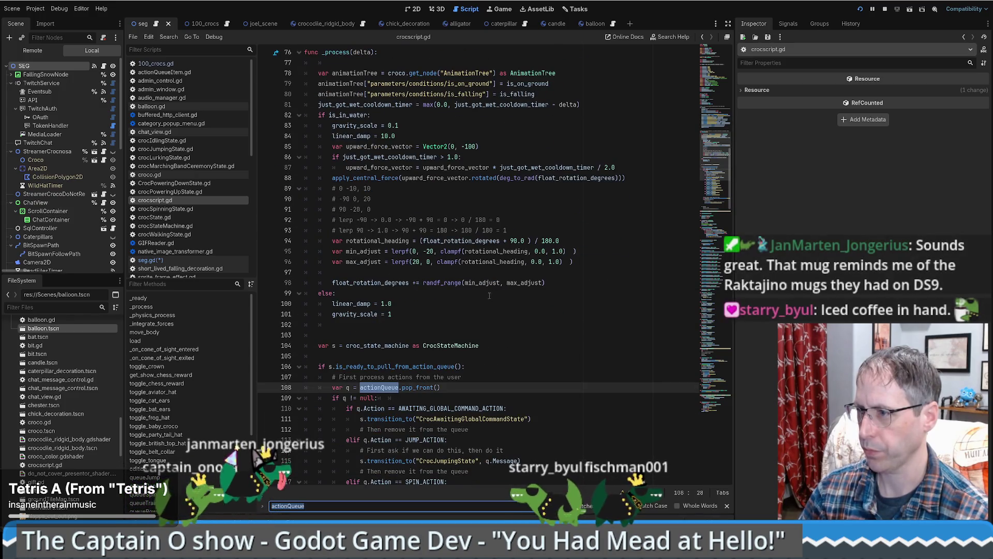
scroll(487, 297, "down", 1)
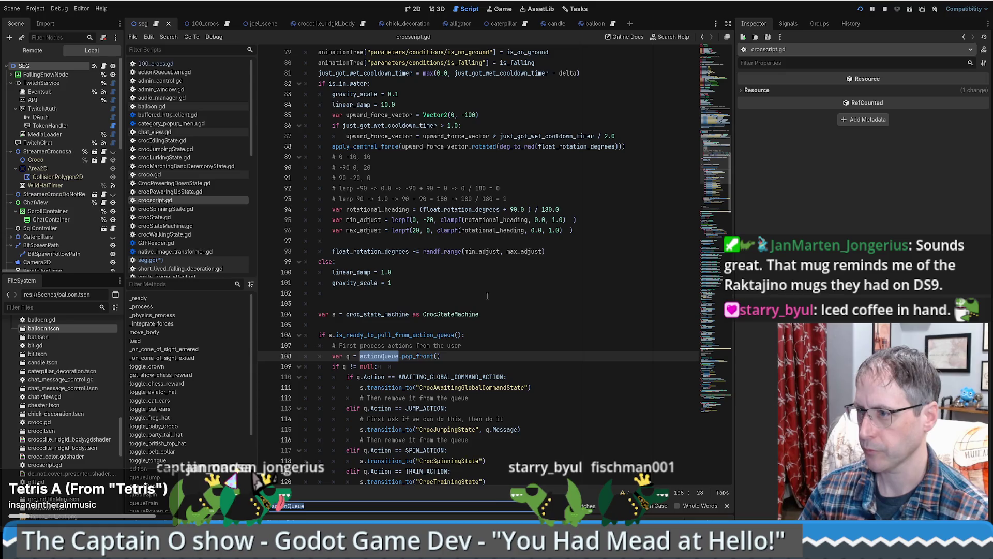
scroll(488, 296, "down", 3)
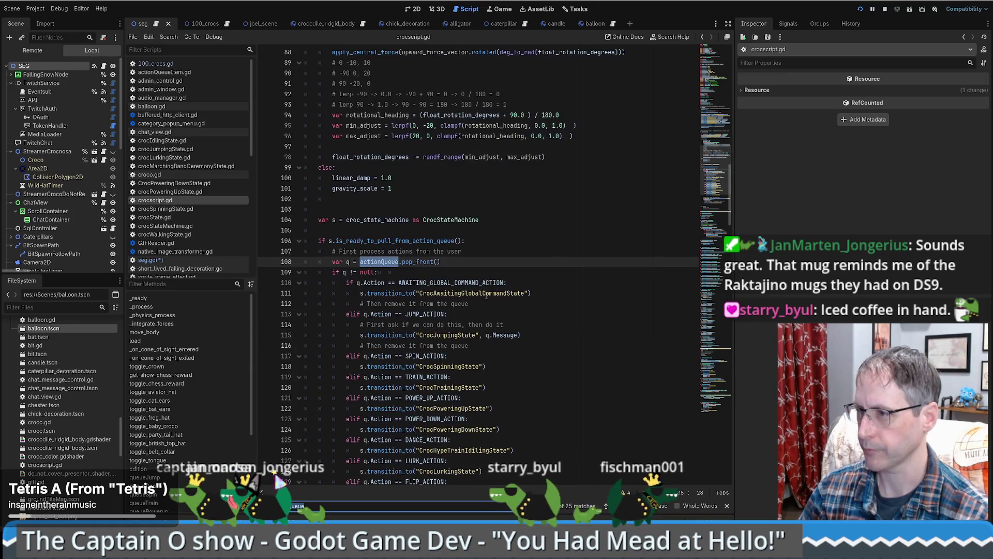
left_click(361, 293)
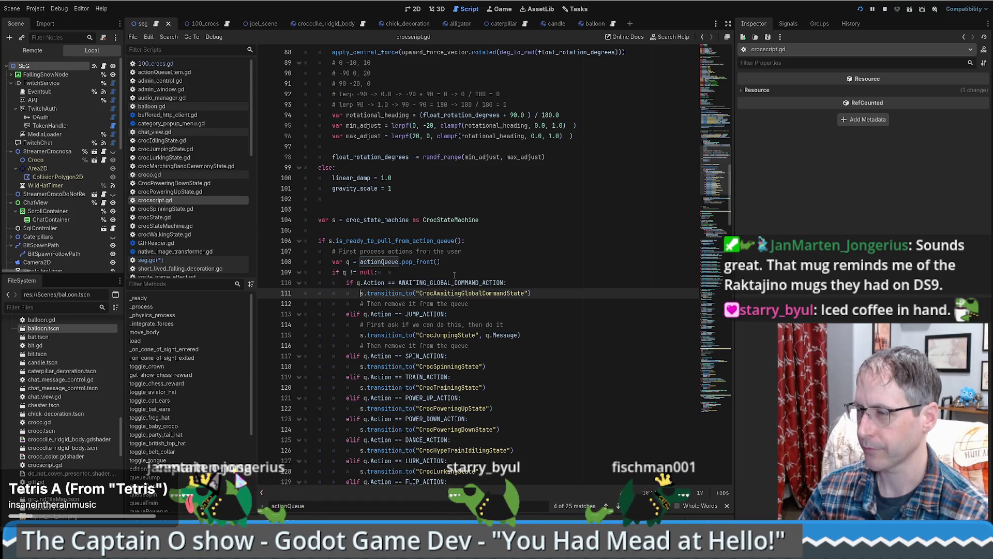
left_click(399, 221)
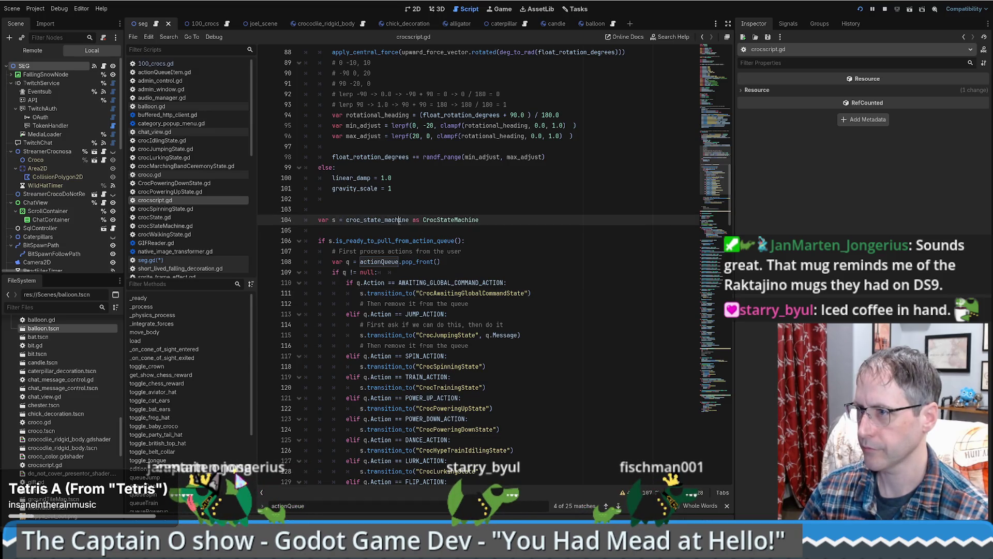
Step: Scroll seg.gd to the chat-command code calling queueFlip and _spawn_balloon_for_croc near line 1316
scroll(399, 221, "up", 5)
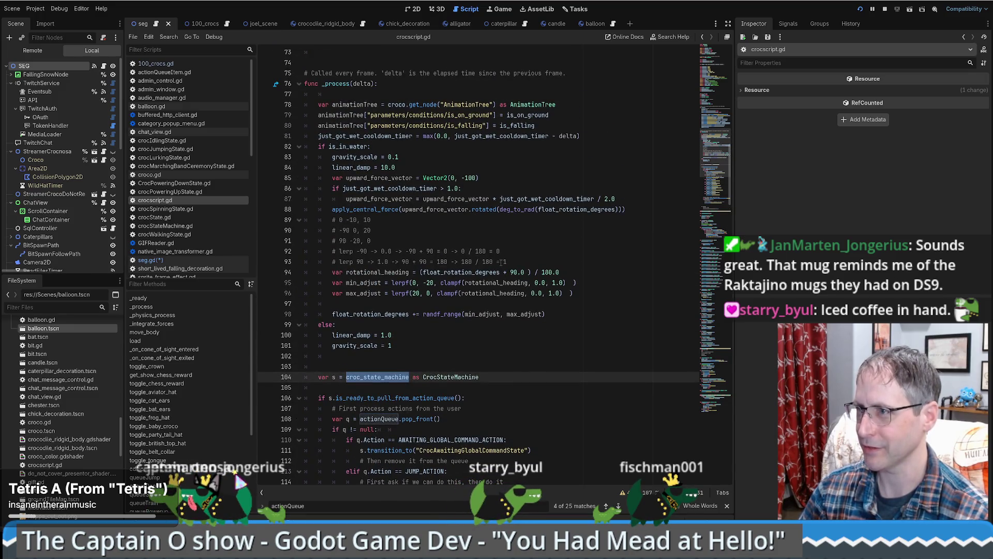
scroll(495, 260, "up", 12)
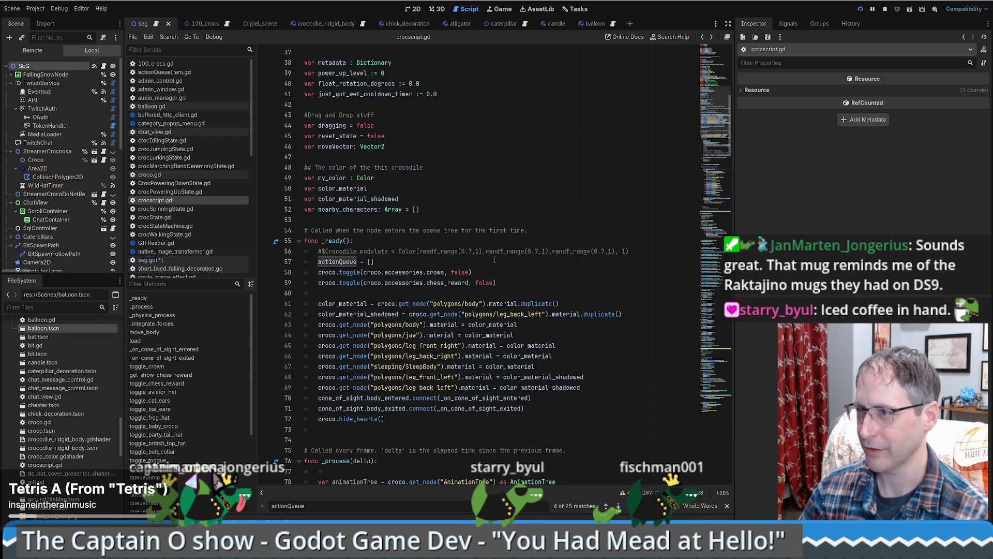
scroll(493, 261, "up", 2)
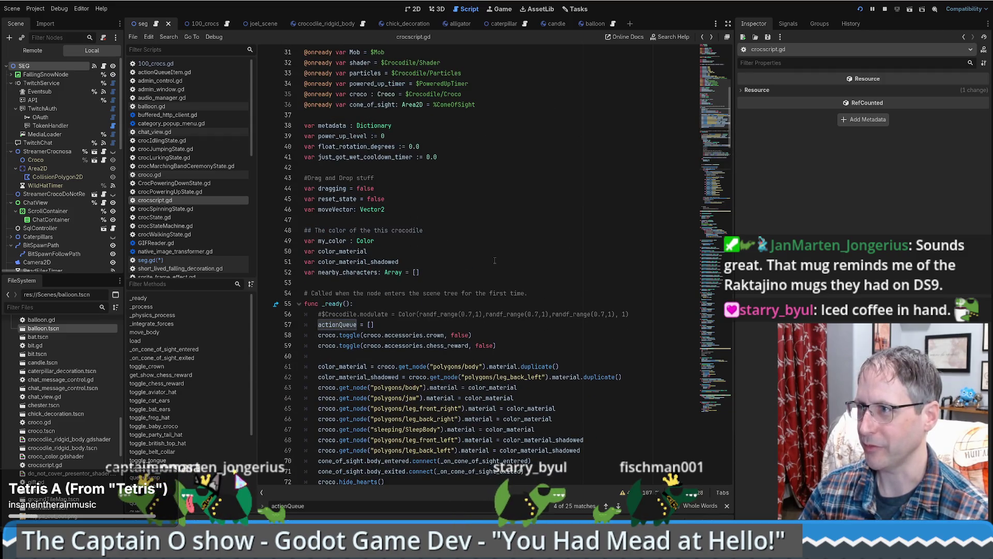
scroll(495, 261, "down", 2)
scroll(495, 260, "up", 12)
scroll(510, 272, "down", 12)
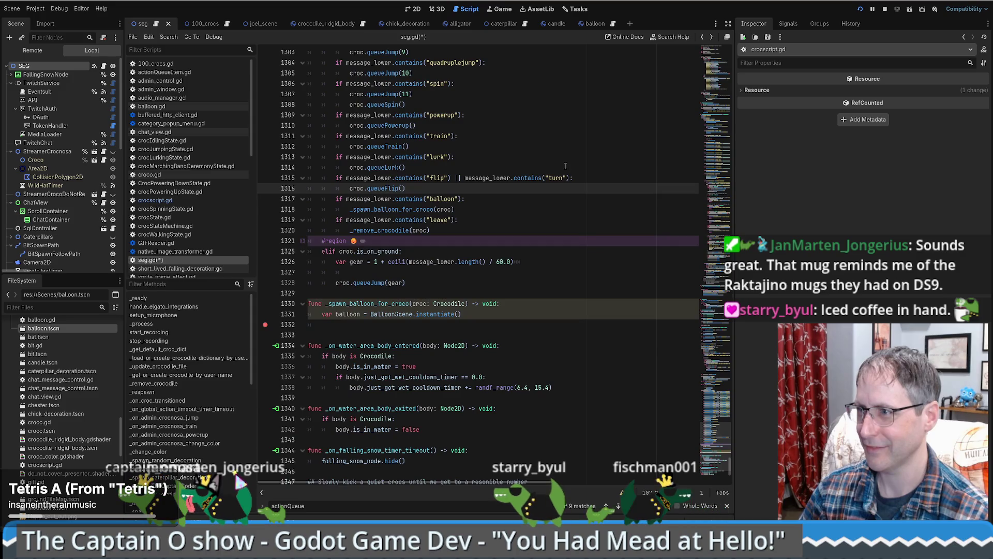
Step: Check the queueFlip and _remove_crocodile definitions from their calls in seg.gd
left_click(384, 188, "ctrl")
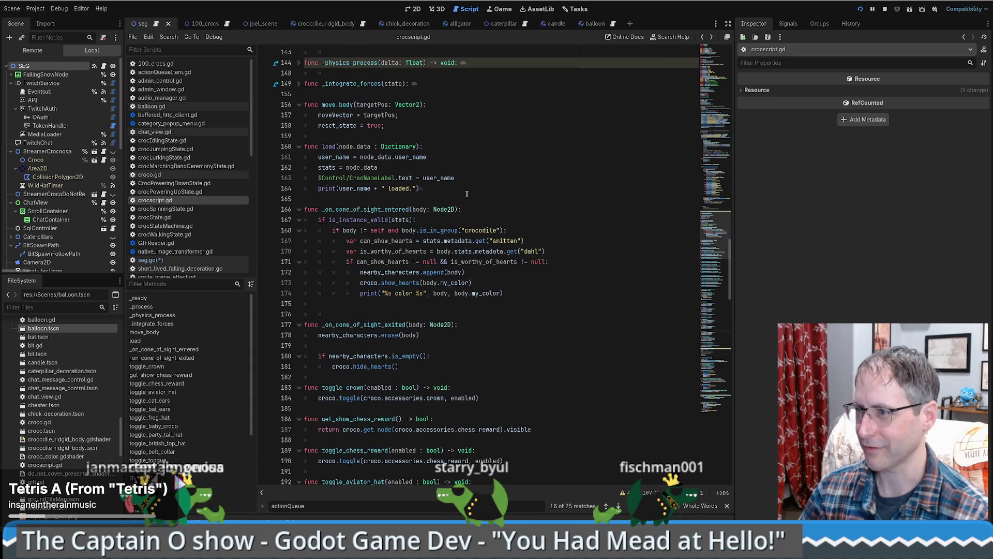
key("alt+Left")
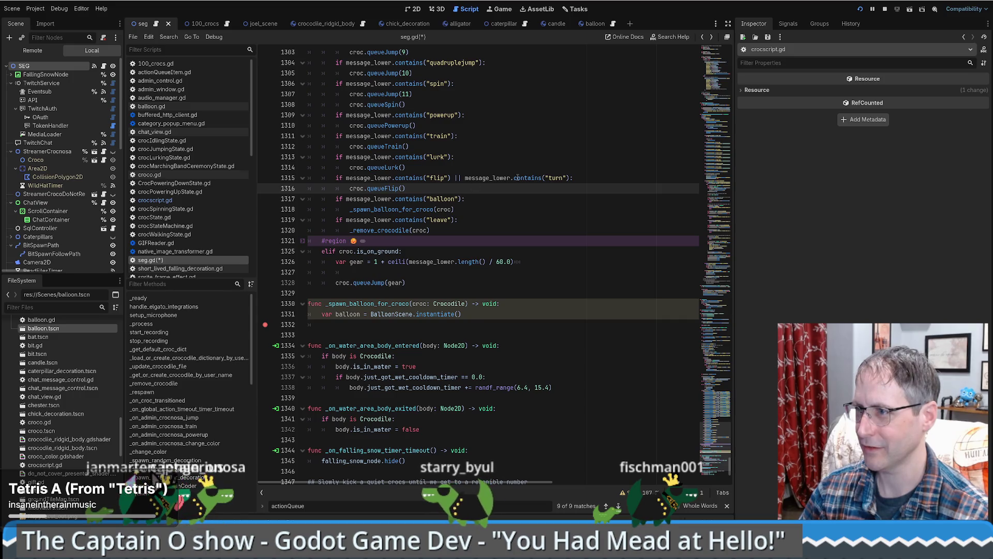
left_click(397, 233)
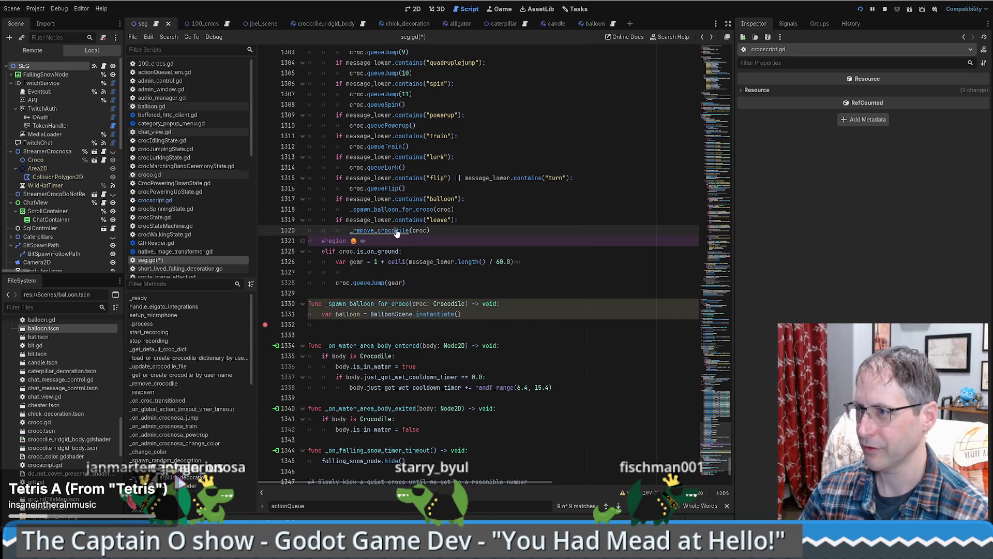
left_click(397, 234, "ctrl")
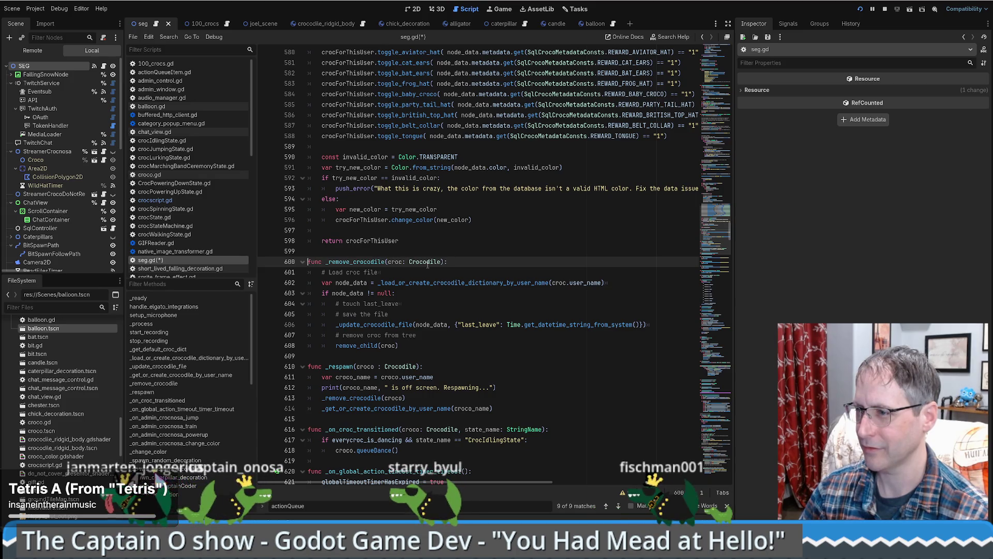
left_click(386, 346)
key("alt+Left")
Step: Open the Crocodile class script crocscript.gd and bring lines 107–156 into view
left_click(422, 268, "ctrl")
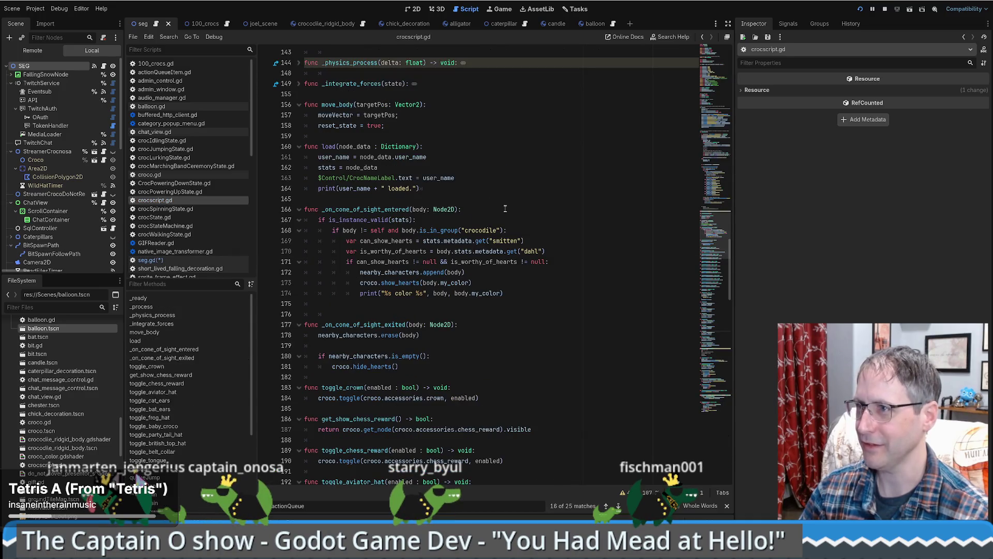
left_click(722, 174)
left_click_drag(722, 174, 702, 42)
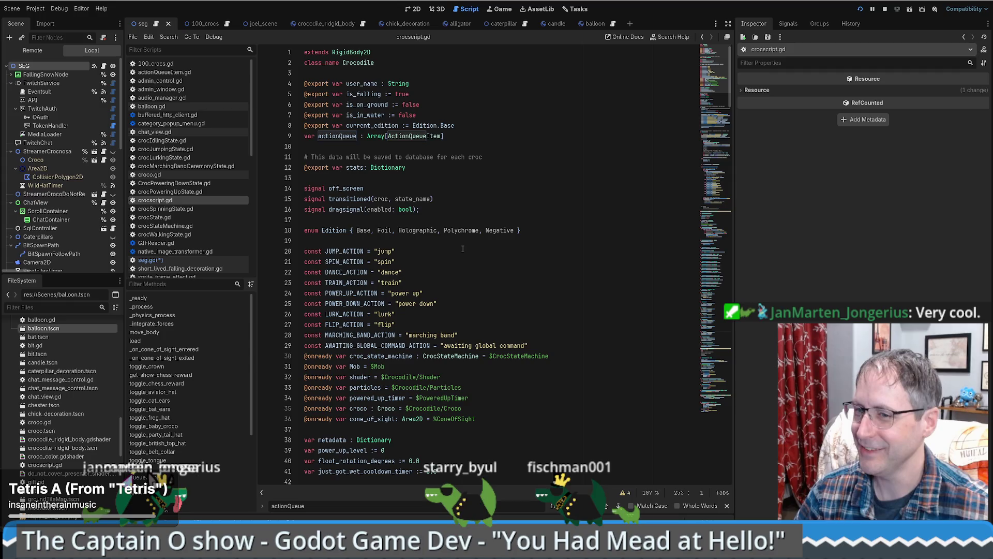
scroll(549, 178, "down", 2)
scroll(525, 178, "up", 2)
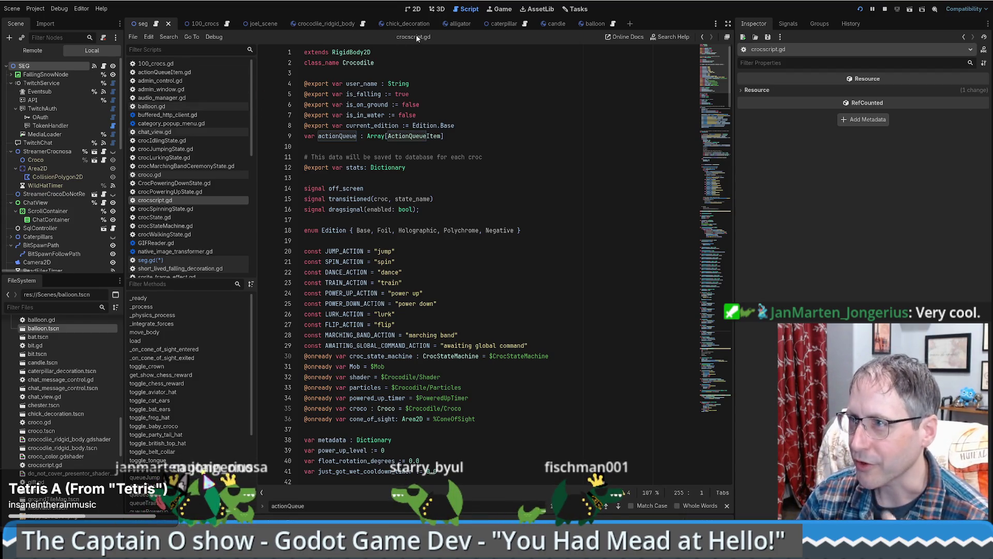
left_click(336, 25)
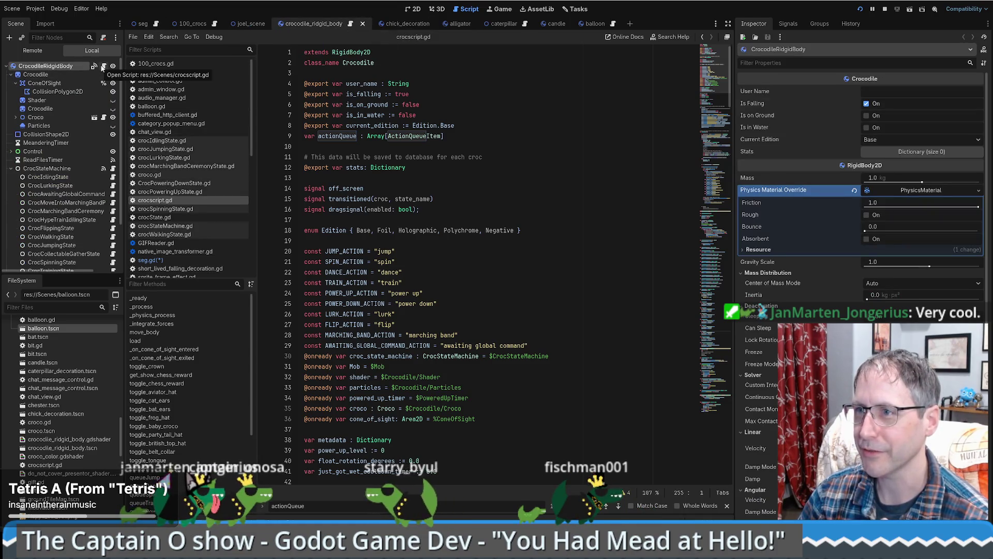
left_click(414, 9)
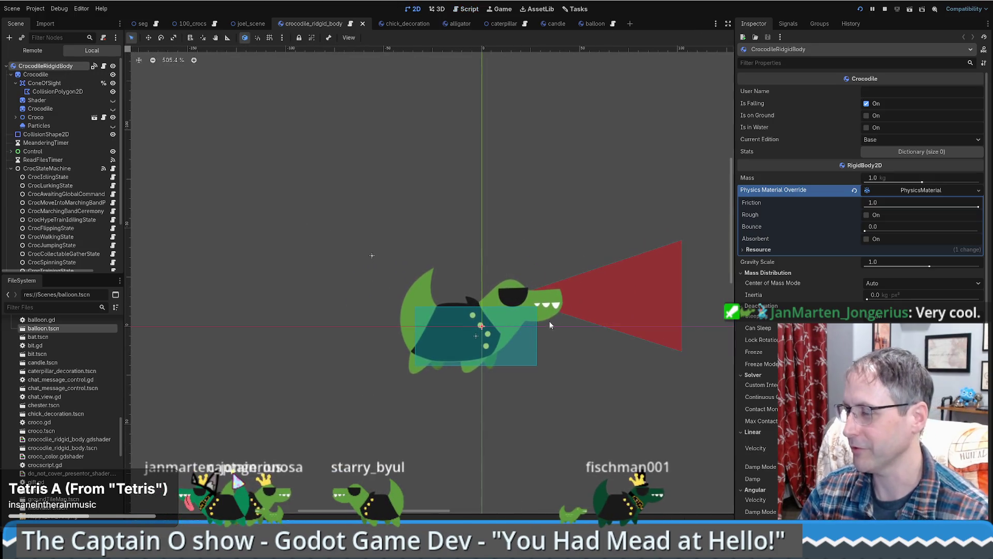
scroll(550, 318, "up", 3)
scroll(547, 322, "down", 1)
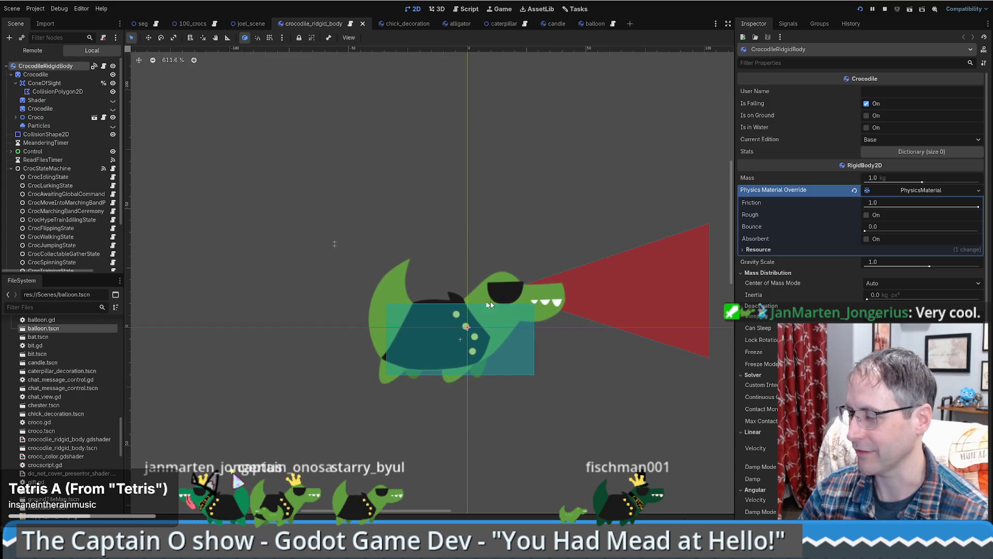
left_click(32, 75)
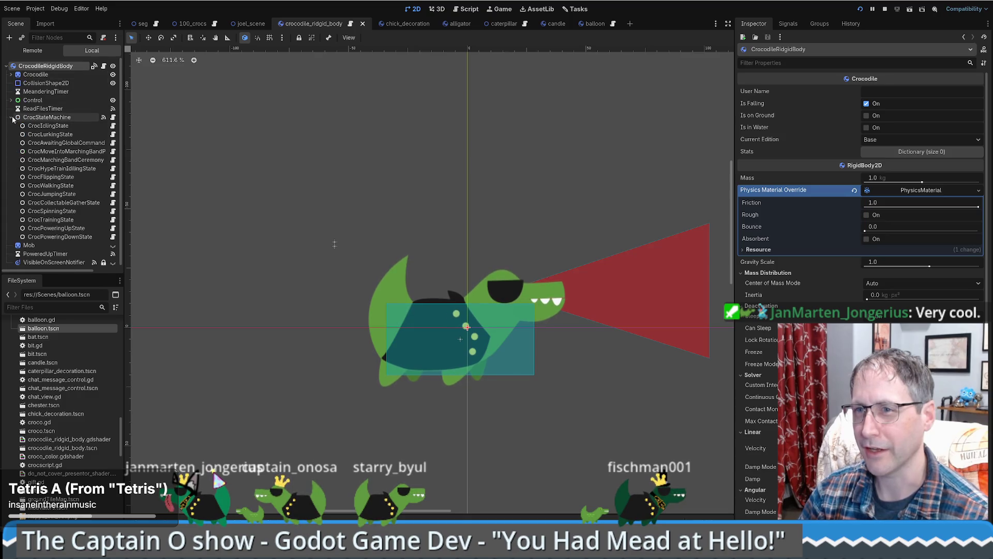
left_click(54, 76)
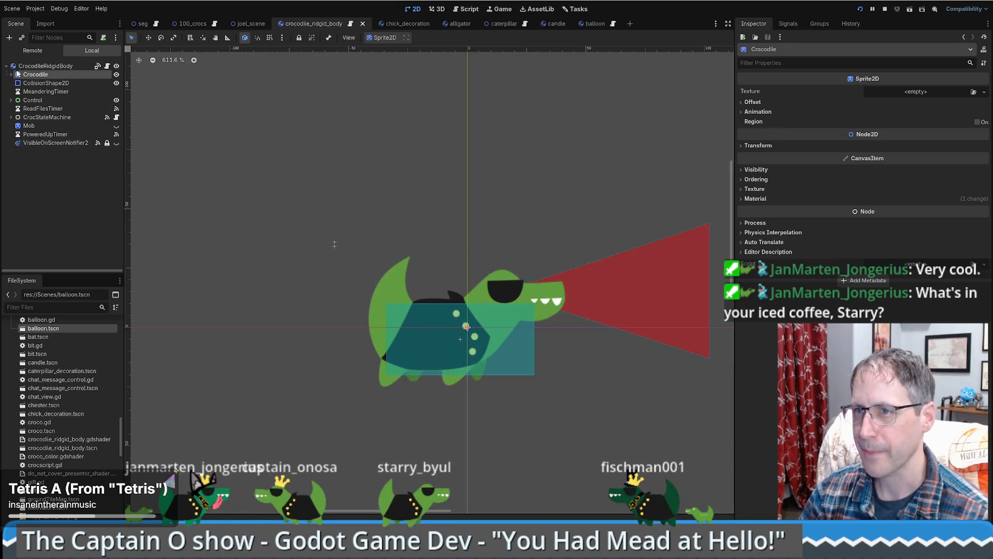
left_click(31, 67)
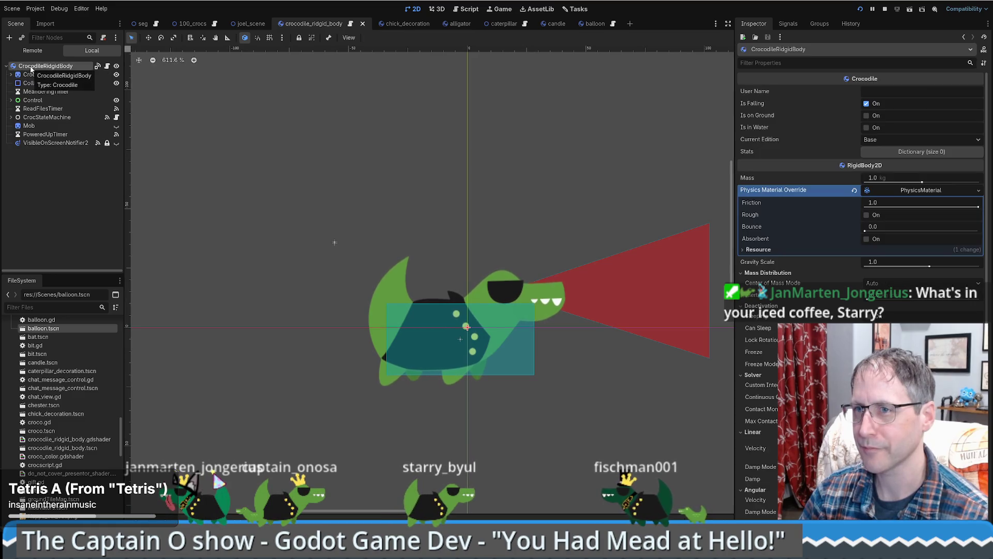
left_click(57, 82)
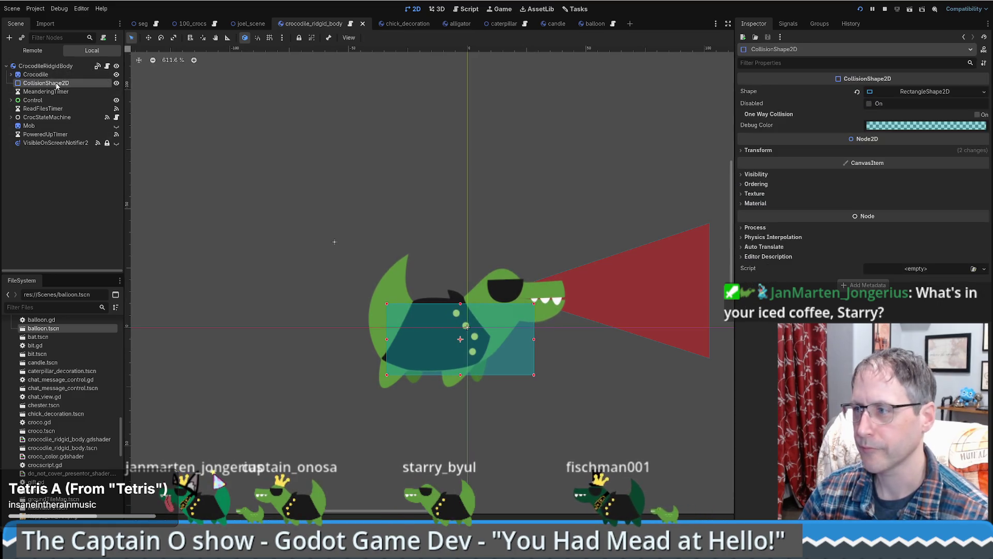
left_click(46, 66)
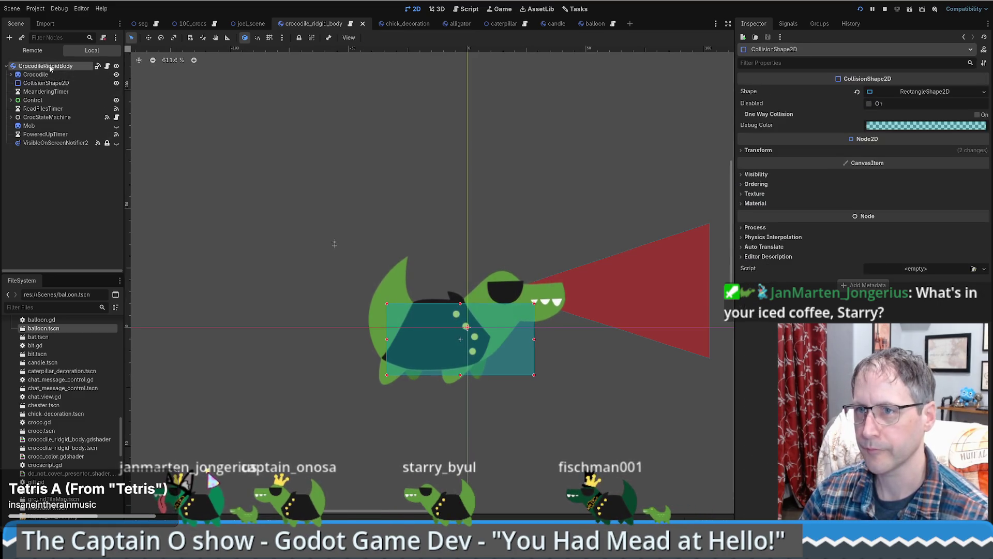
left_click(9, 37)
Step: Add a Marker2D node and rename it BalloonSpawnPointMarker2D
type("mark")
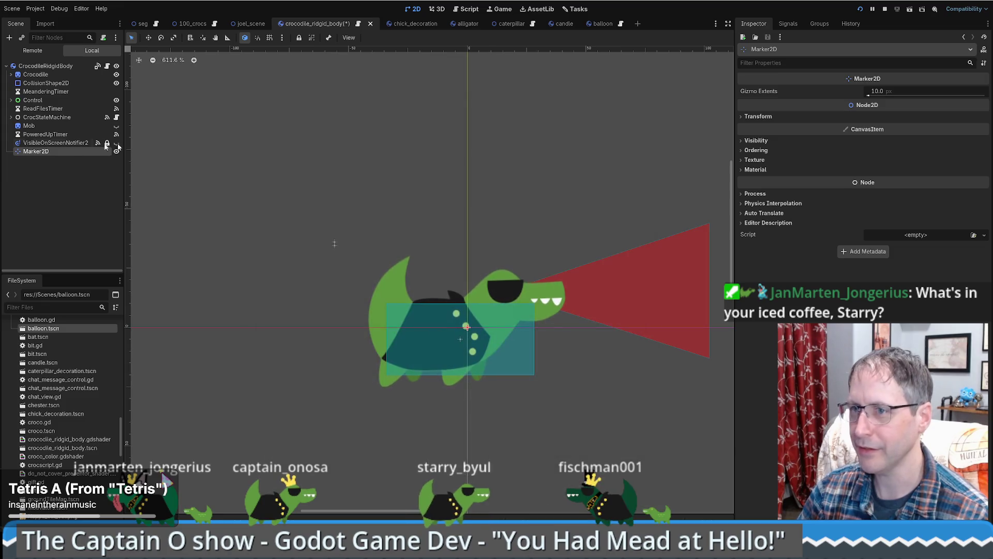
double_click(70, 153)
key("Home")
type("Ball")
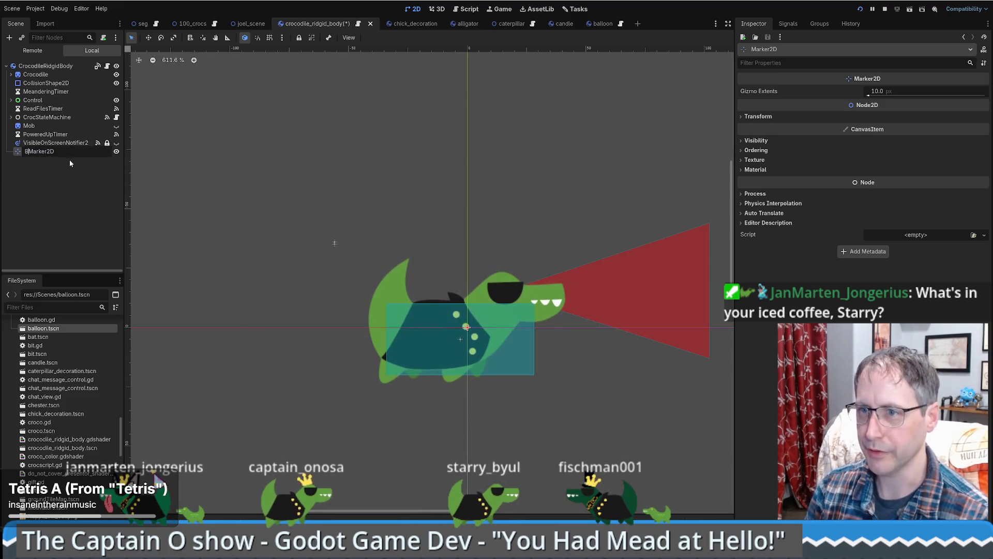
type("oonSpawn")
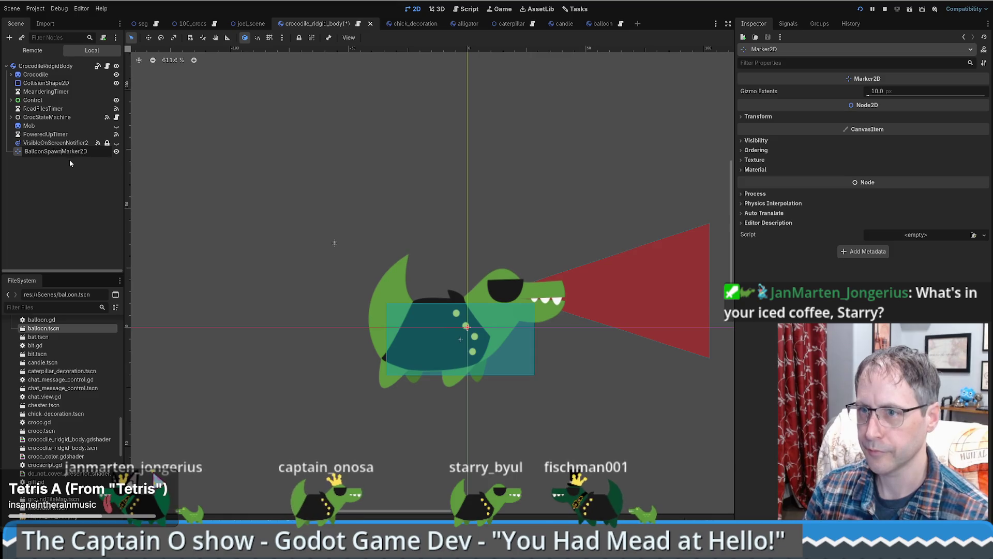
type("Point")
key("Return")
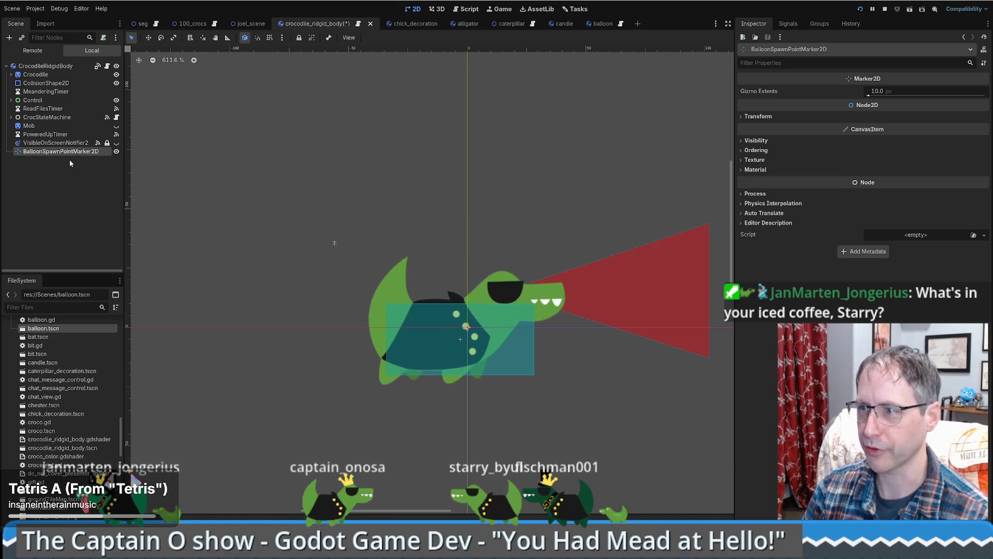
Step: Move the marker just above the crocodile's head and save the crocodile scene
key("w")
left_click_drag(312, 198, 356, 163)
mouse_move(340, 127)
left_mouse_down()
mouse_move(378, 116)
mouse_move(284, 113)
mouse_move(372, 109)
mouse_move(362, 94)
left_mouse_up()
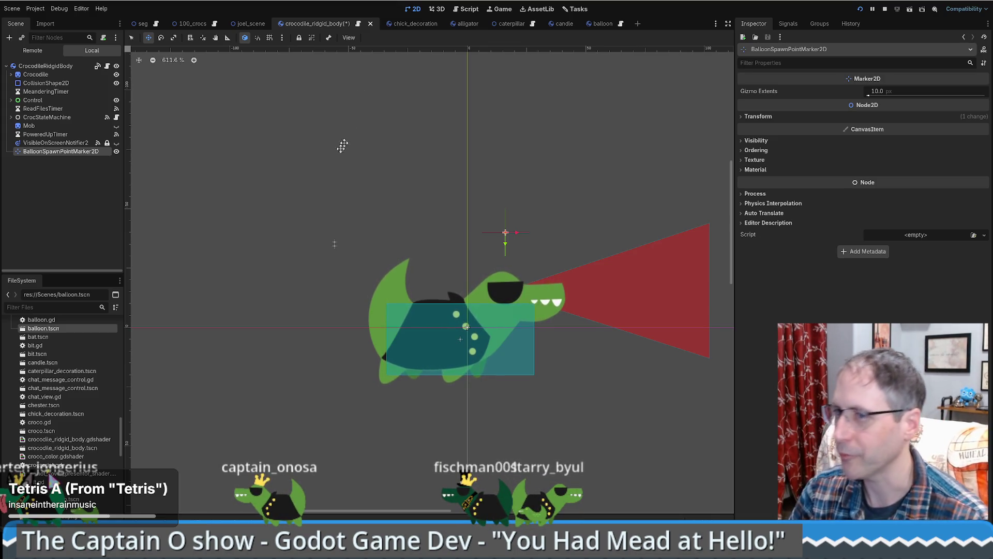
left_click(75, 153)
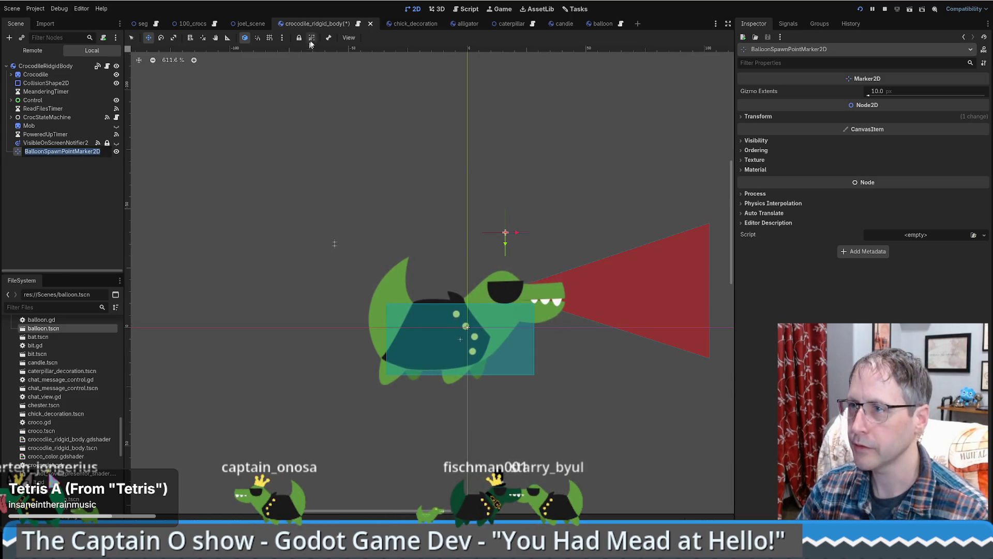
key("Escape")
key("ctrl+s")
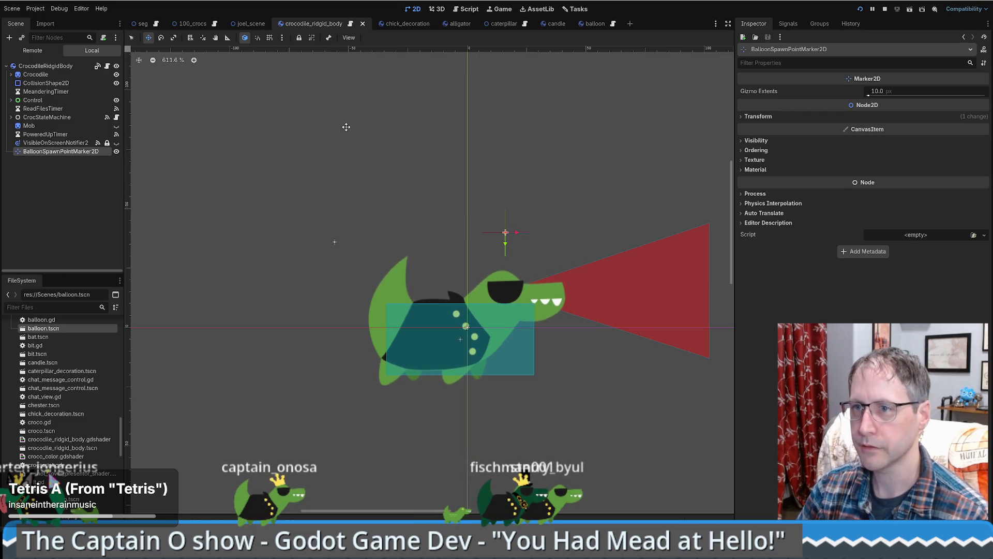
Step: Open seg.gd and search for 'balloon' to find the spawn code
left_click(155, 23)
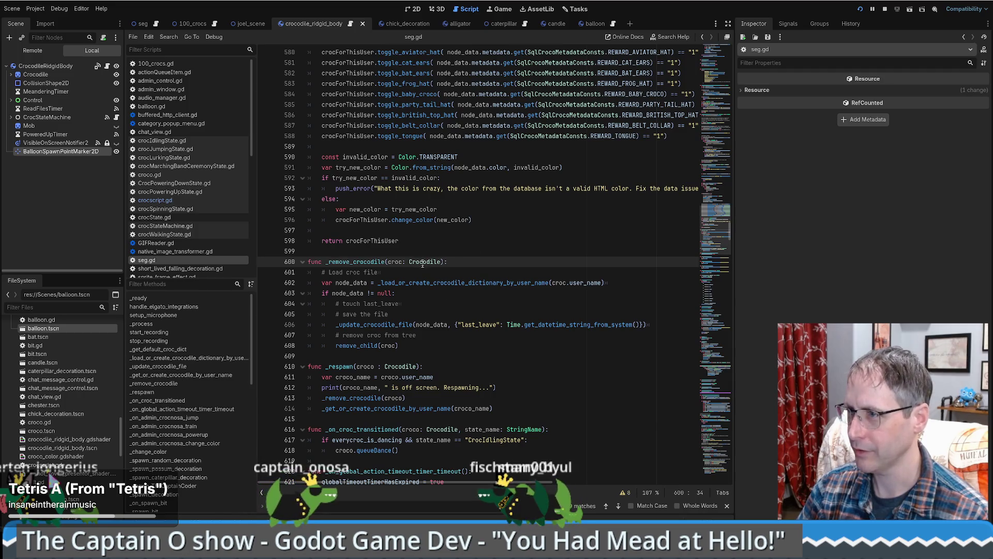
left_click(543, 270)
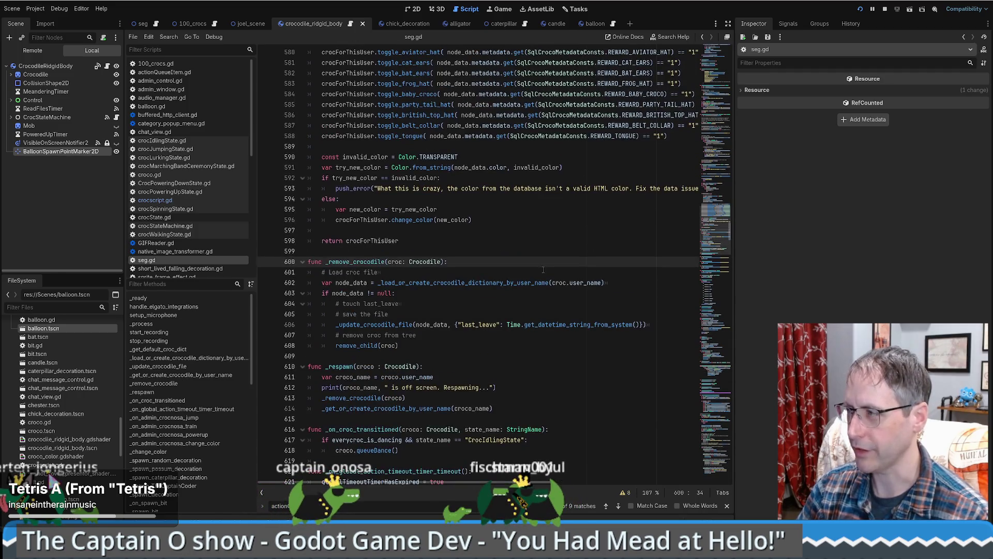
type("ba")
key("BackSpace")
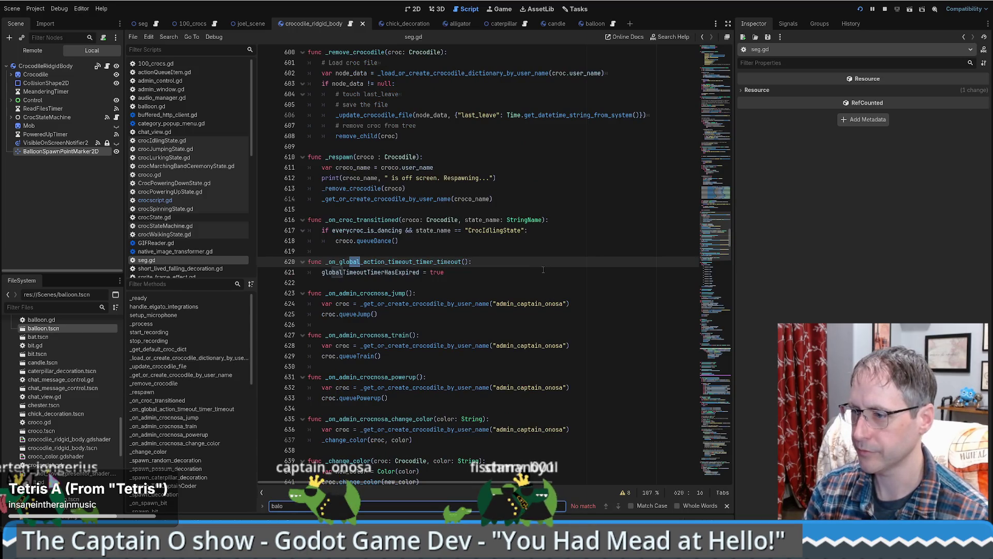
key("BackSpace")
type("loon")
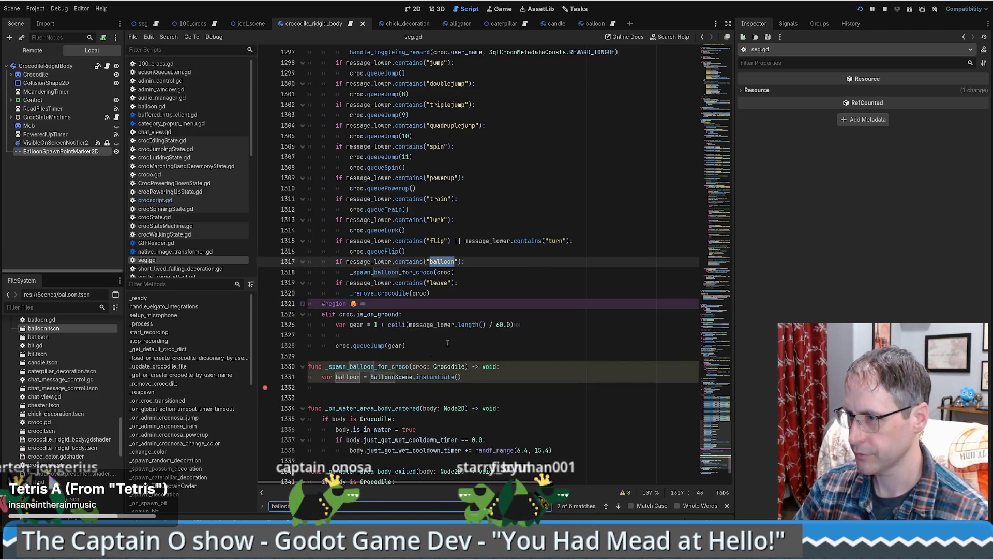
scroll(448, 344, "down", 4)
Step: Start a balloon.glo line below the BalloonScene.instantiate() call
left_click(521, 249)
key("Return")
type("var")
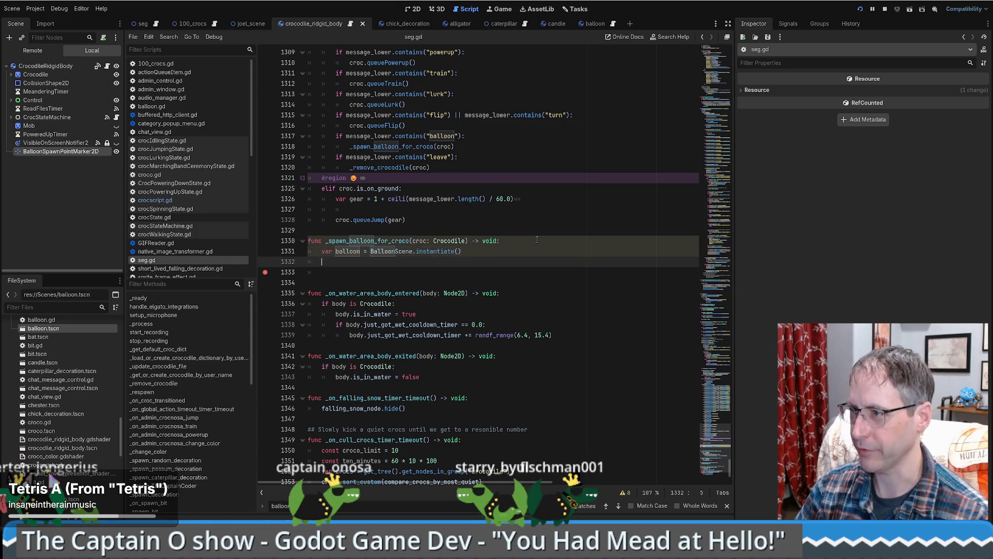
key("BackSpace")
key("BackSpace")
key("BackSpace")
type("balloon.glo")
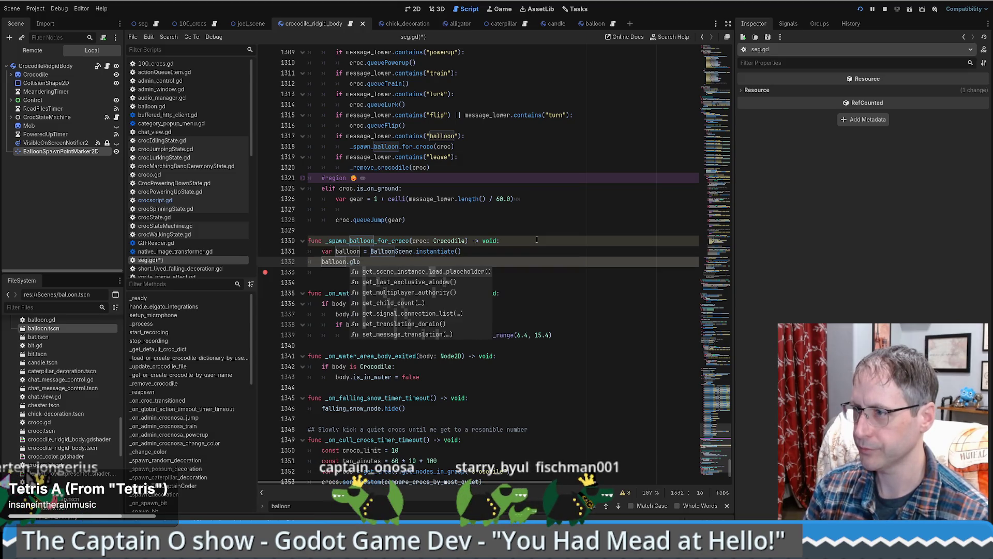
Step: Type the Balloon type on the instantiate line and save seg.gd
left_click(473, 256)
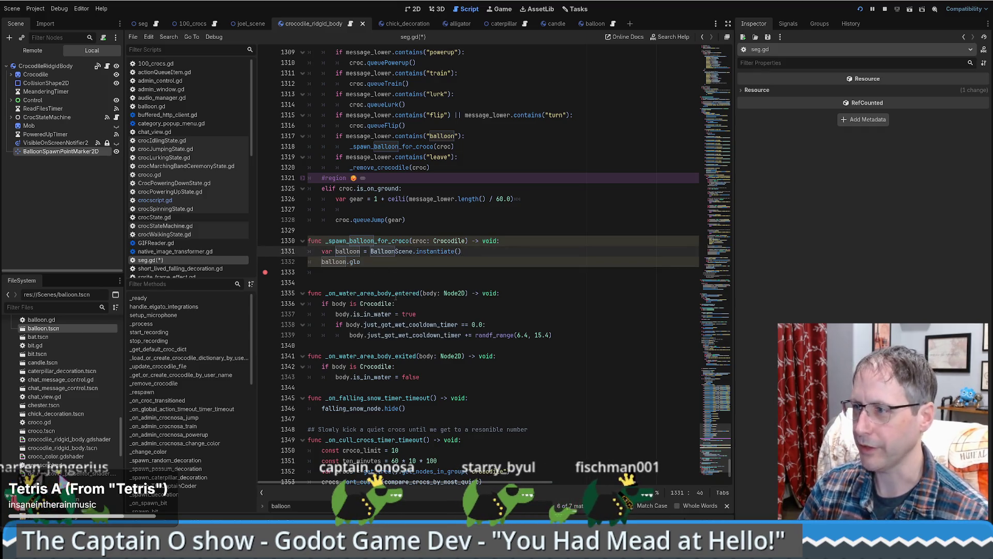
type("as Balloon")
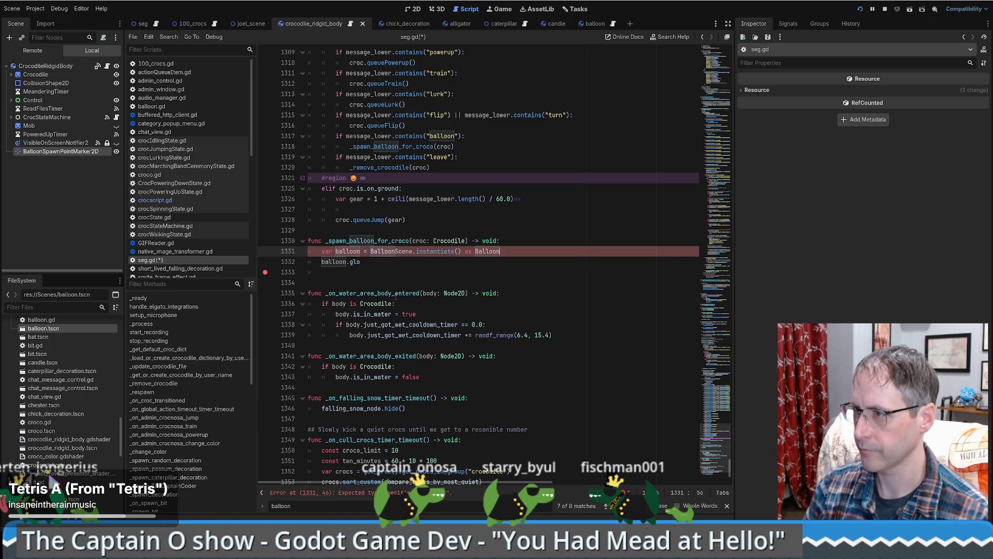
left_click(437, 293)
left_click(485, 251)
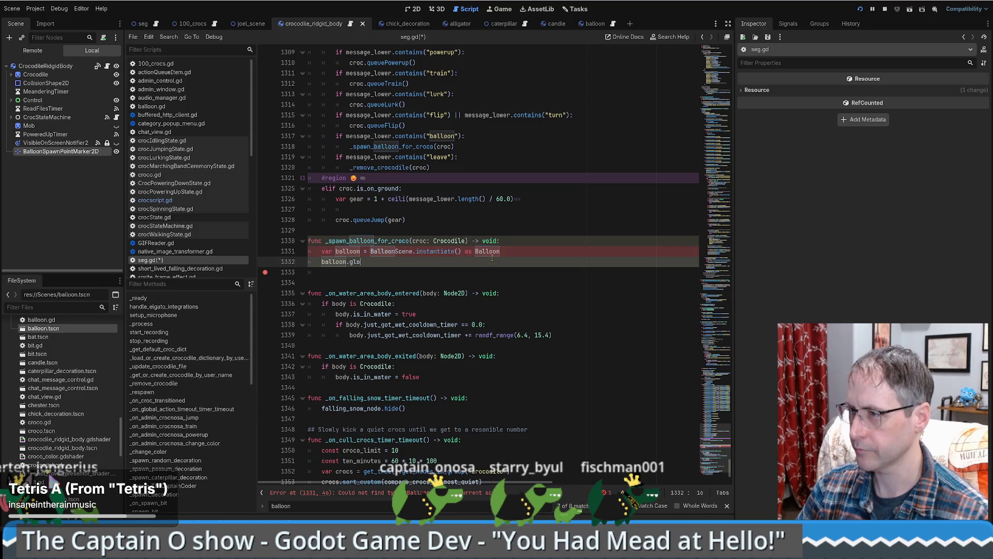
key("ctrl+s")
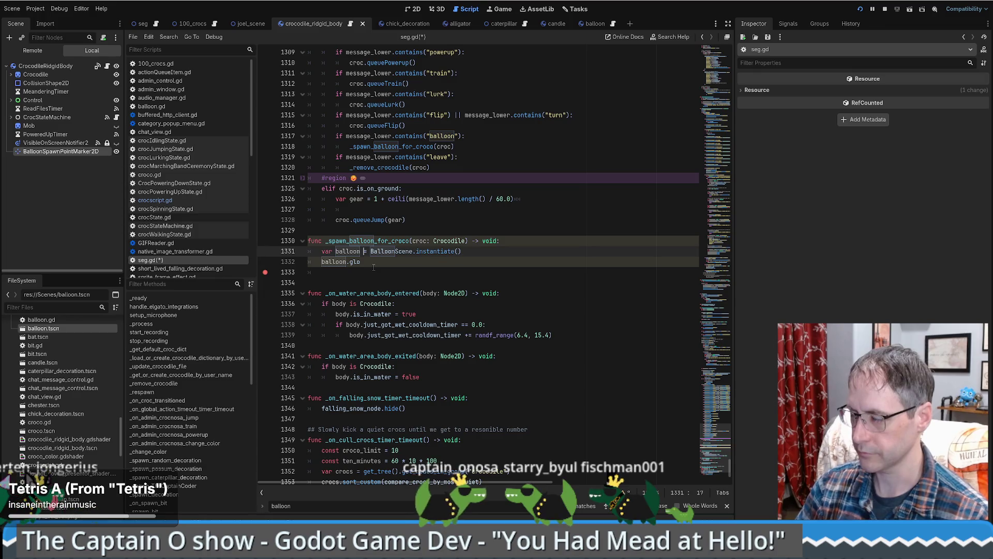
type("lloon : B")
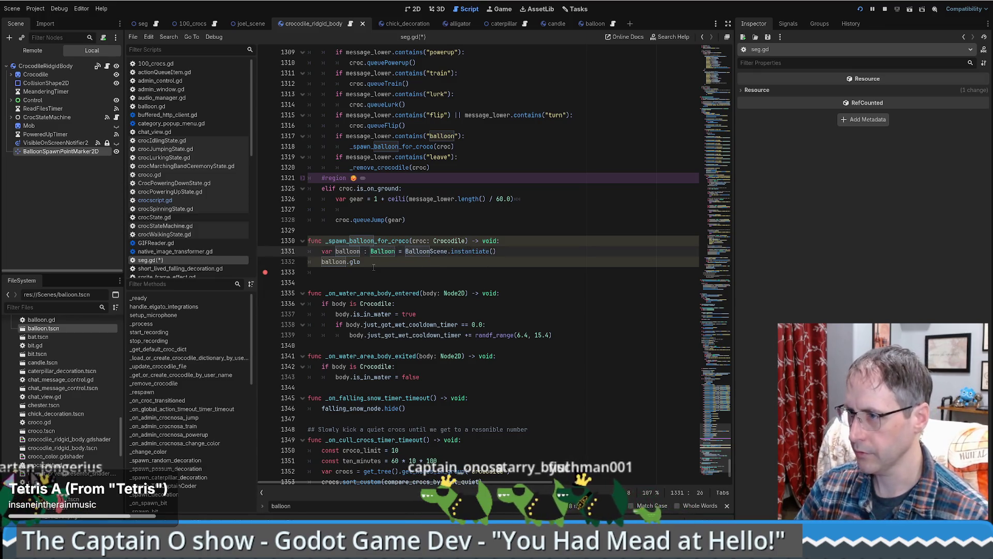
left_click(377, 269)
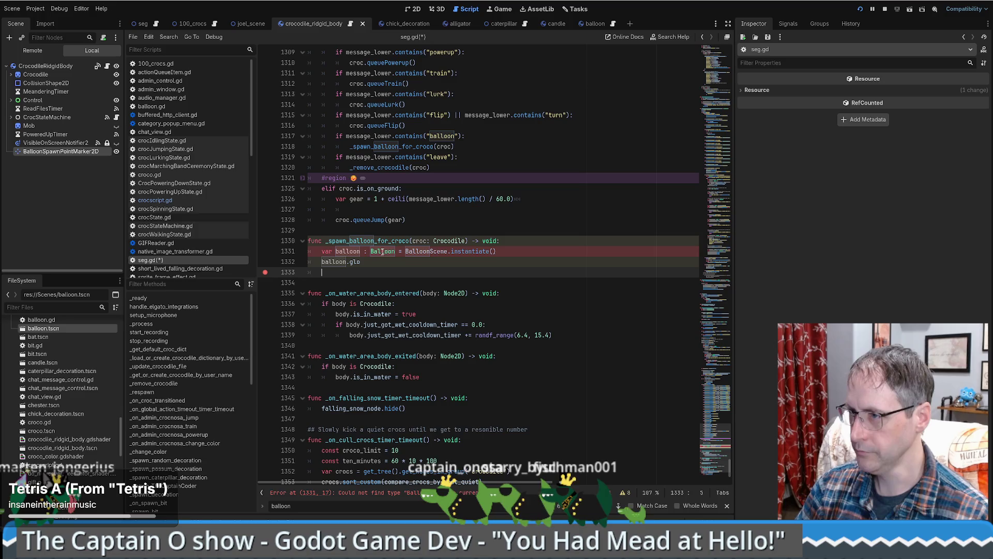
Step: Rewrite line 1331 as 'BalloonScene.instantiate() as Balloon', then switch to Chrome
left_click(371, 251)
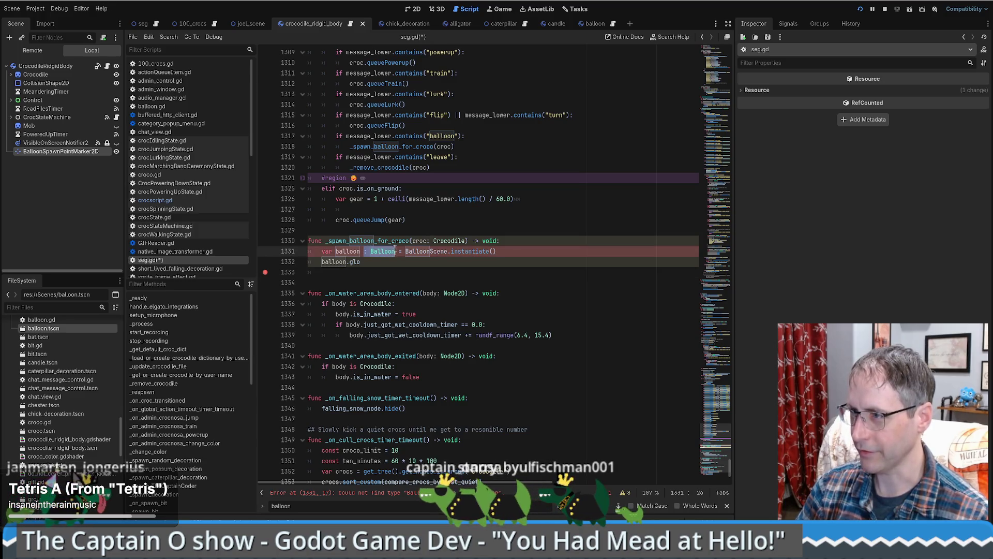
left_click_drag(371, 250, 518, 251)
key("Left")
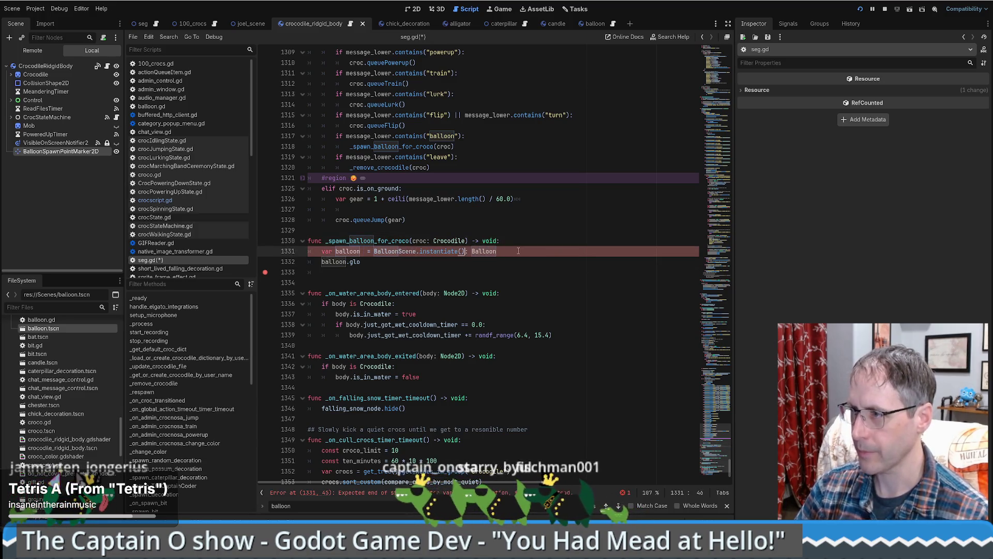
type("as")
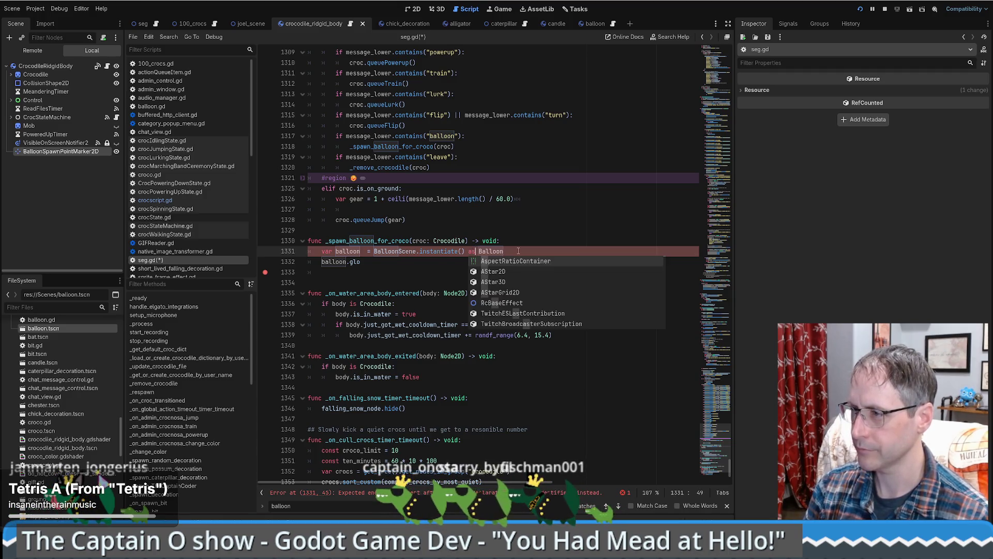
left_click(518, 251)
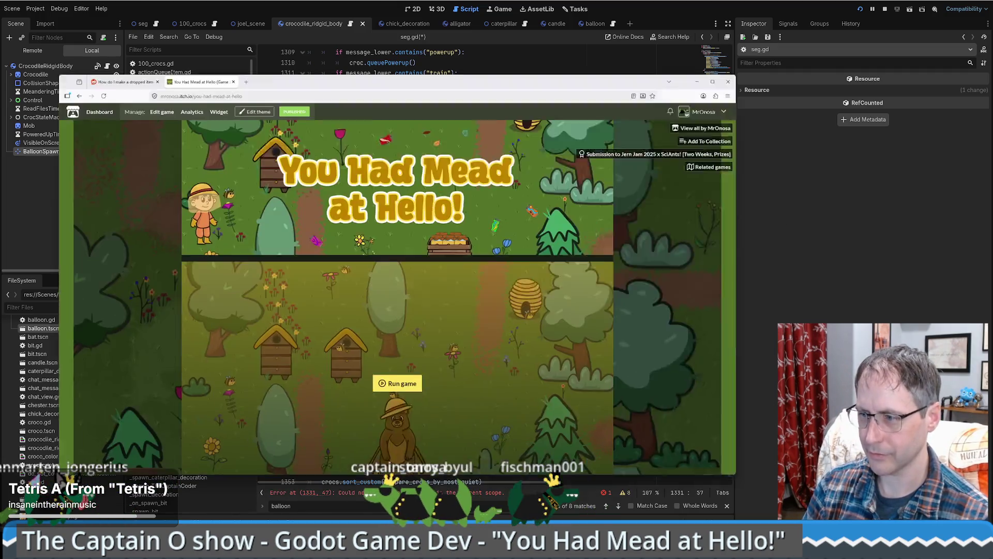
key("alt+Tab")
Step: Google 'godot instantitate as class name' and read the Stack Overflow question
left_click(260, 16)
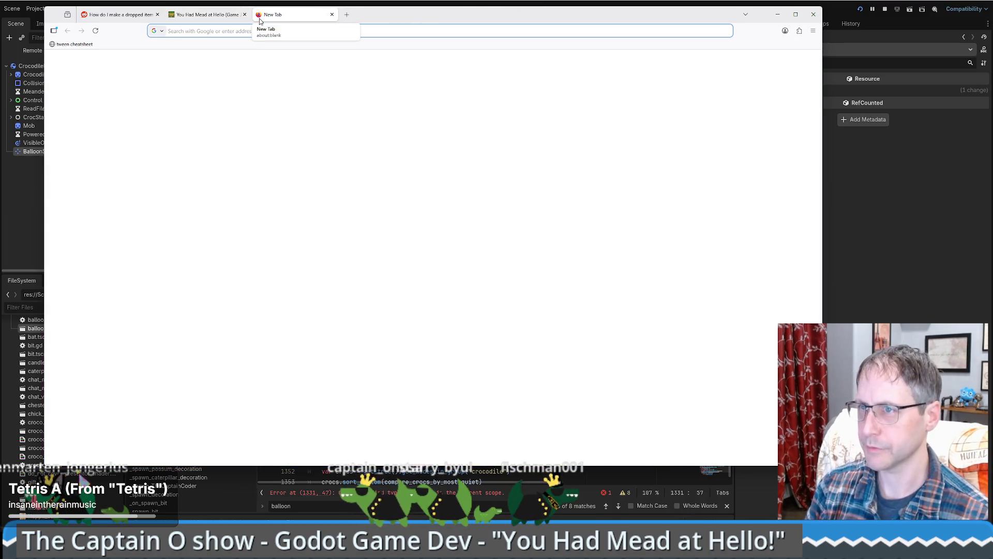
type("godot instantitate as class nam")
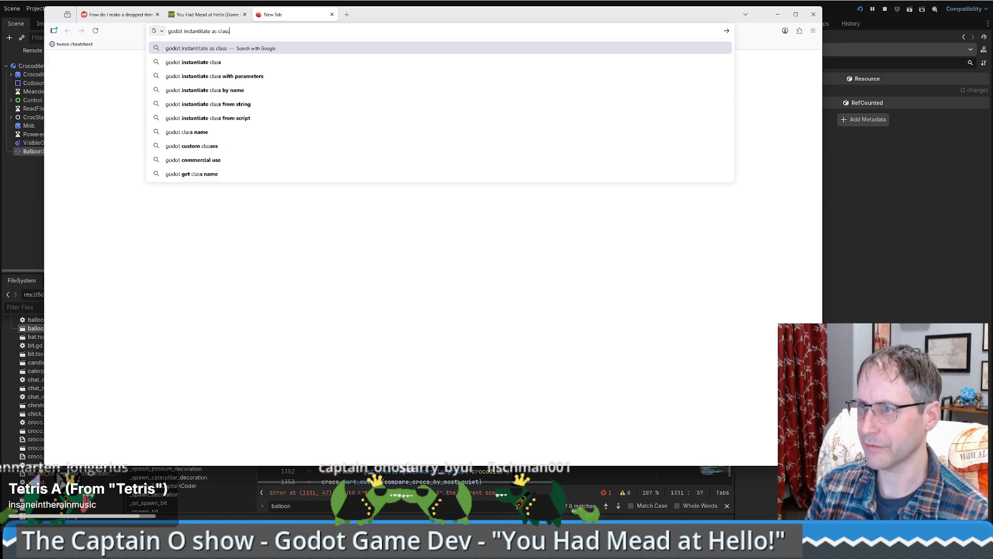
type("e")
key("Return")
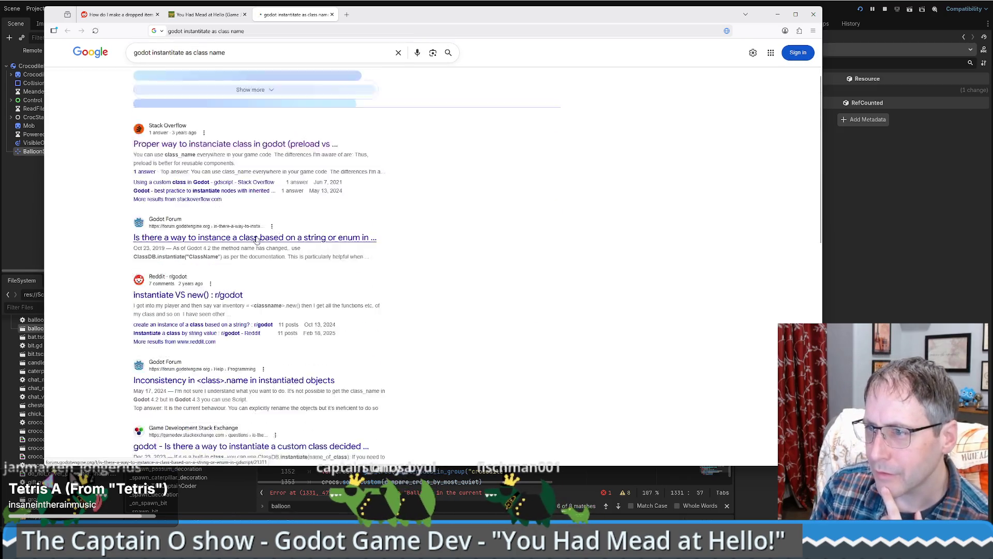
left_click(233, 160)
scroll(493, 201, "down", 4)
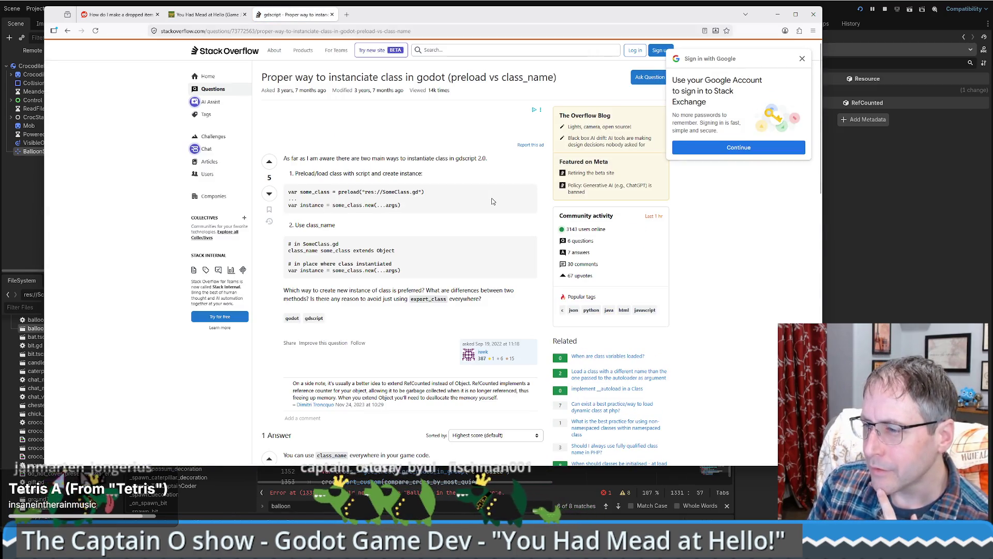
scroll(432, 225, "down", 2)
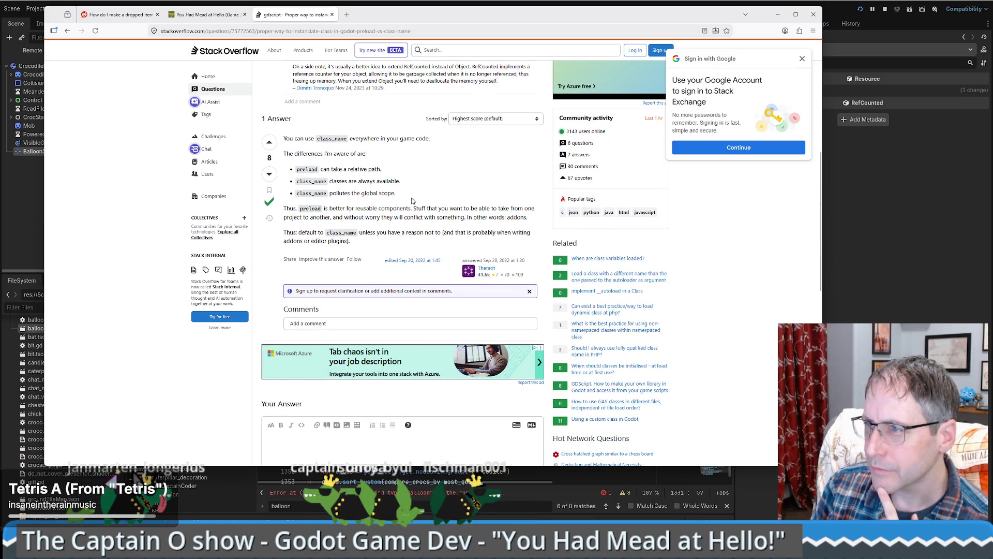
scroll(413, 202, "down", 4)
Step: Read the Godot Forum thread on instancing classes from the search results
key("alt+Left")
scroll(411, 204, "down", 2)
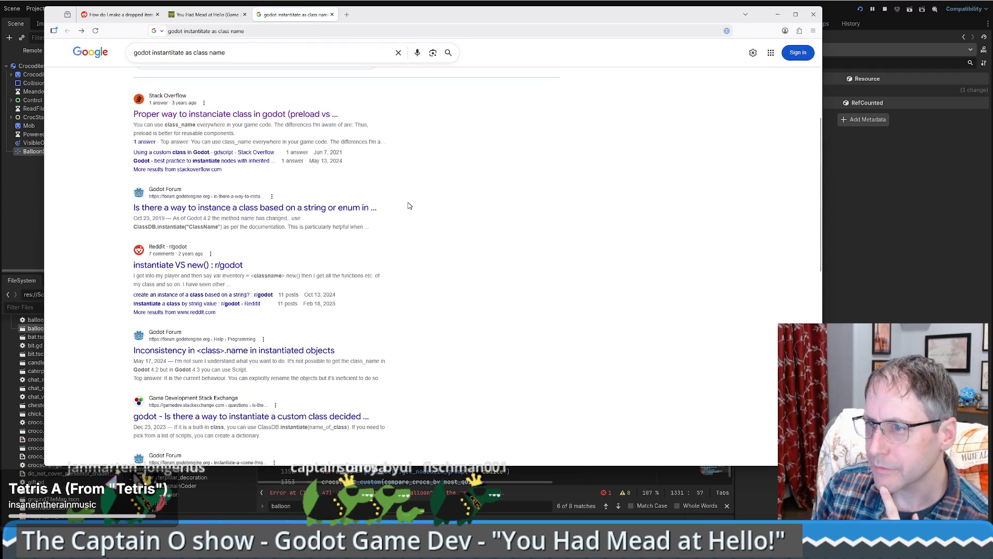
left_click(280, 209)
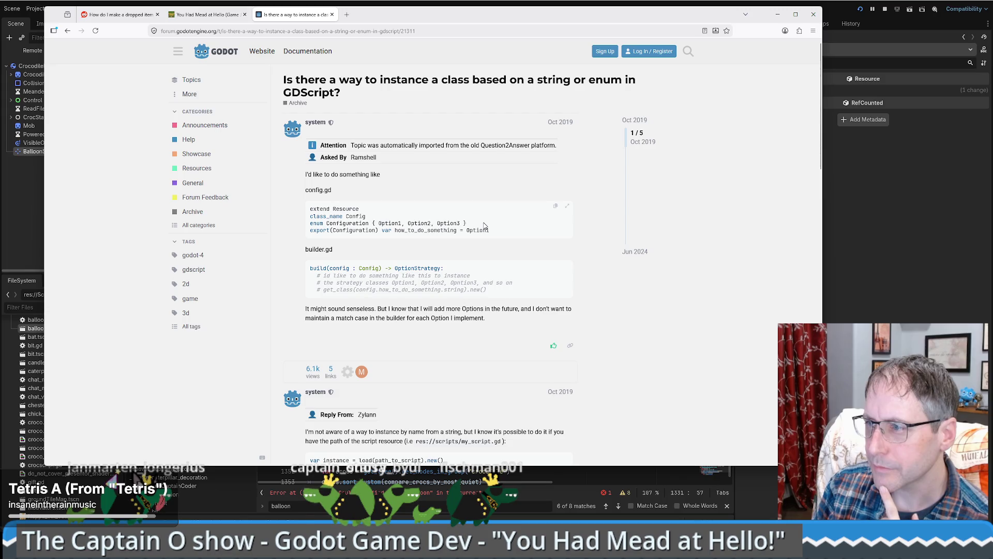
scroll(484, 226, "down", 7)
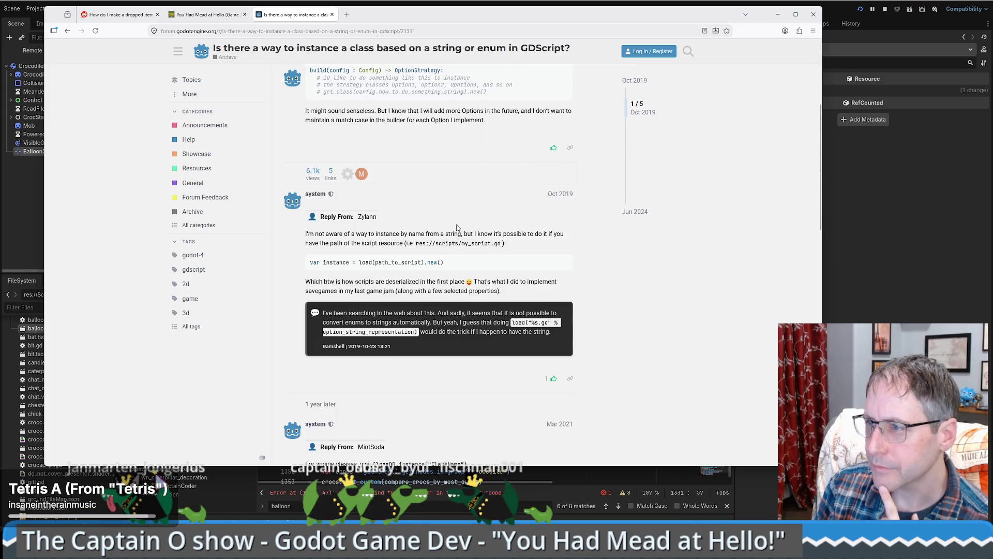
scroll(457, 229, "down", 7)
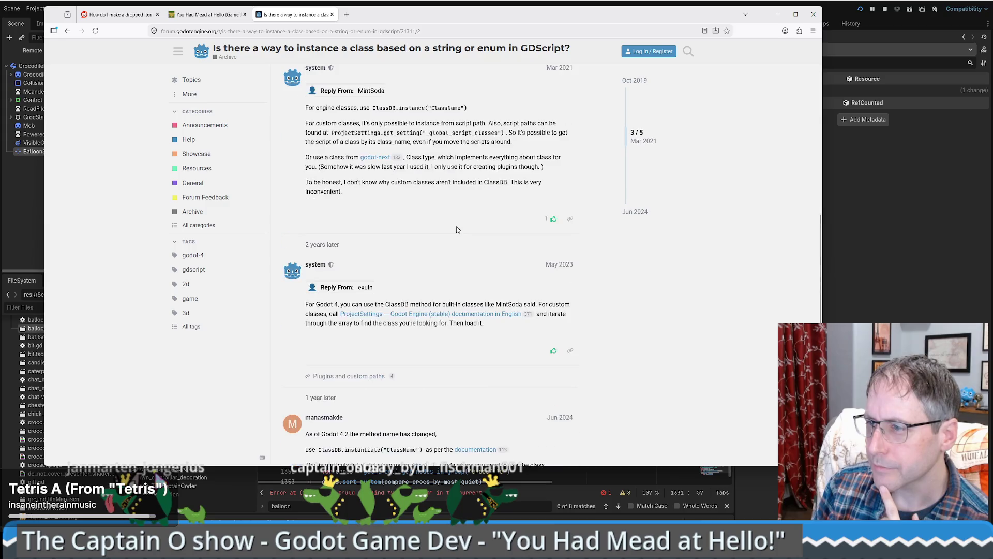
scroll(454, 230, "down", 5)
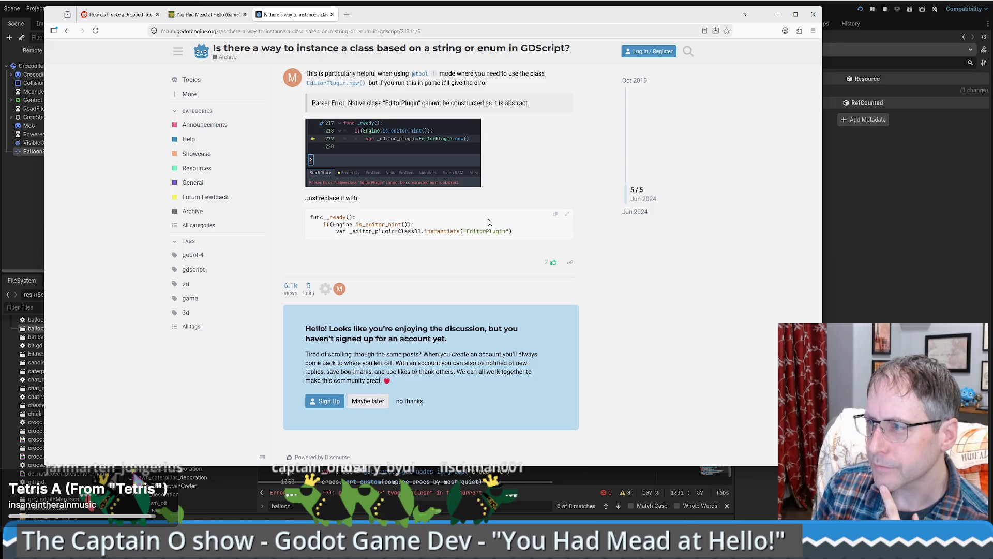
Step: Read the 'Inconsistency in <class>.name' thread, then return to the Godot script editor
key("alt+Left")
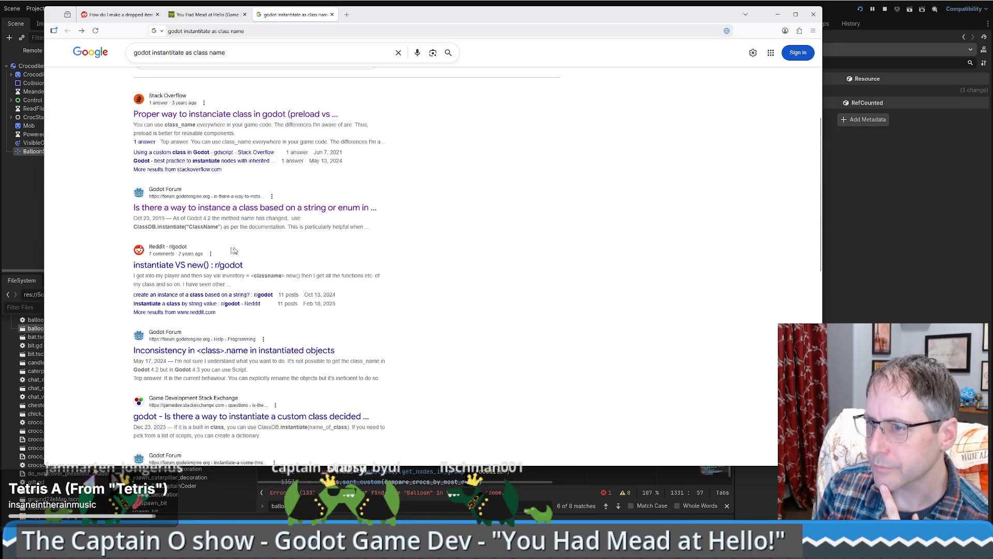
left_click(220, 352)
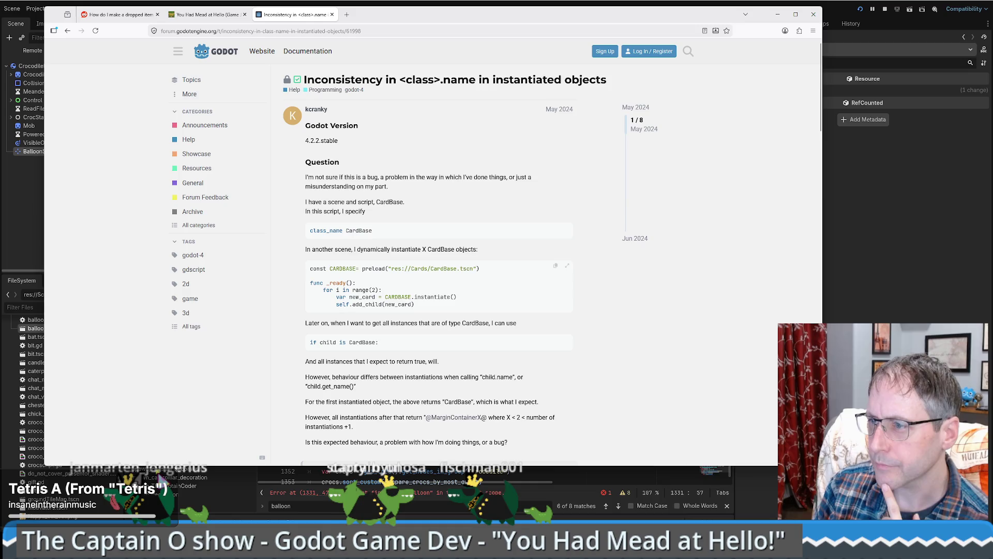
double_click(362, 297)
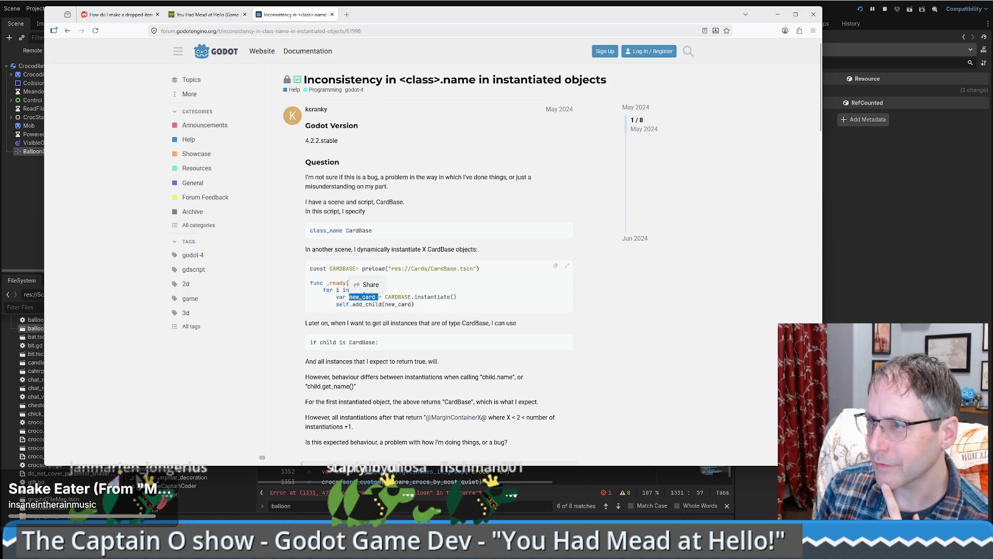
scroll(387, 301, "down", 7)
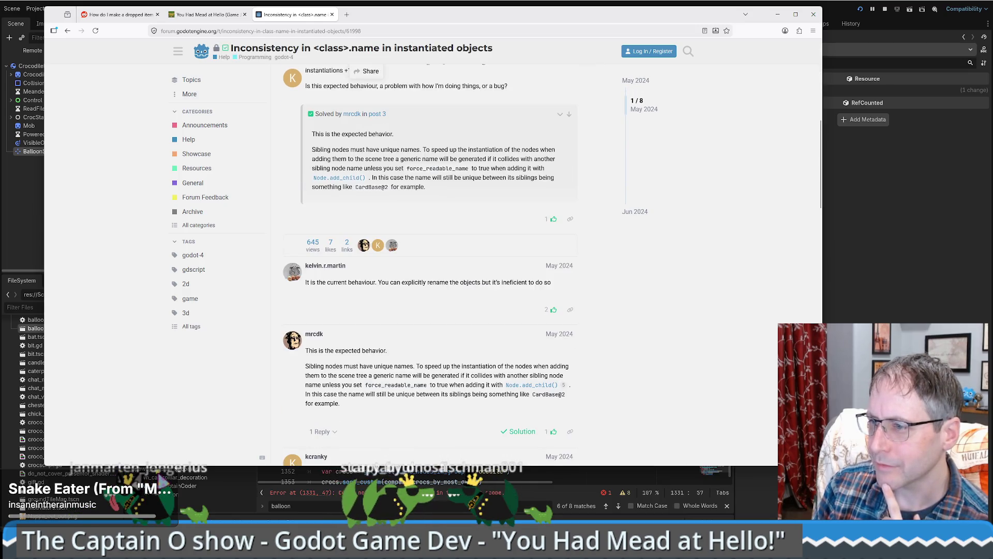
scroll(424, 292, "down", 5)
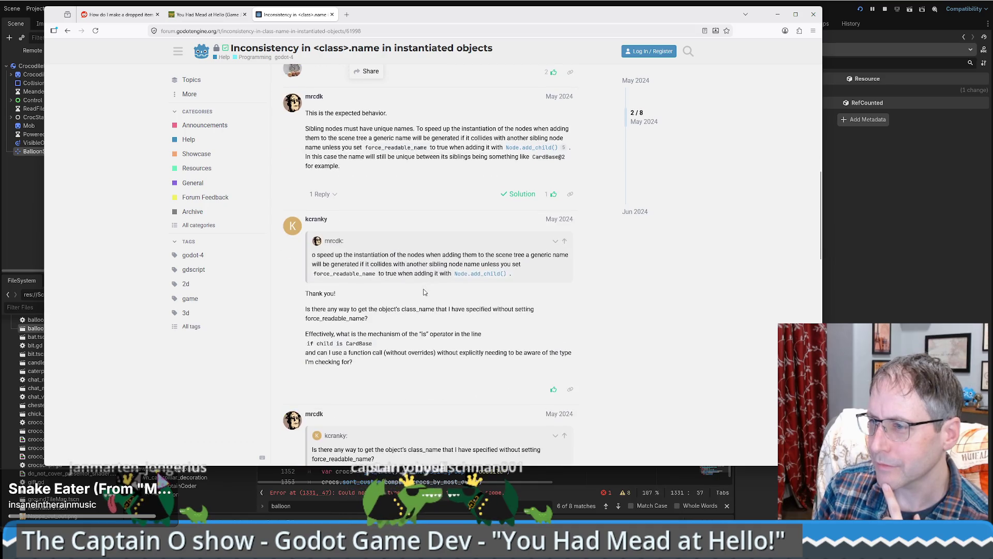
scroll(423, 291, "down", 7)
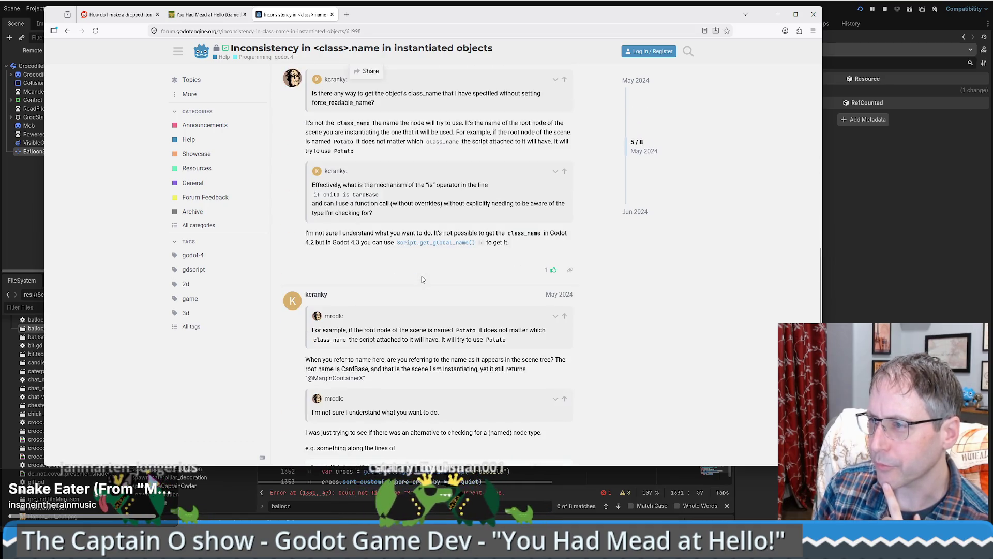
scroll(423, 279, "down", 8)
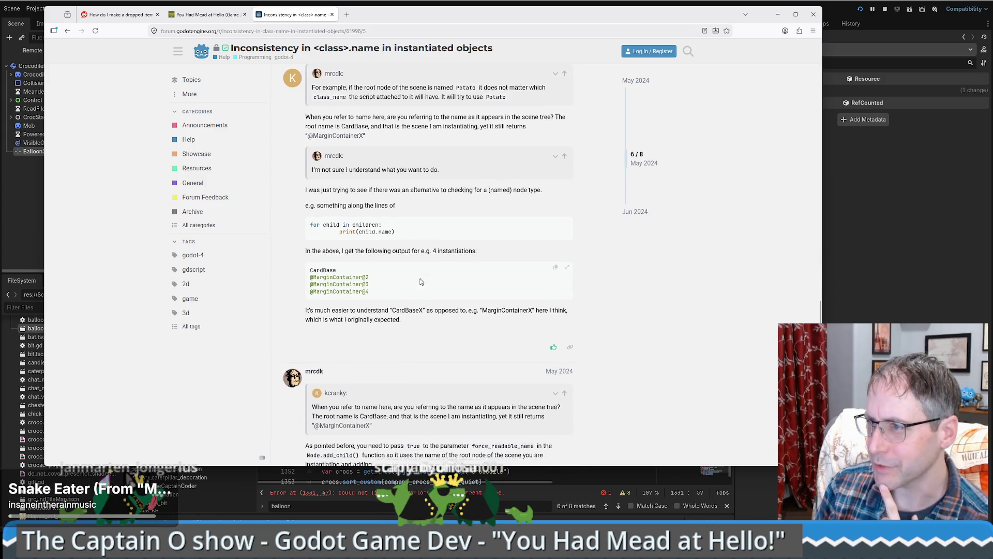
scroll(419, 284, "down", 4)
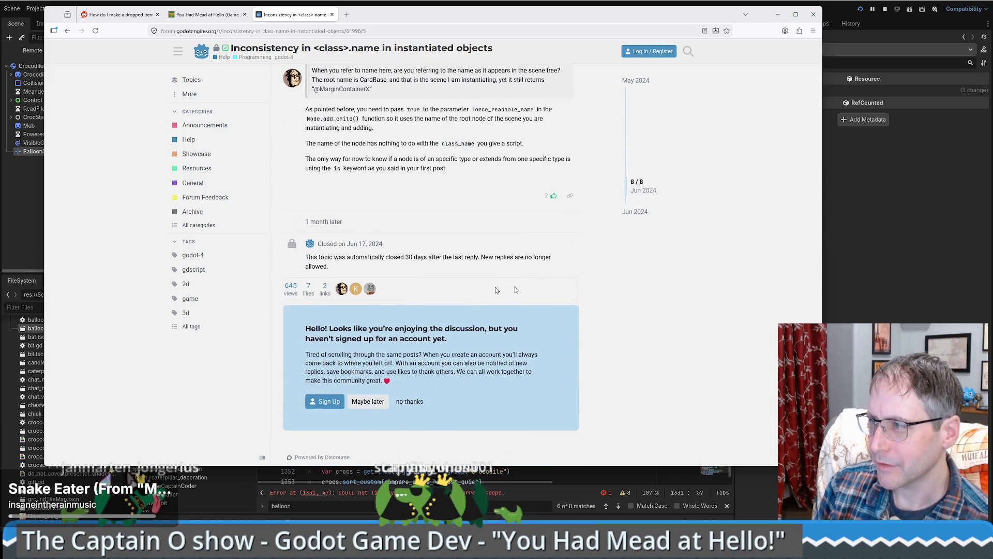
left_click(894, 308)
left_click(489, 241)
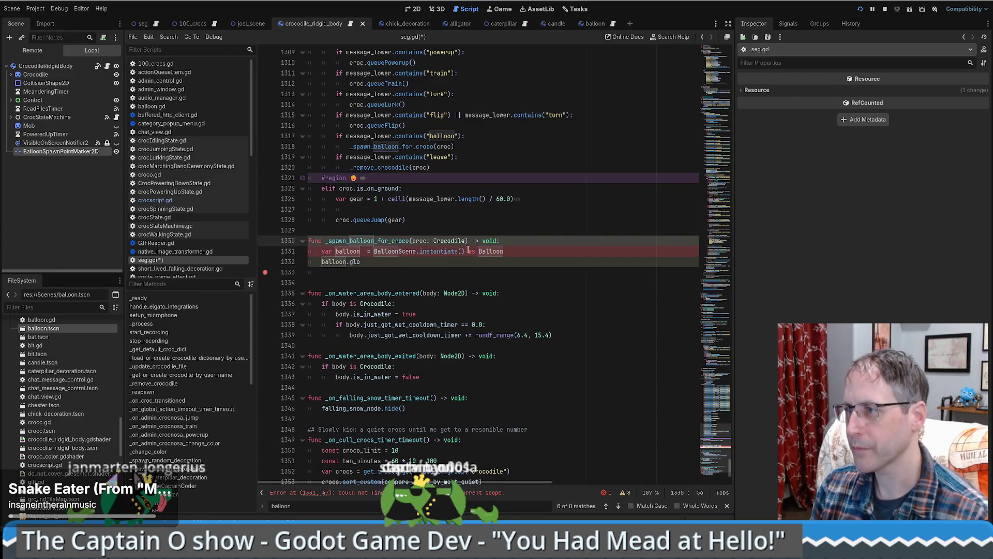
Step: Remove the 'as Balloon' cast from line 1331 and check where BalloonScene is declared
left_click_drag(468, 251, 526, 249)
key("ctrl+Left")
key("ctrl+Left")
key("ctrl+Left")
key("BackSpace")
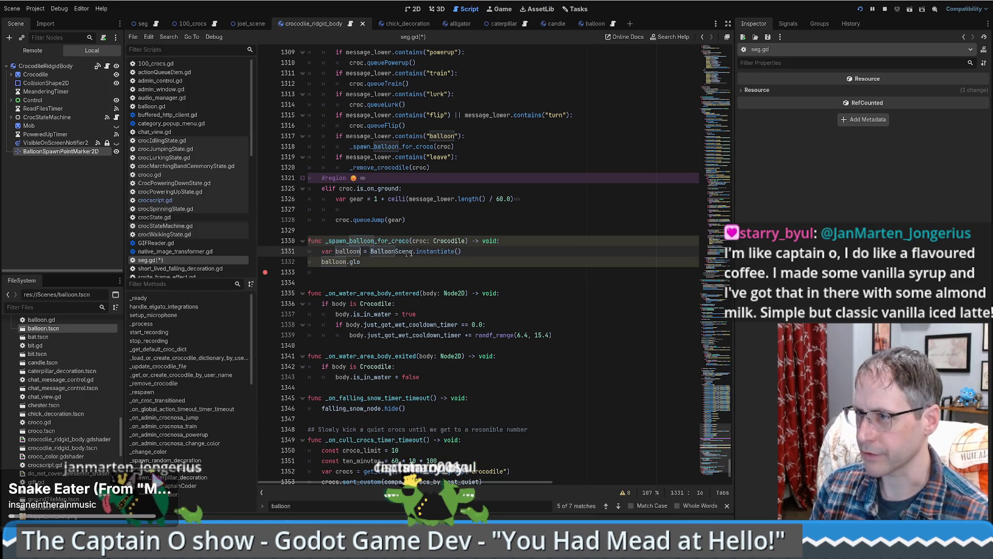
left_click(391, 251, "ctrl")
key("alt+Left")
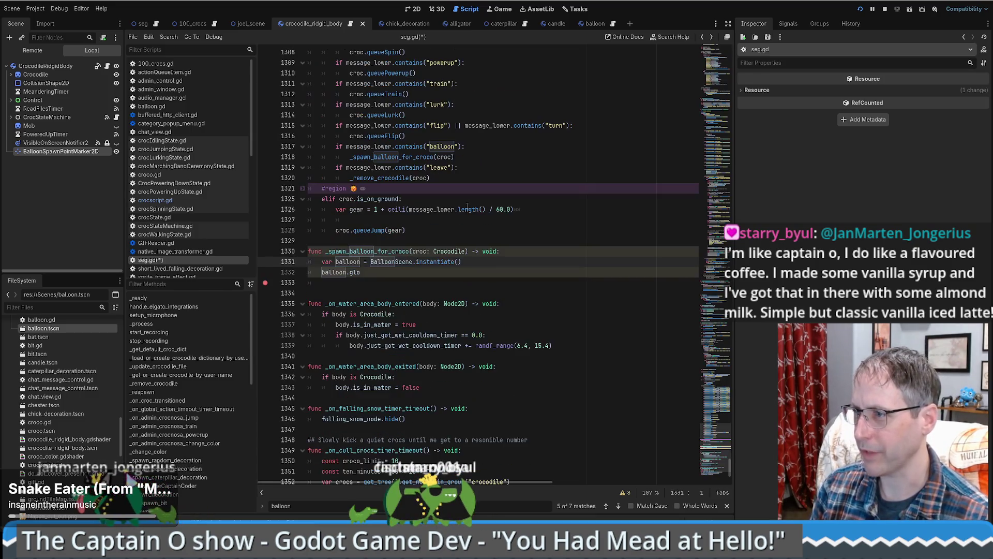
Step: Rename the variable to b, add 'var balloon = b as Balloon' below, and open balloon.gd
left_click(363, 272)
type("balloon.glo")
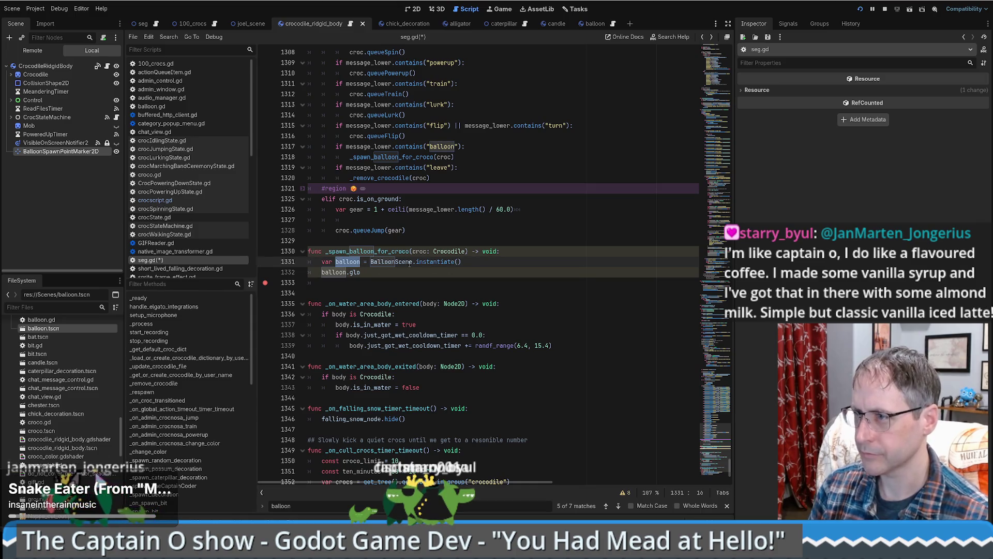
key("Escape")
key("BackSpace")
key("BackSpace")
key("BackSpace")
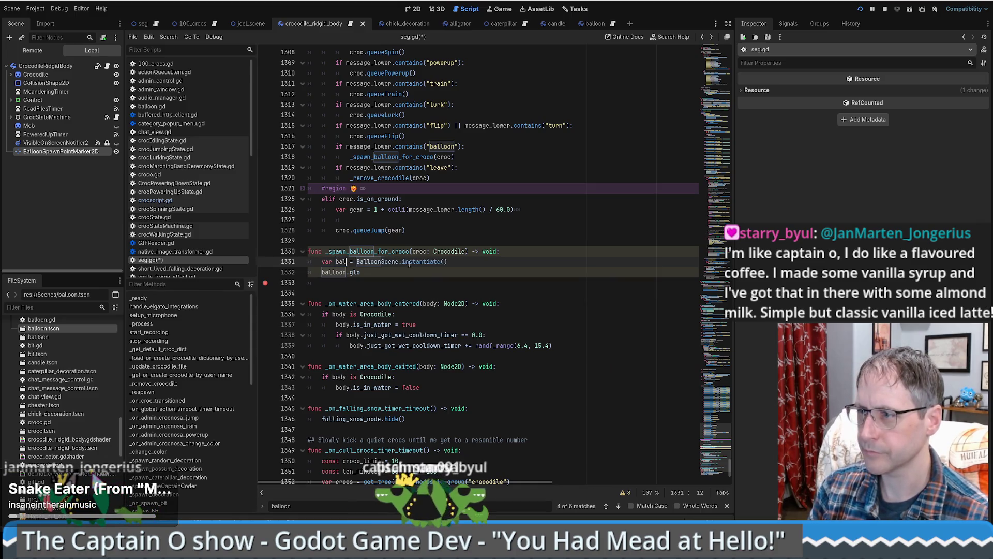
key("End")
key("Return")
type("var bal")
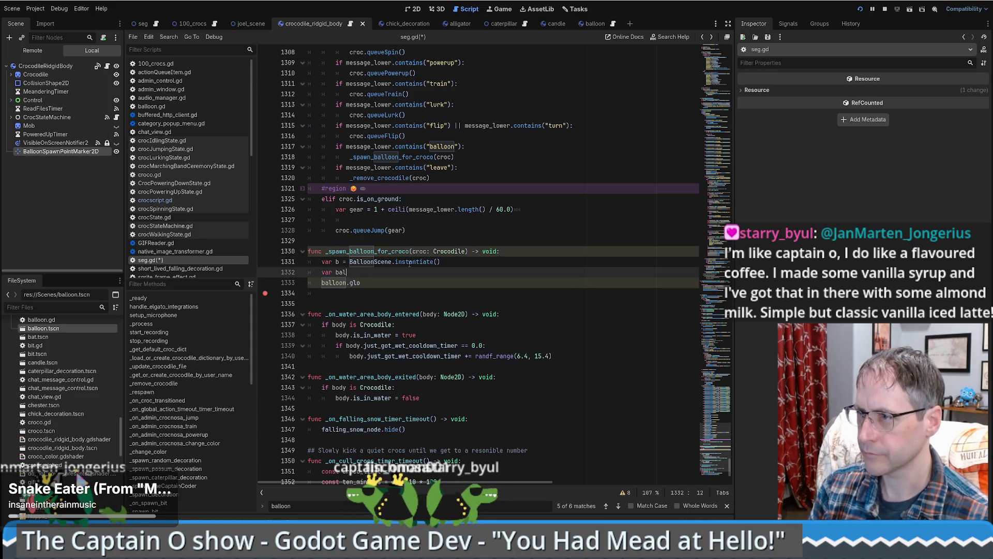
type("loon = b as ")
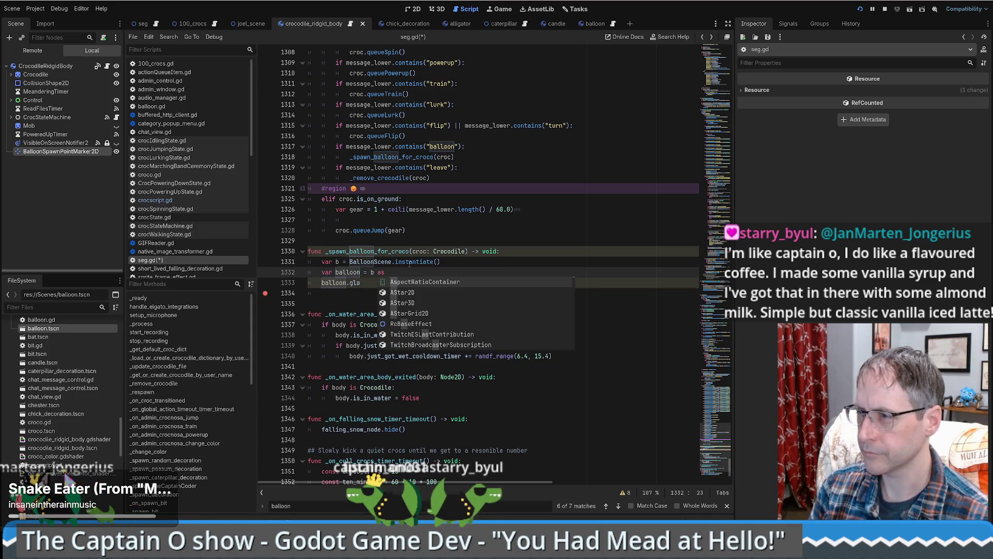
type("Balloon")
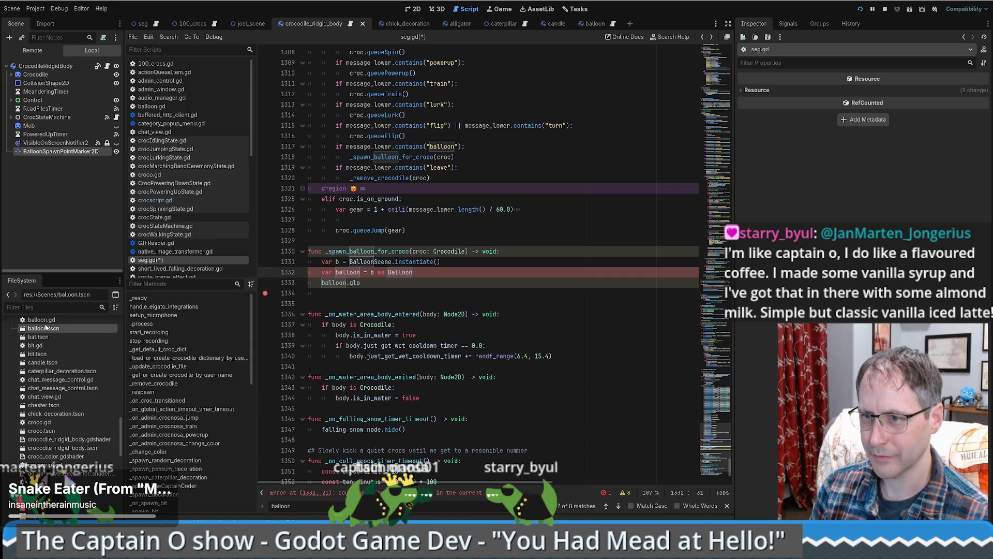
double_click(46, 321)
left_click(386, 52)
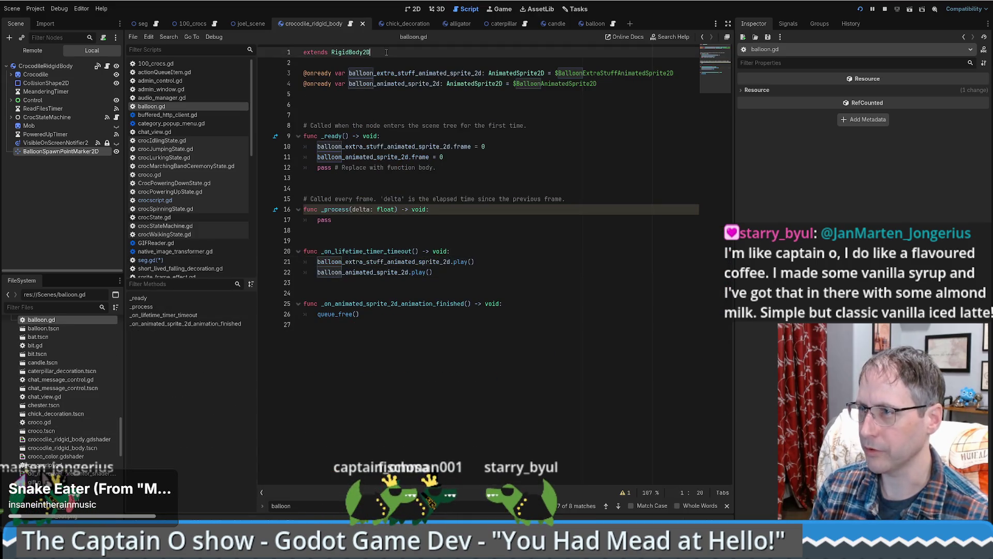
Step: Declare 'class_name Balloon' under extends RigidBody2D in balloon.gd and restart the running game
key("Return")
type("lass_name Ball")
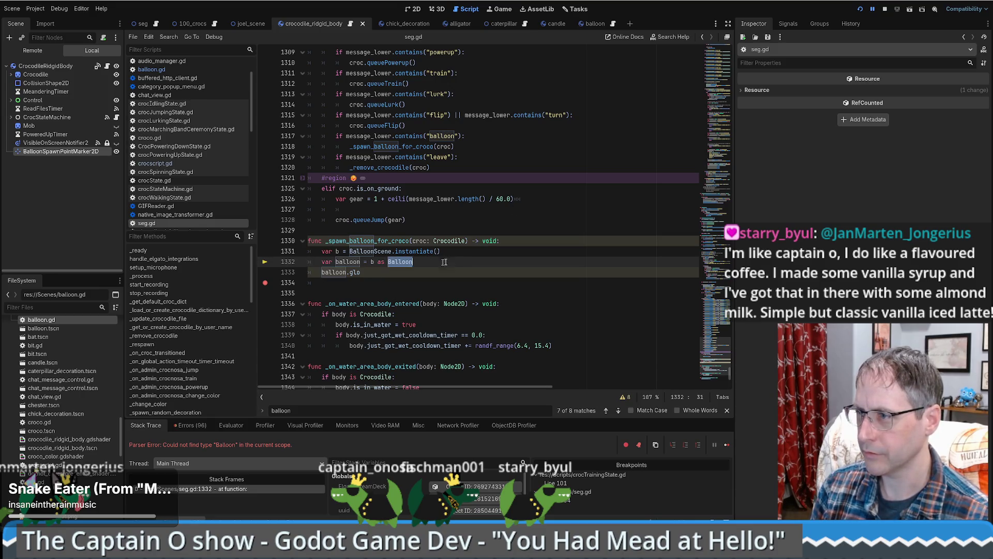
left_click(860, 9)
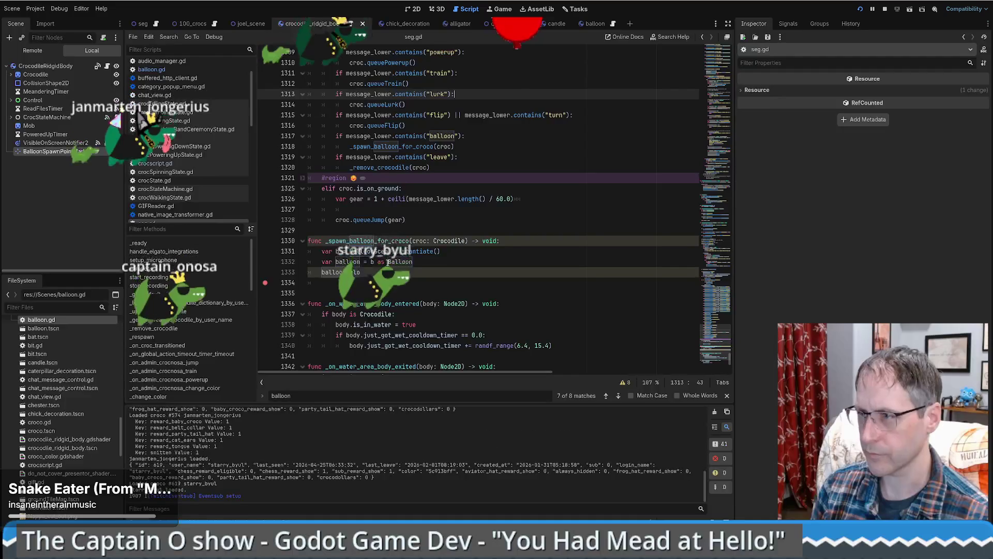
left_click(458, 247)
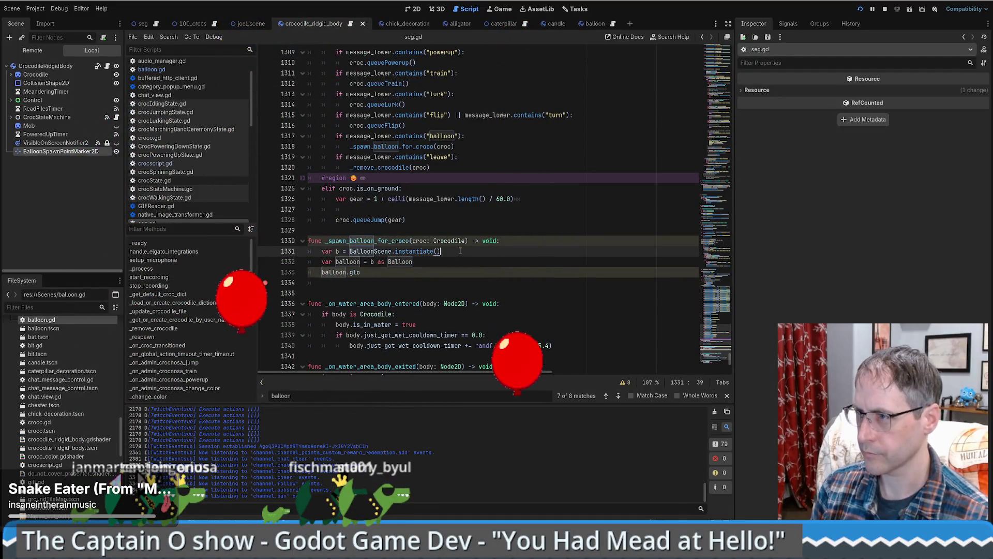
Step: Type the instantiate line as Balloon, delete the separate cast line, and rename b to balloon
type(": Ba")
key("BackSpace")
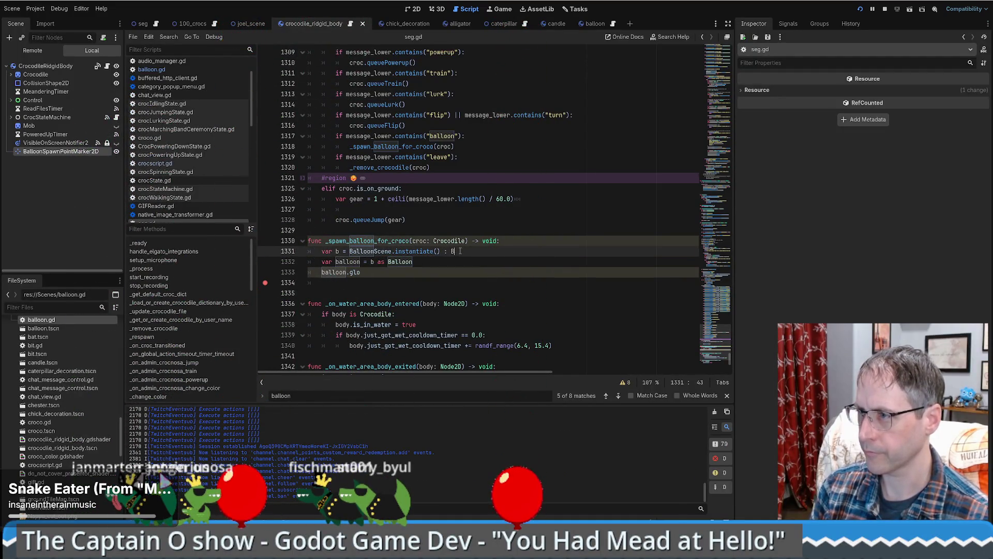
type("Ball")
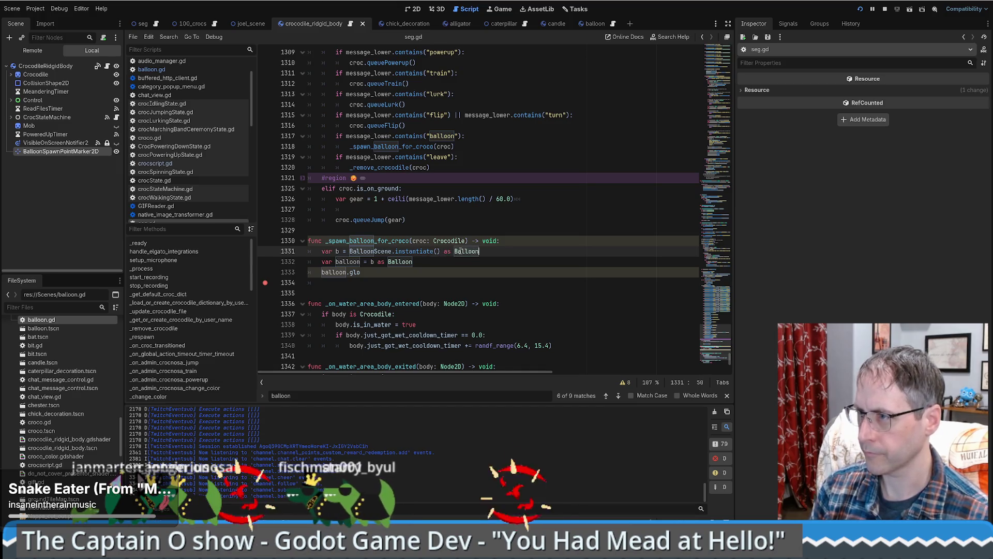
type("oon")
key("shift+Down")
key("BackSpace")
left_click(348, 263)
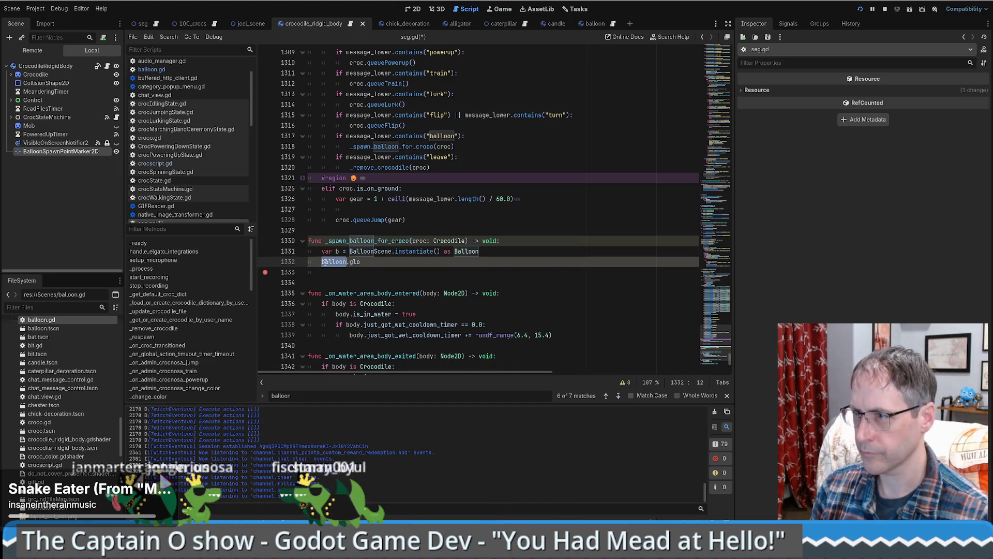
key("Up")
type("alloon")
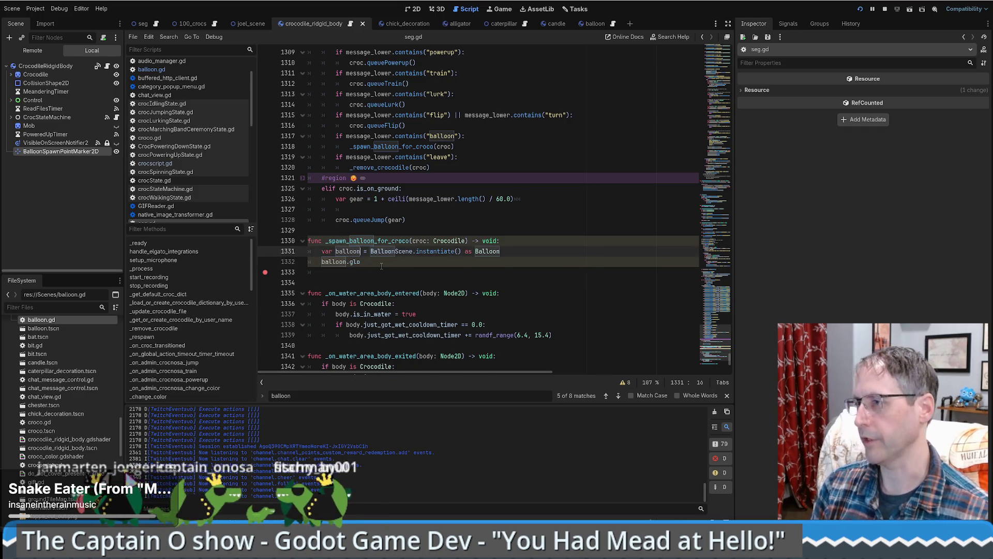
Step: Check Balloon's definition and complete the next line to balloon.global_position
left_click(408, 258)
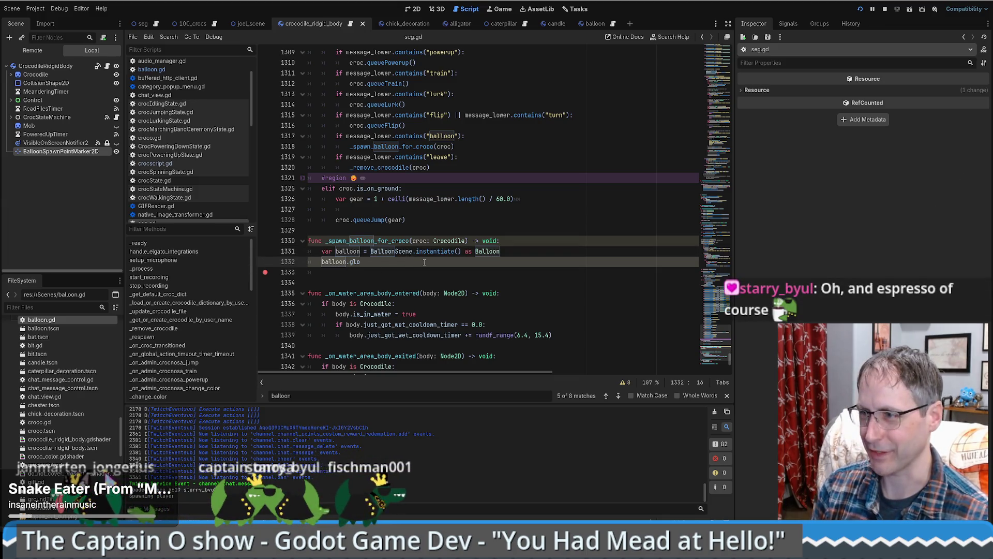
left_click(487, 251, "ctrl")
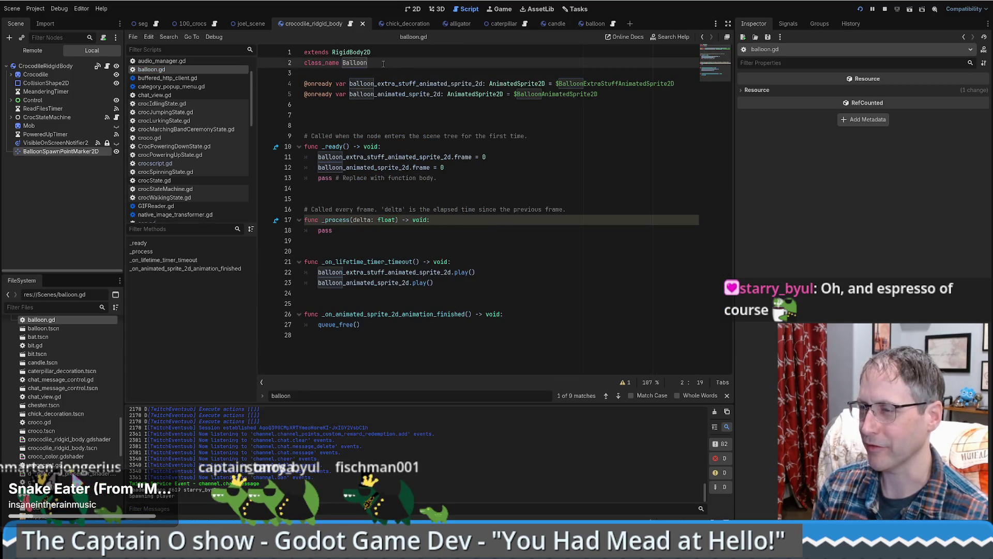
key("alt+Left")
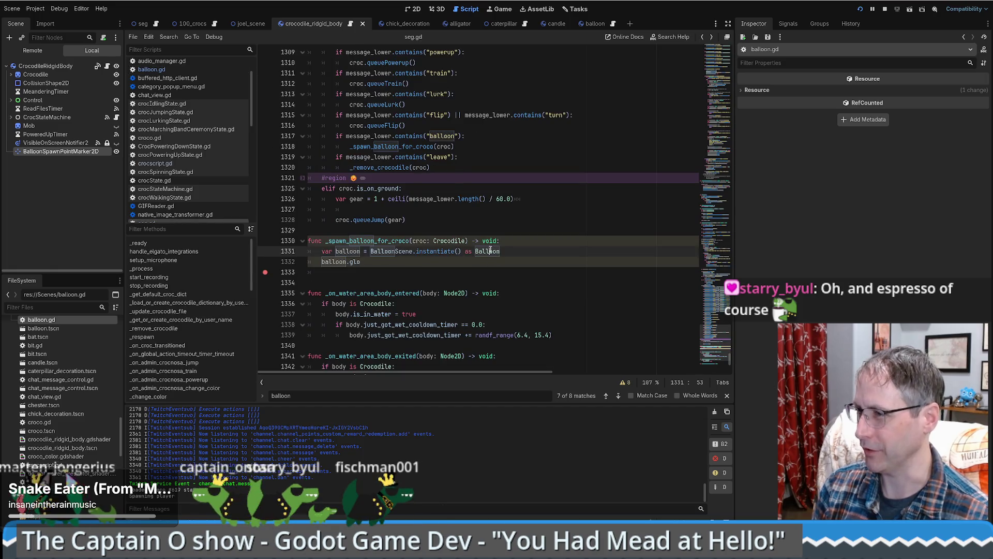
left_click(383, 265)
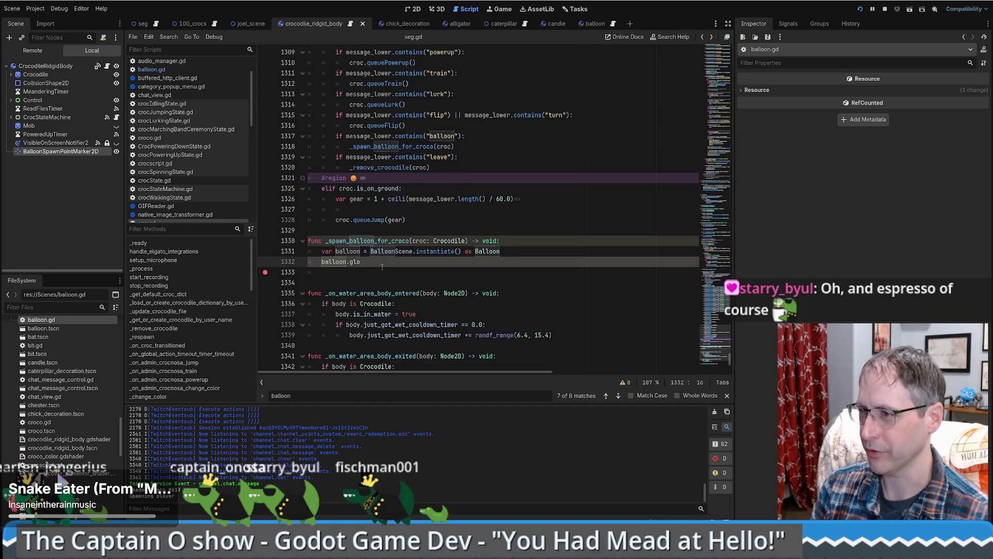
key("Return")
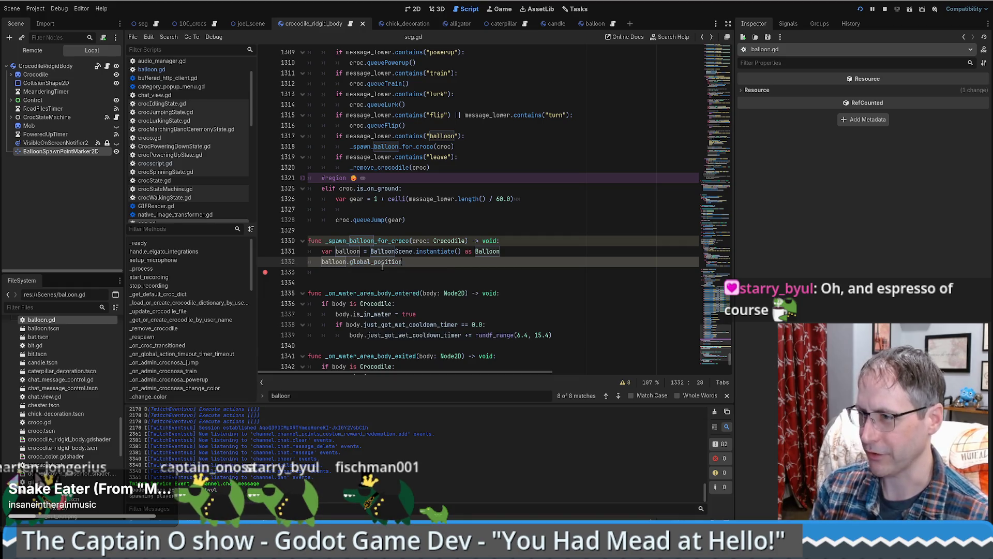
Step: Write croc.get_node("BalloonSpawnPointMarker2D") as the assigned value on line 1332
type(" = ")
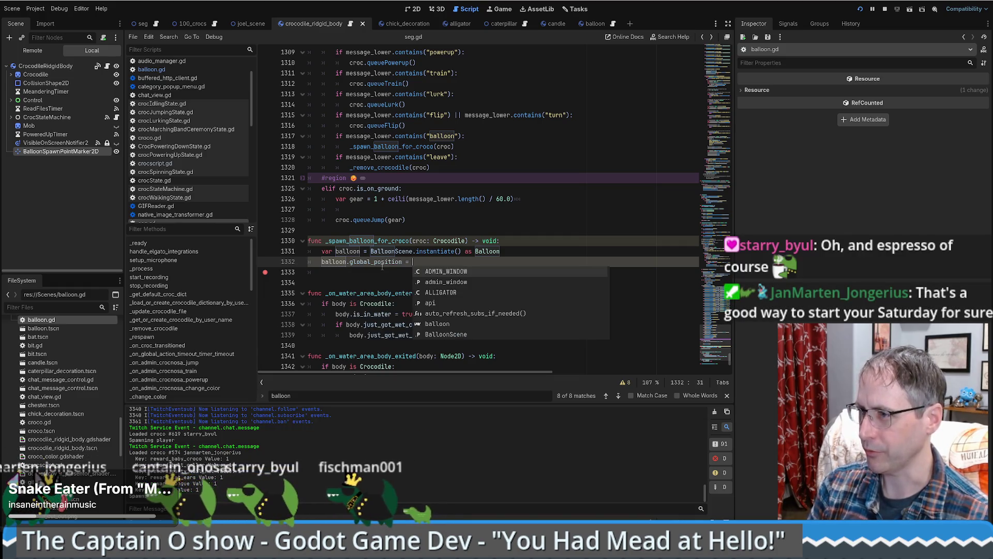
type("croc.")
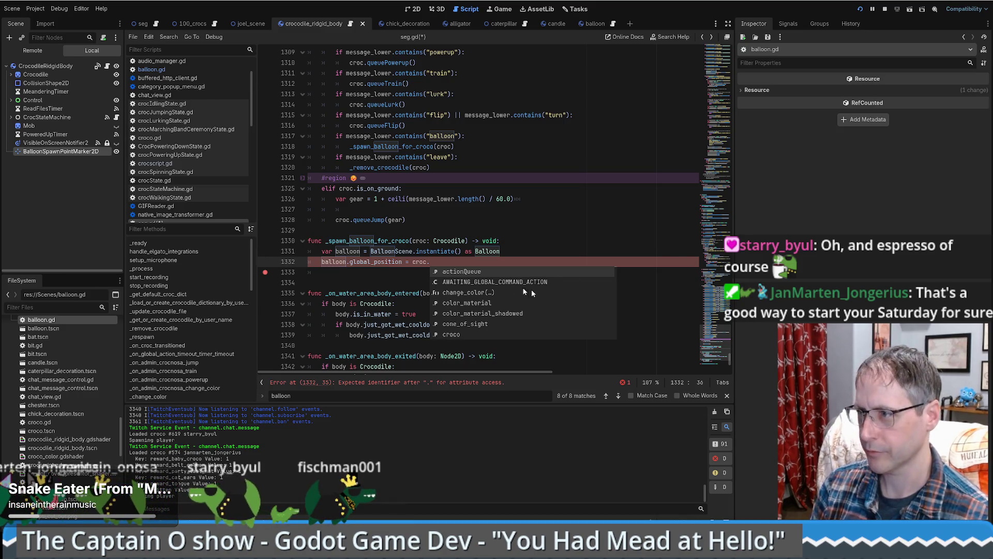
left_click(449, 263)
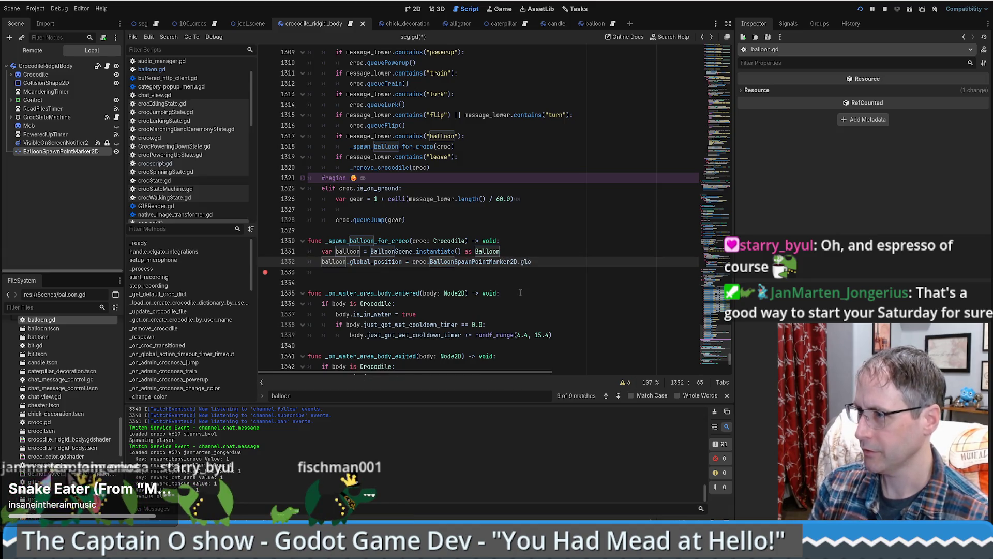
type("bal_postion")
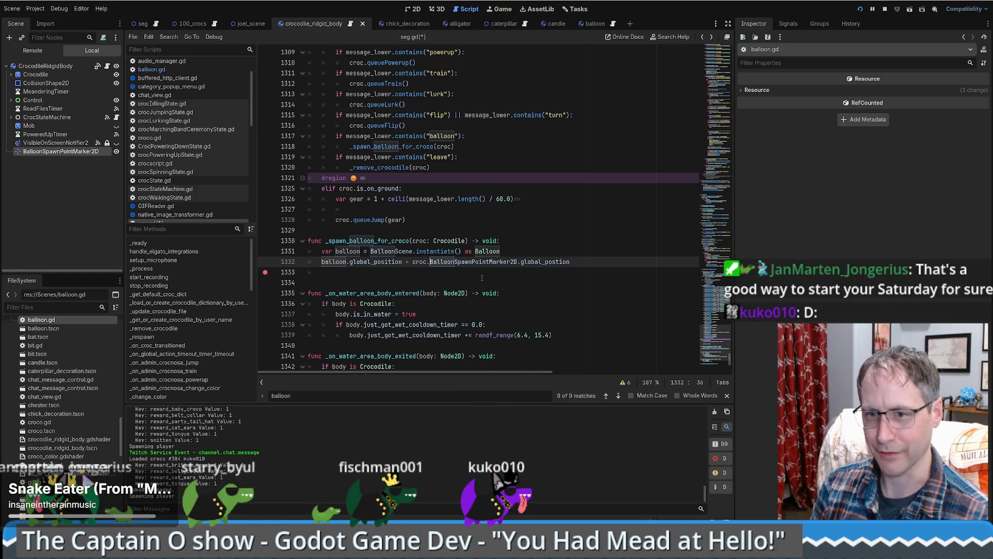
type("GetN")
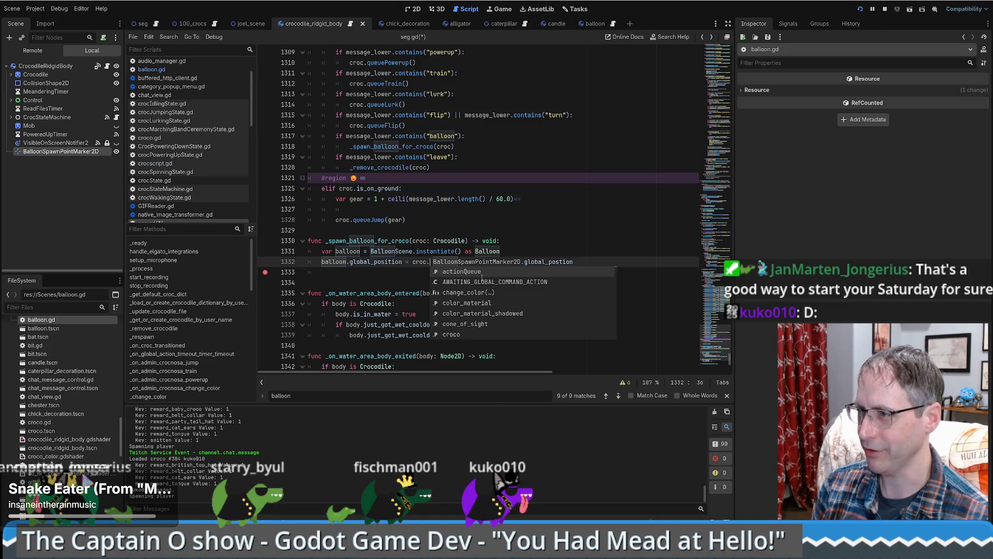
type("o")
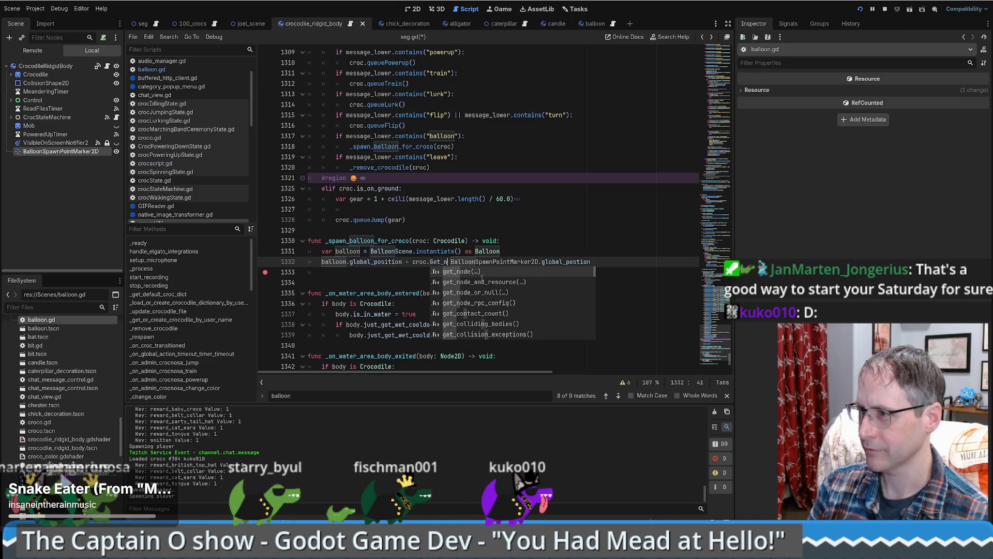
key("Return")
key("Delete")
key("Delete")
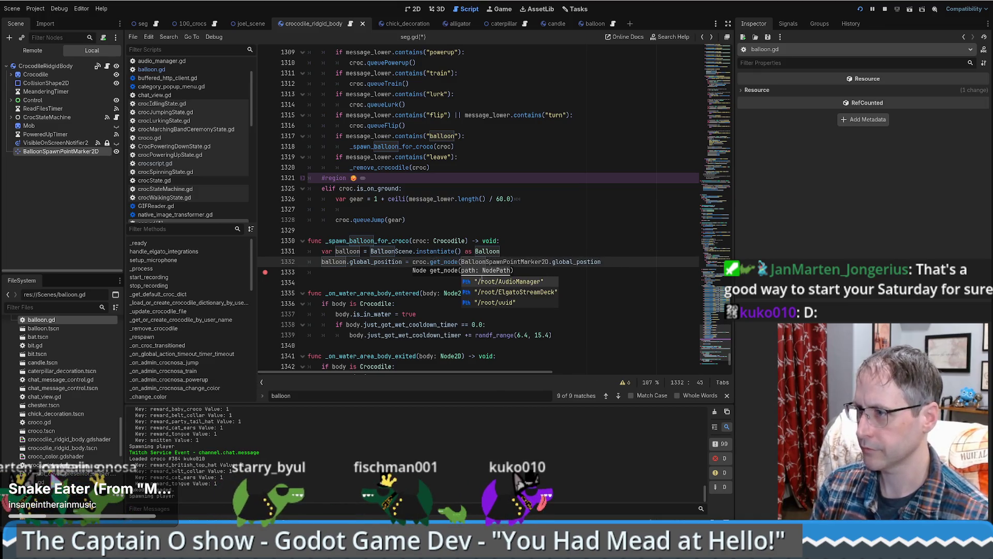
type("\"")
key("ctrl+Right")
type("\")")
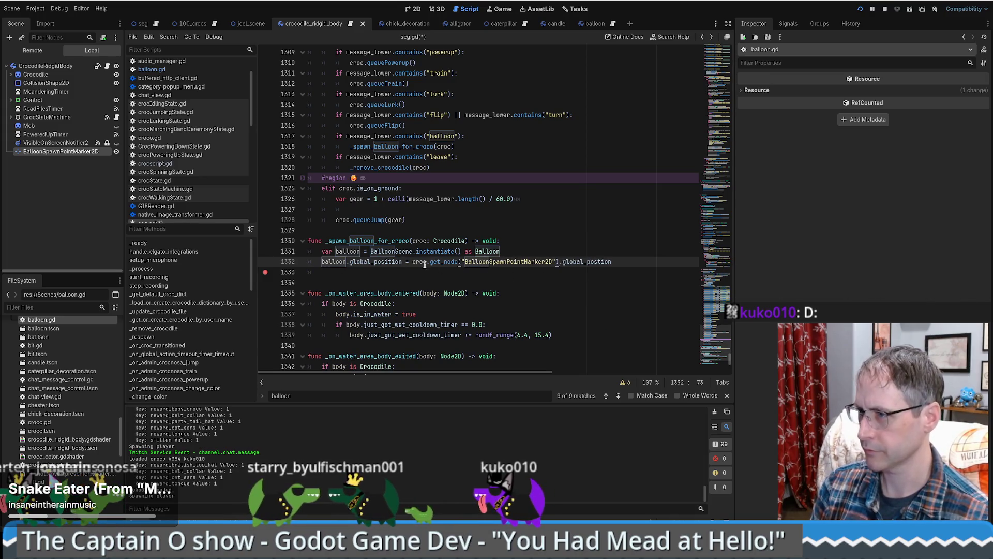
Step: Wrap the get_node call in parentheses cast as Marker2D and save seg.gd
left_click_drag(412, 262, 560, 263)
key("ctrl+c")
key("BackSpace")
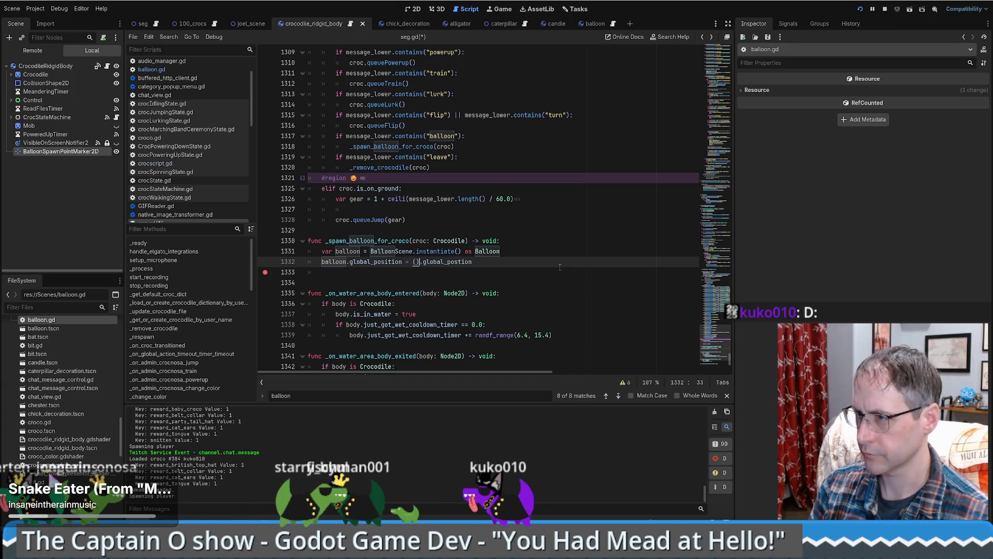
key("ctrl+v")
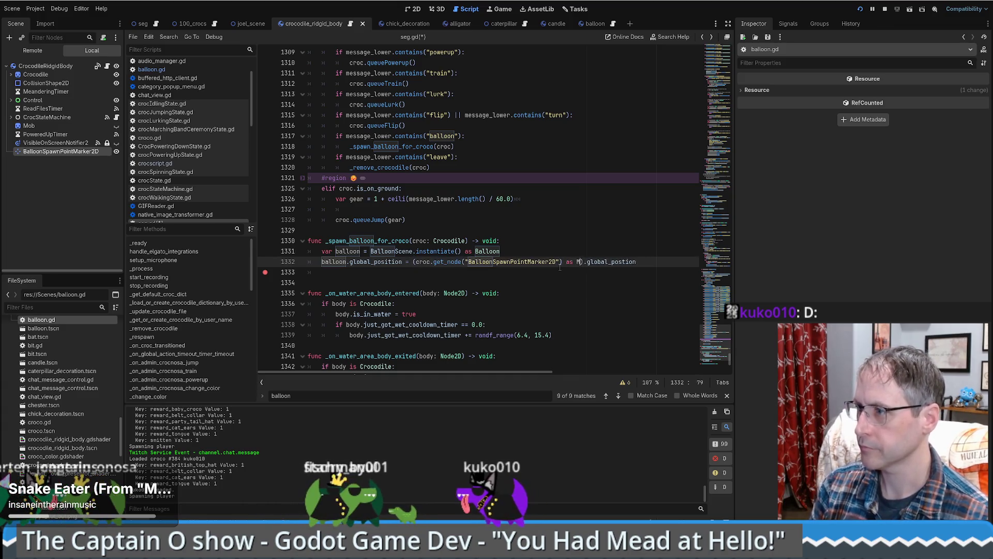
type("3")
key("BackSpace")
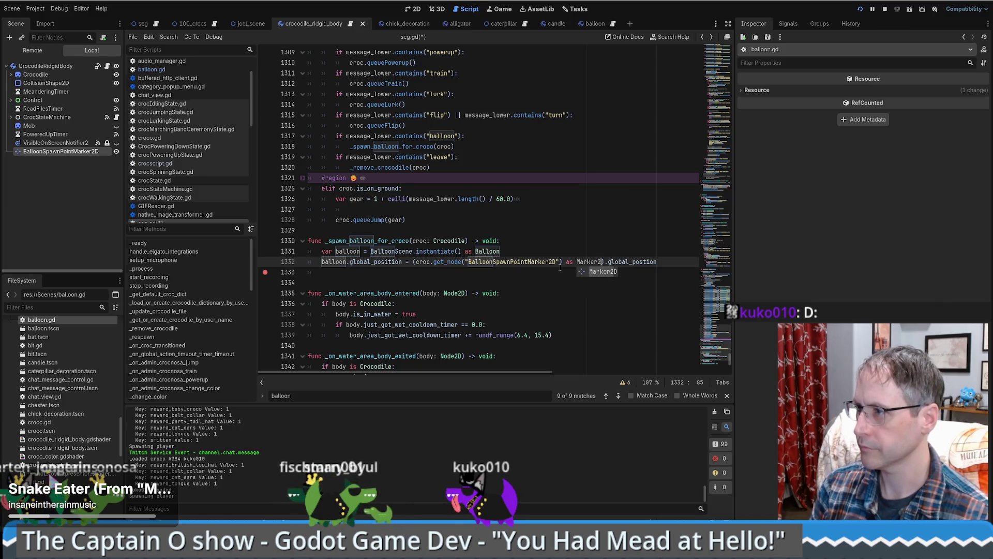
type("2D")
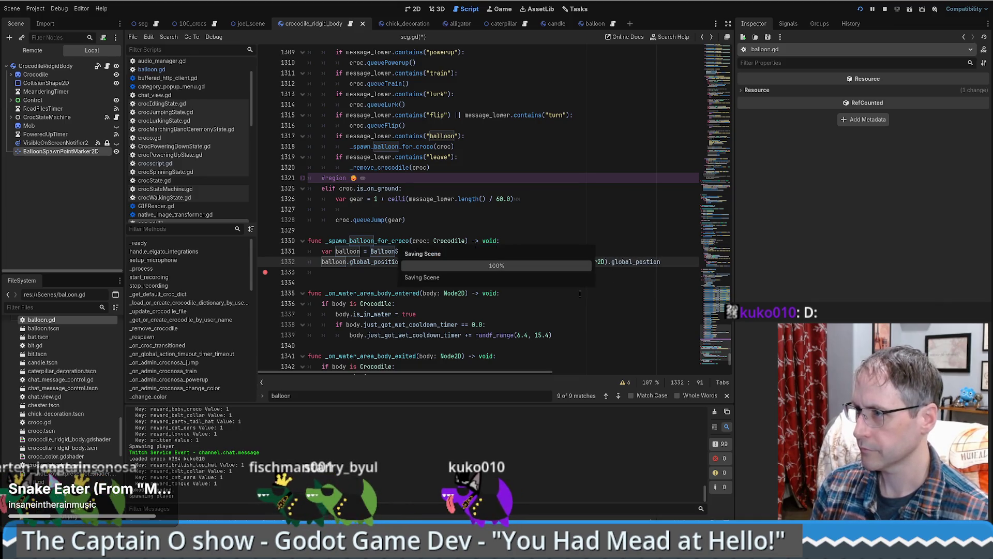
key("ctrl+s")
Step: Correct the misspelled global_postion so the line ends with .global_position
key("ctrl+space")
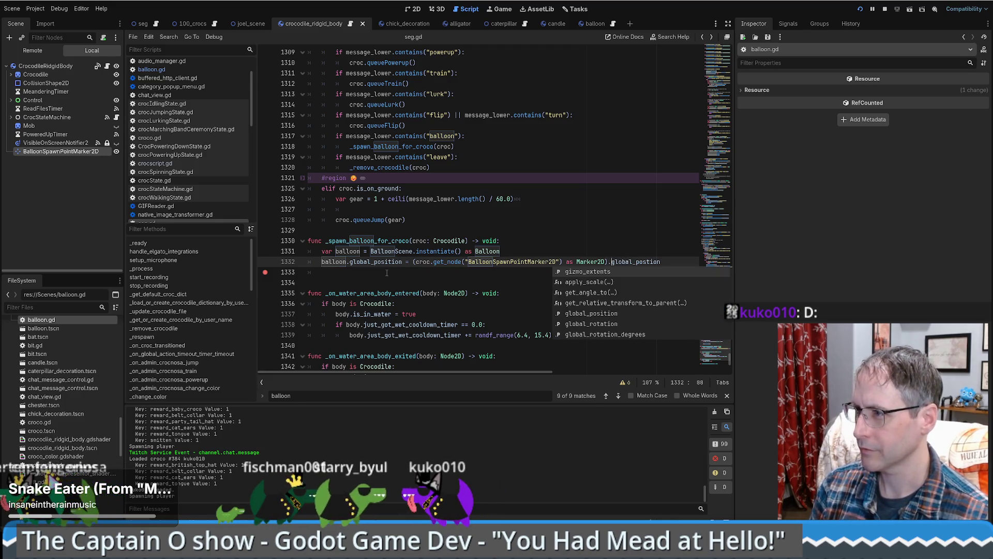
double_click(626, 262)
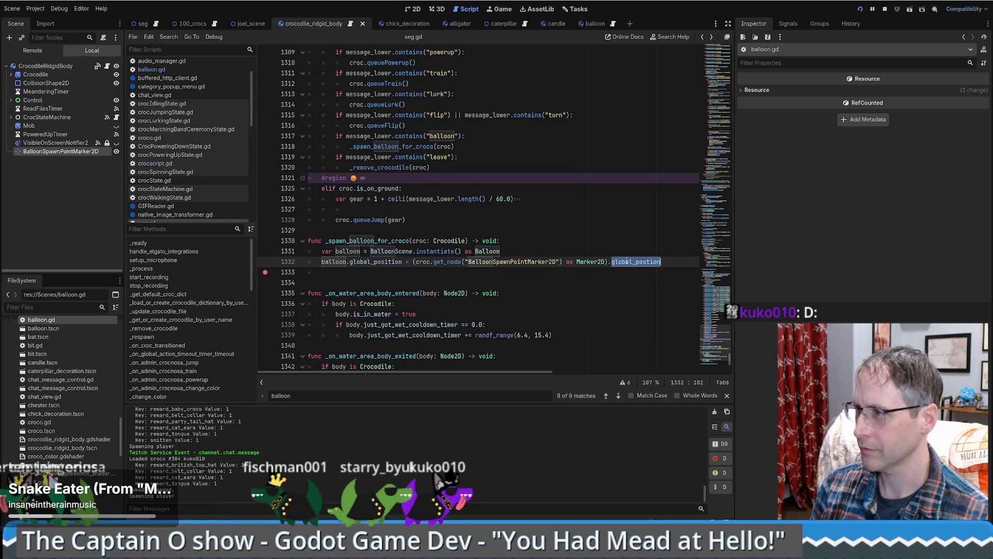
type("glo")
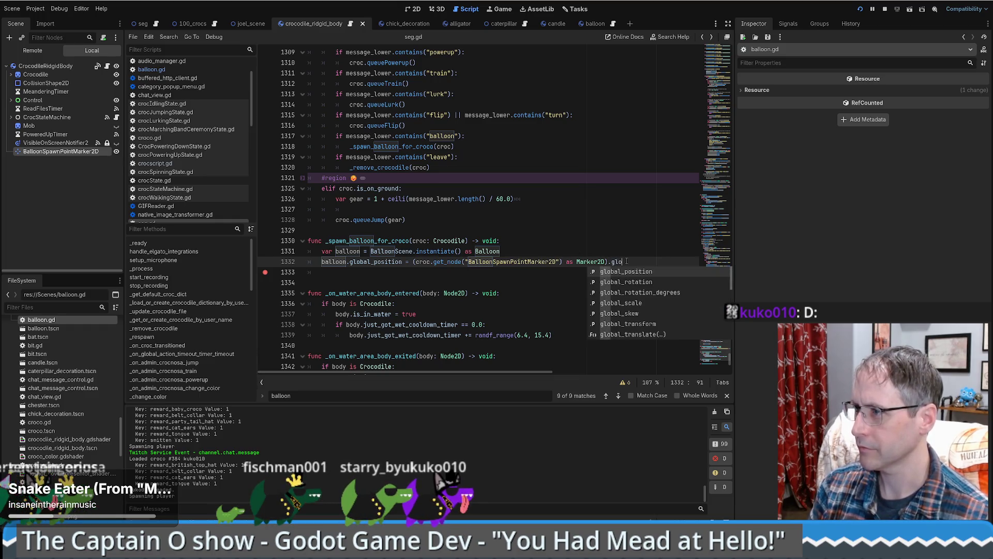
key("Return")
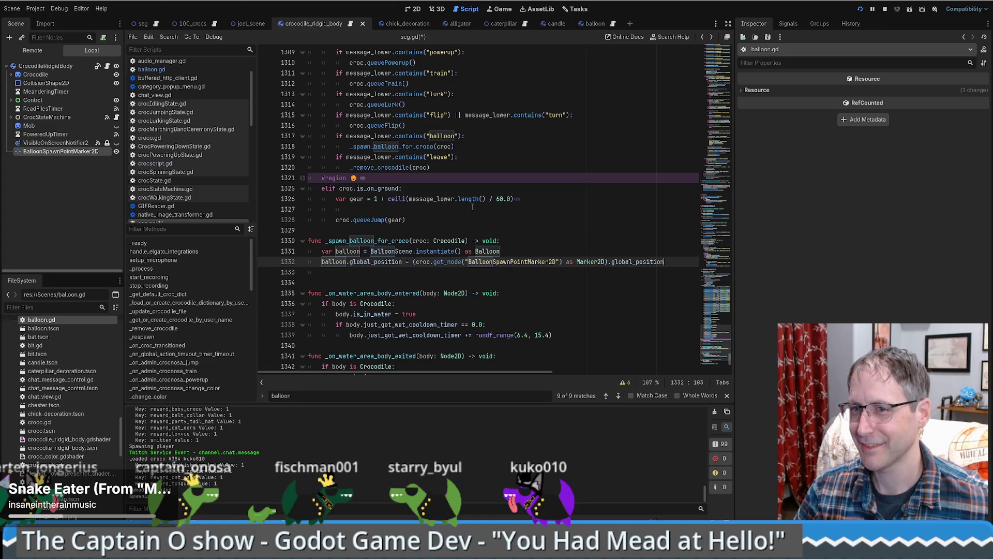
Step: Review the balloon spawn function, save seg.gd, and run the game with F5
scroll(555, 231, "down", 2)
scroll(556, 230, "up", 3)
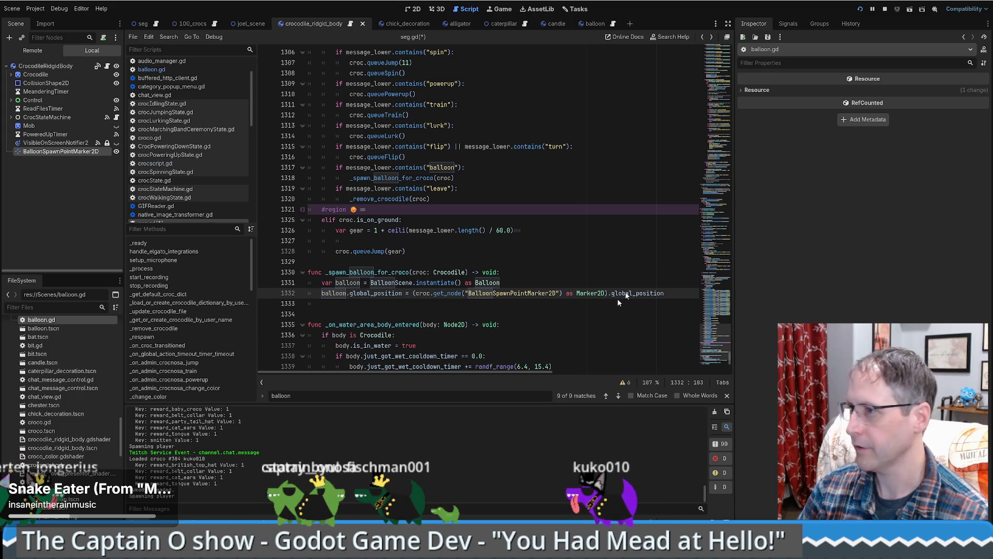
left_click(433, 240)
scroll(491, 238, "down", 2)
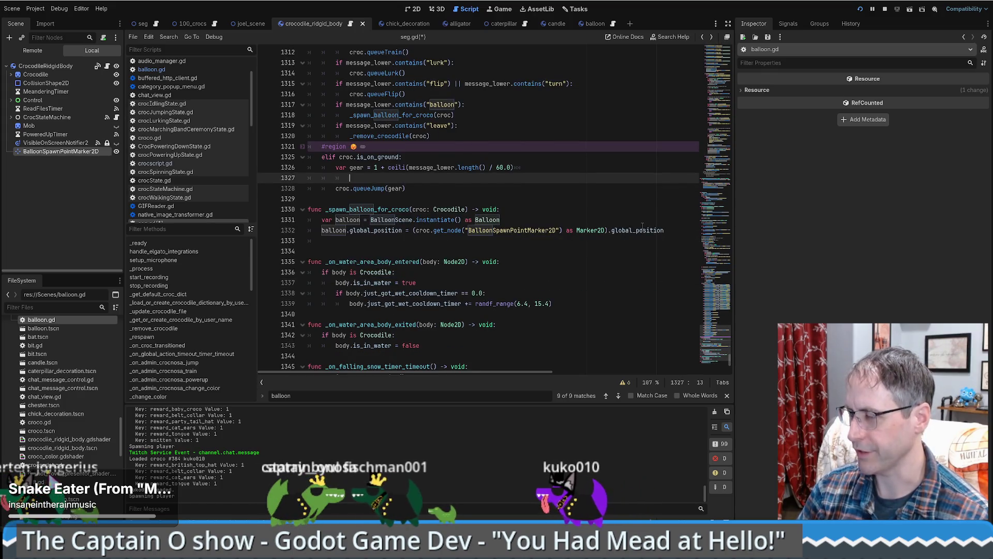
left_click(557, 211)
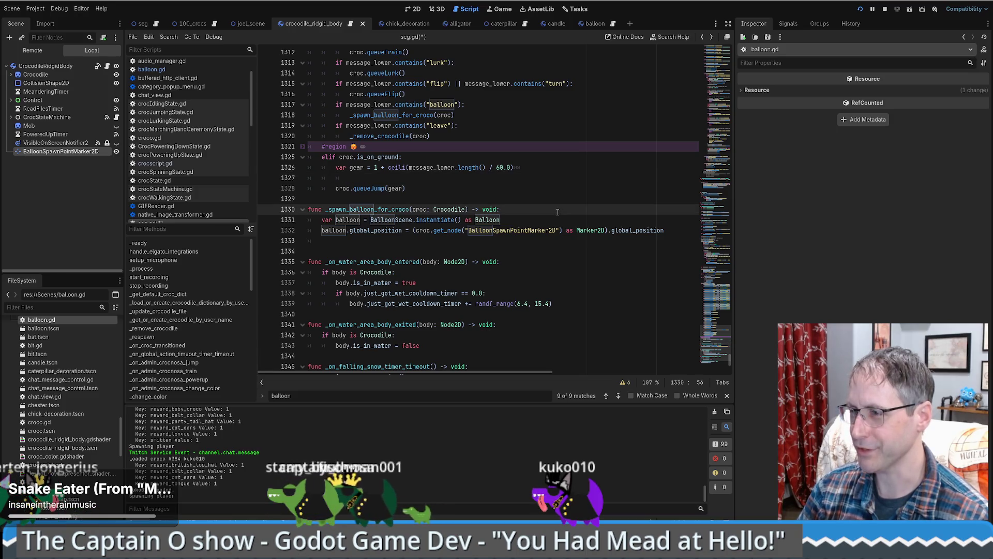
key("Down")
key("Down")
key("End")
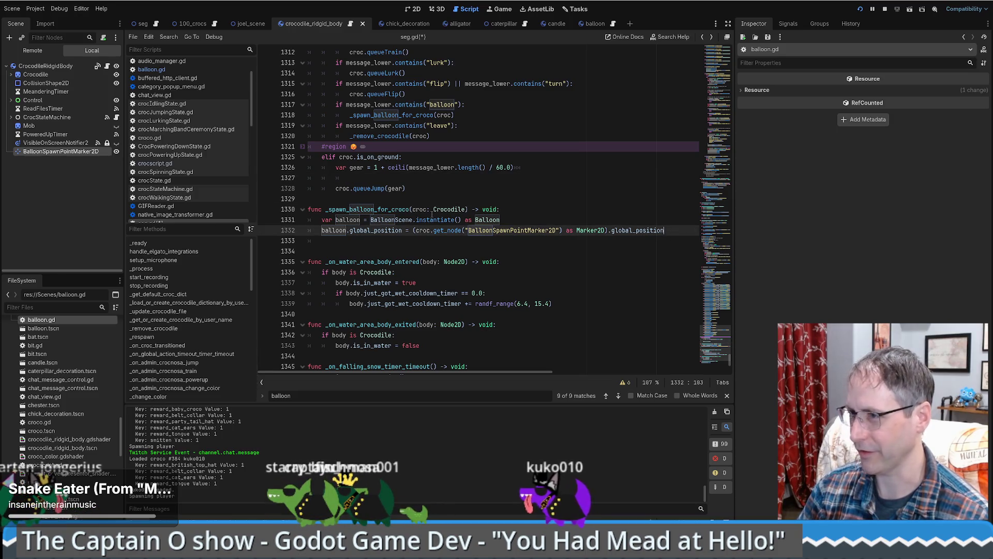
key("ctrl+s")
key("F5")
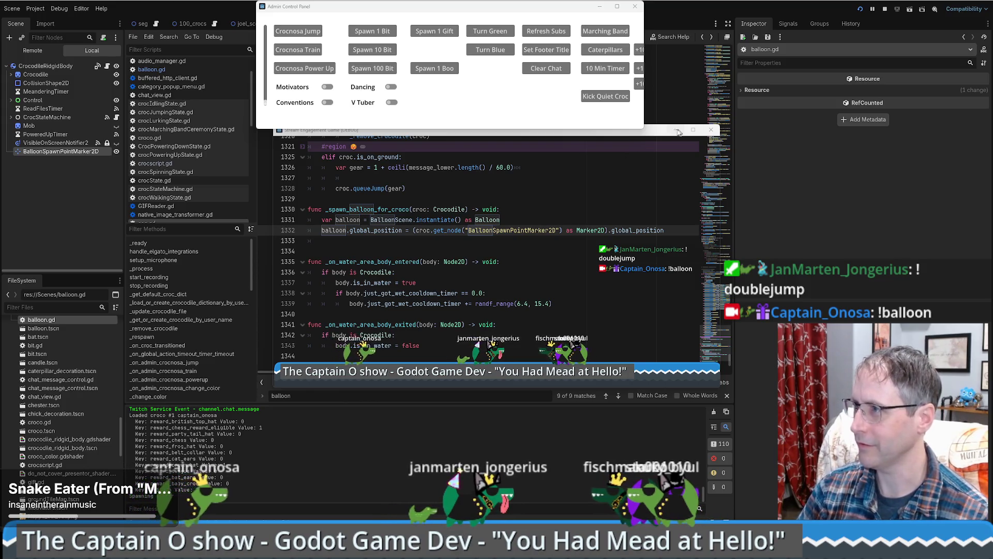
Step: Bring the editor forward and scroll to the balloon command as the debugger breaks at line 1318
left_click(788, 245)
scroll(454, 165, "up", 1)
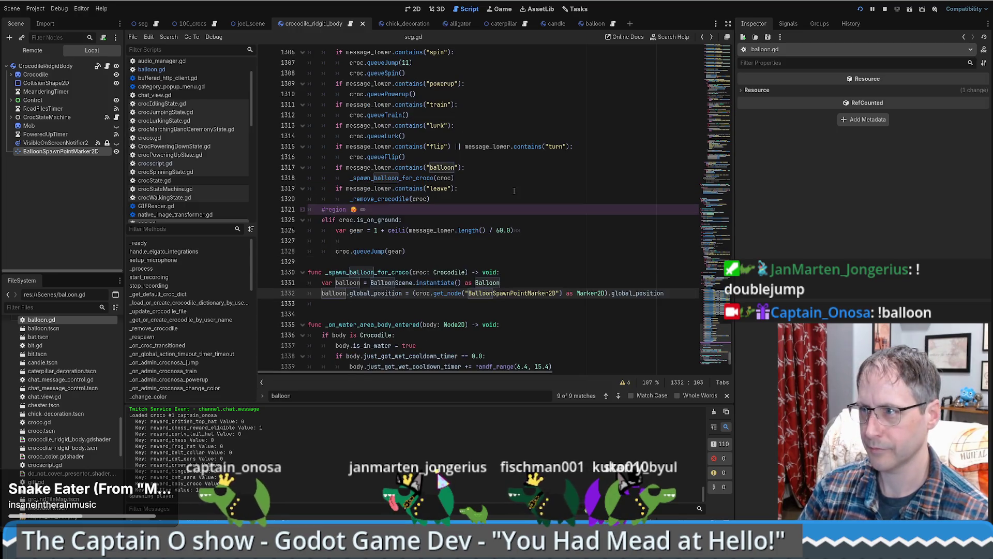
scroll(361, 177, "up", 1)
double_click(443, 169)
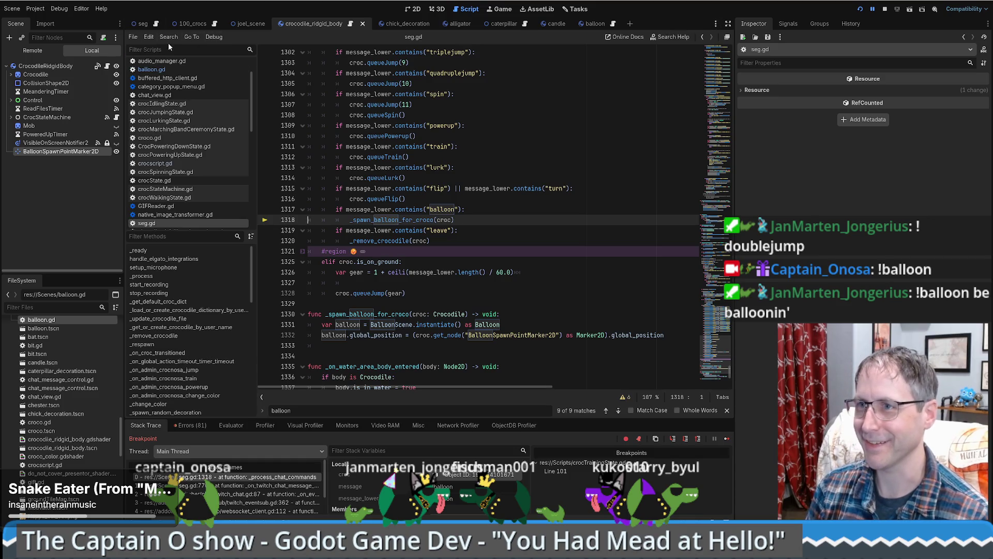
Step: Resume the game via Debug > Continue and add add_child(balloon) below line 1332
left_click(214, 36)
left_click(233, 81)
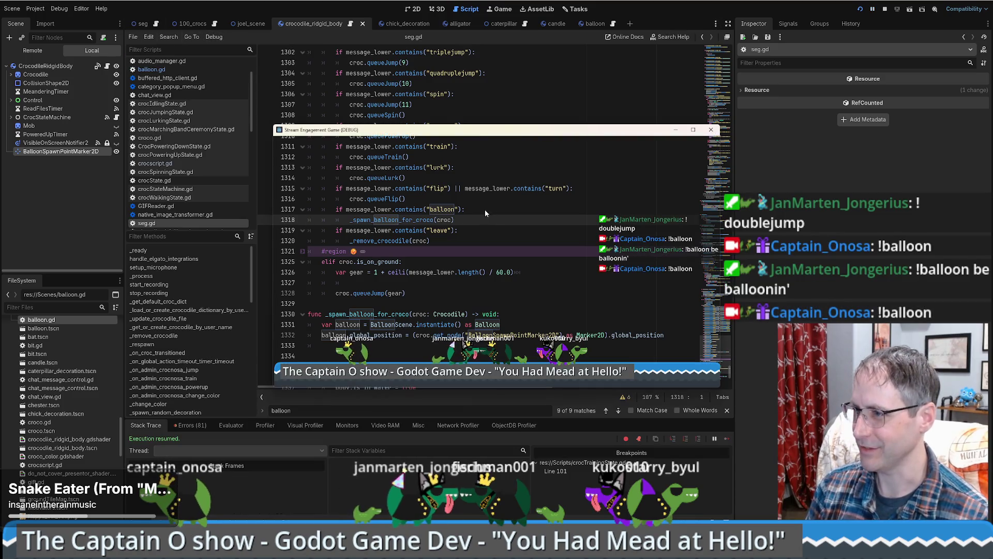
scroll(569, 233, "down", 3)
left_click(673, 241)
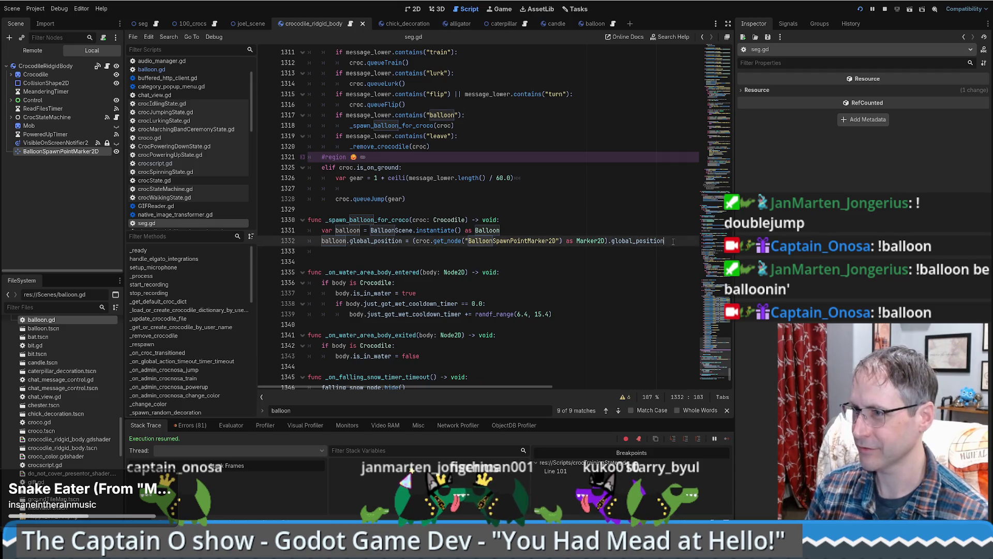
key("Return")
type("add_child(")
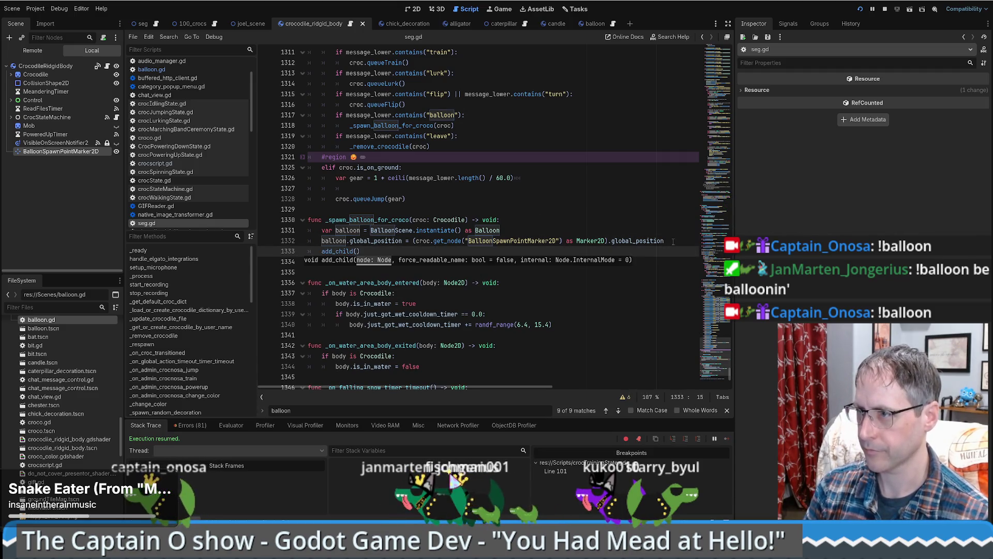
type("ball")
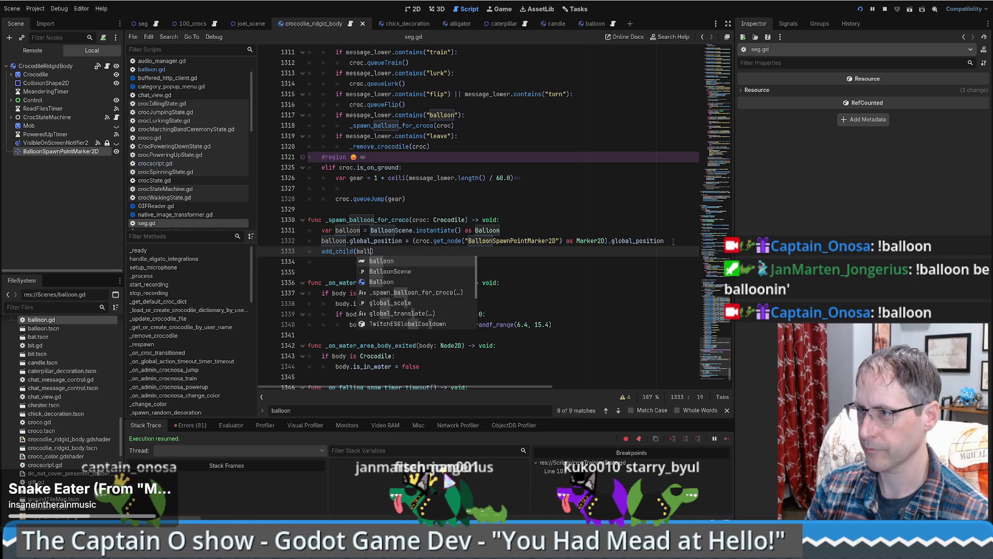
key("Return")
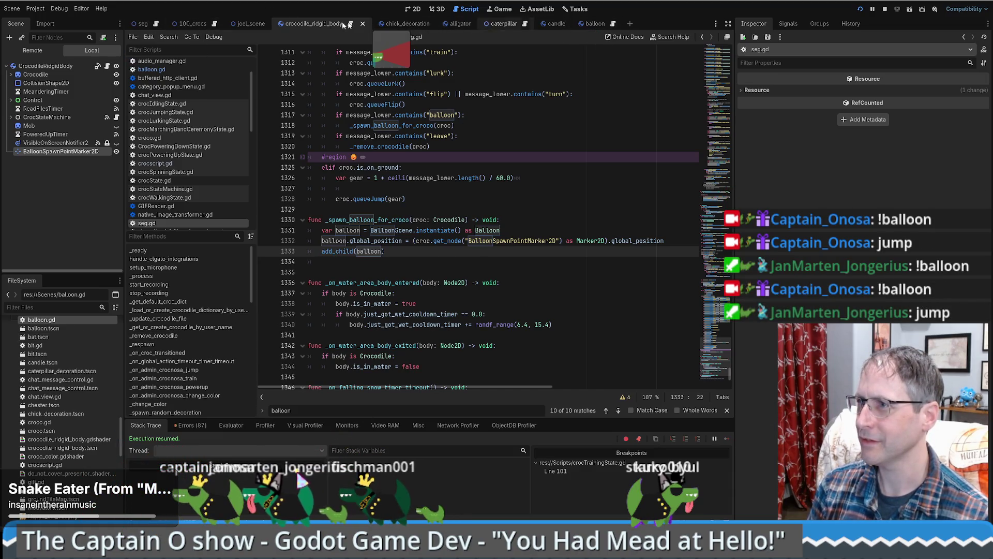
Step: Move the BalloonSpawnPointMarker2D higher above the crocodile in the 2D view
left_click(414, 9)
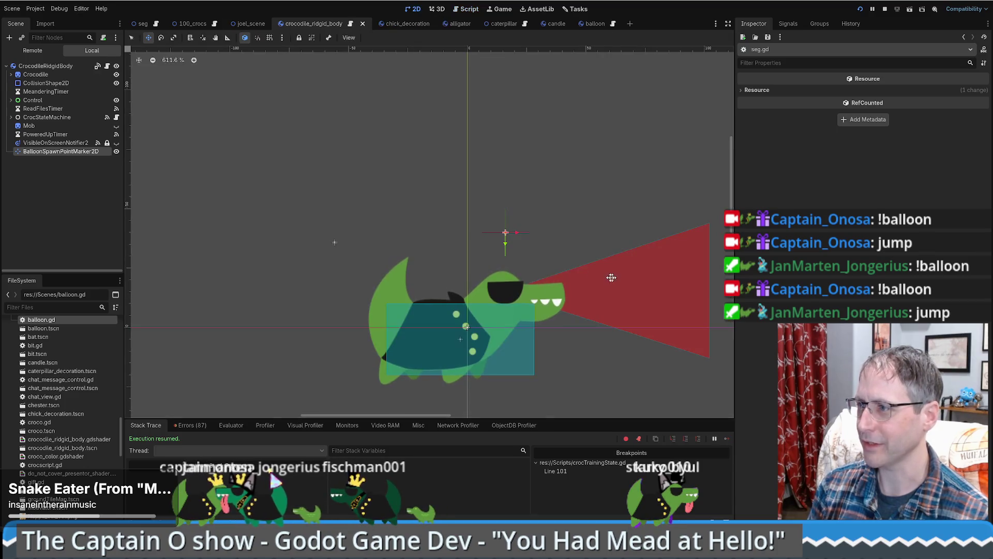
left_click(504, 235)
left_click_drag(503, 239, 503, 208)
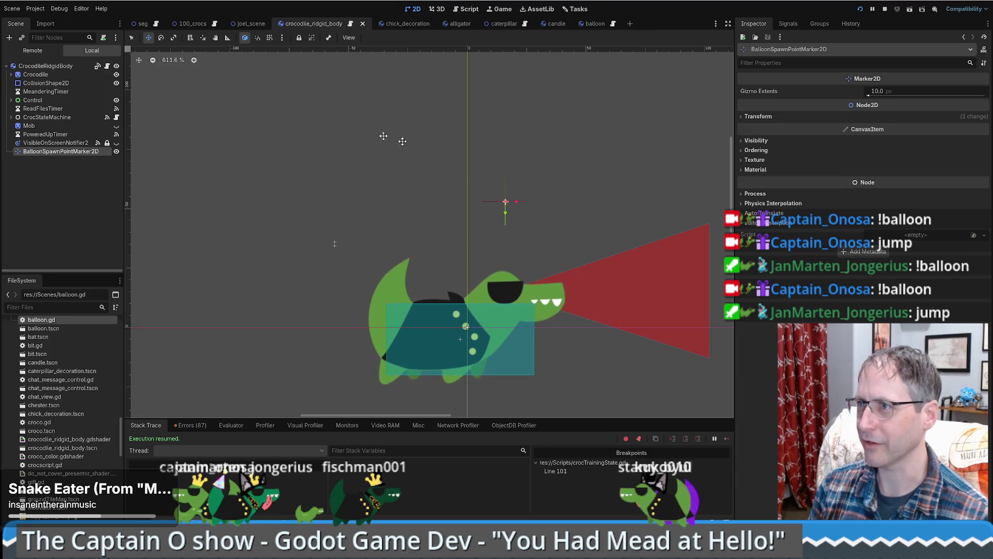
Step: Look over the seg scene and the balloon scene
left_click(141, 24)
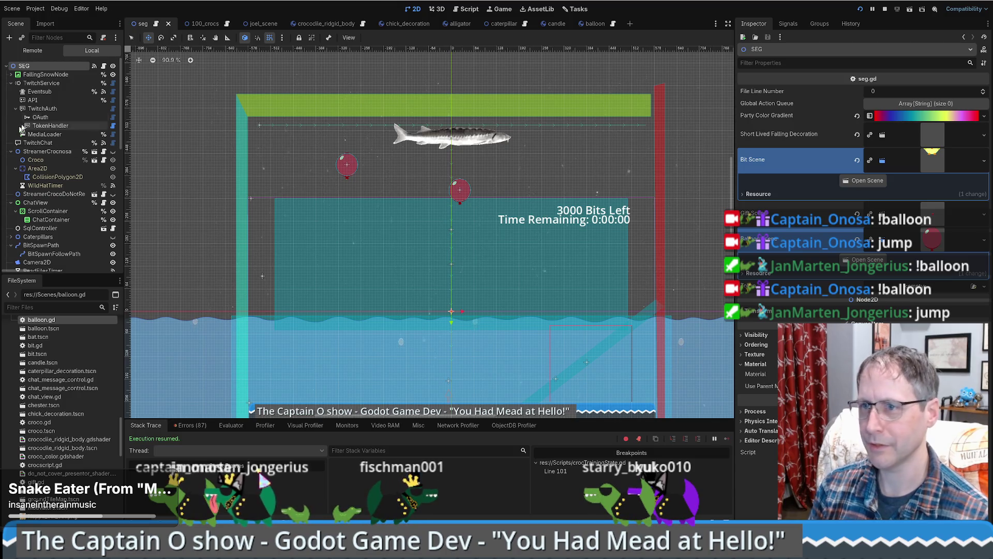
left_click(595, 23)
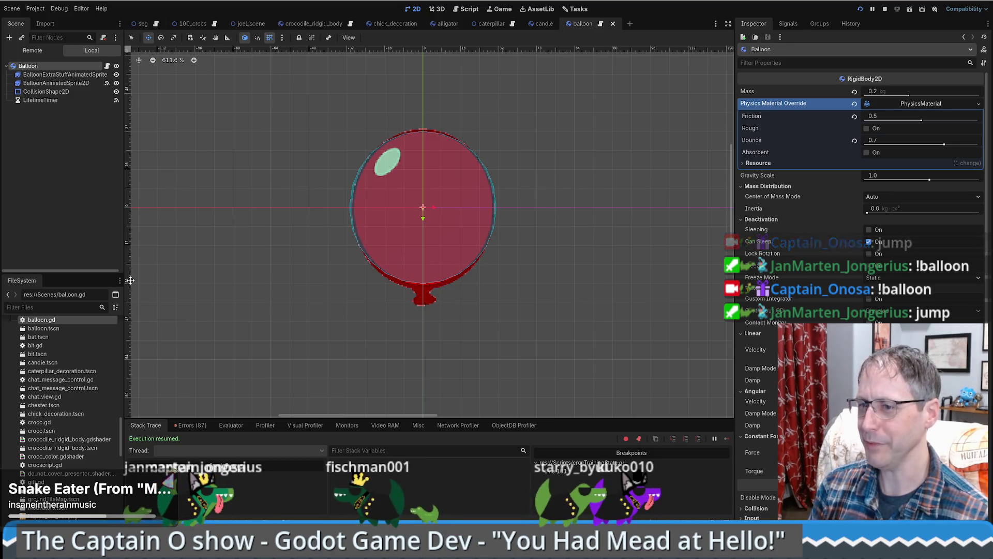
left_click_drag(119, 458, 122, 382)
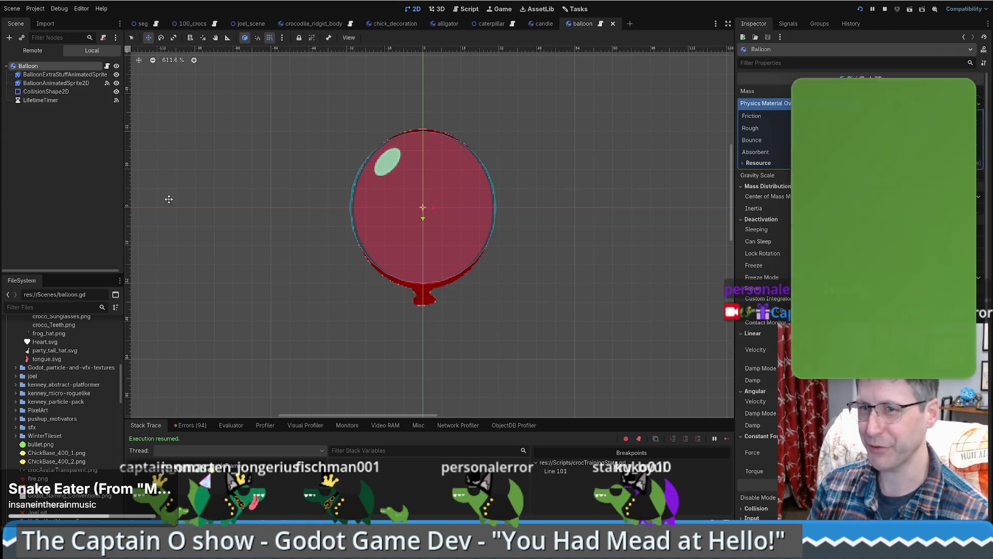
scroll(100, 376, "down", 3)
scroll(85, 396, "down", 7)
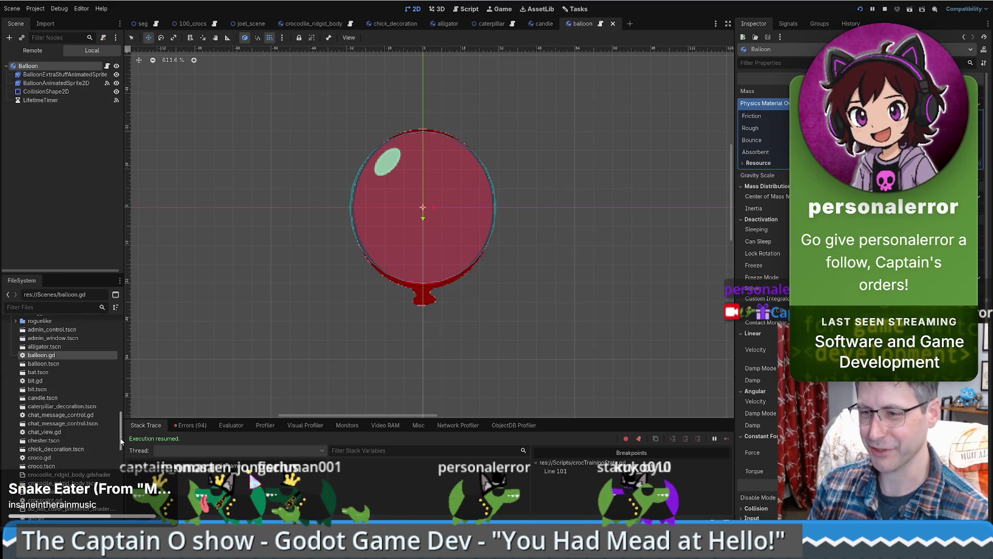
scroll(119, 437, "up", 5)
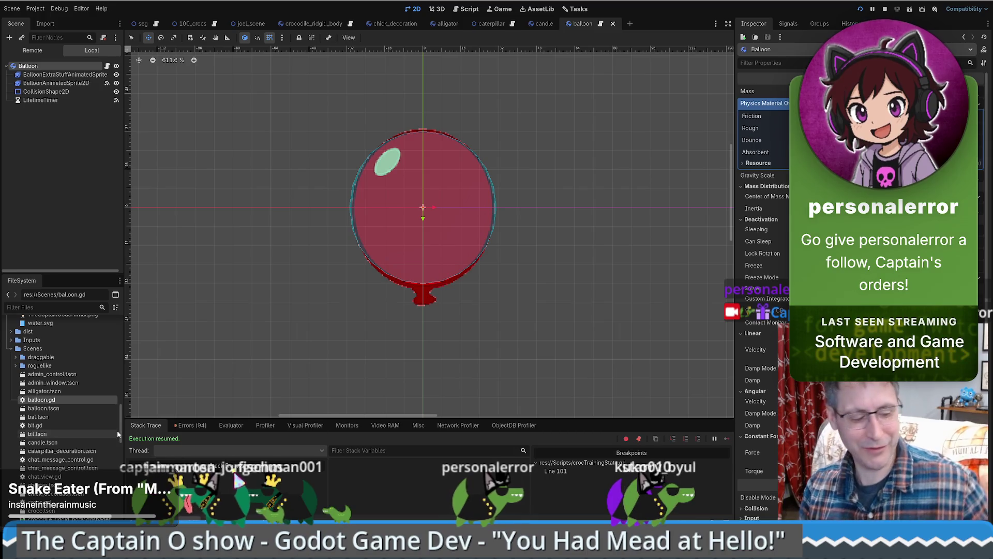
scroll(103, 433, "down", 6)
scroll(101, 430, "down", 15)
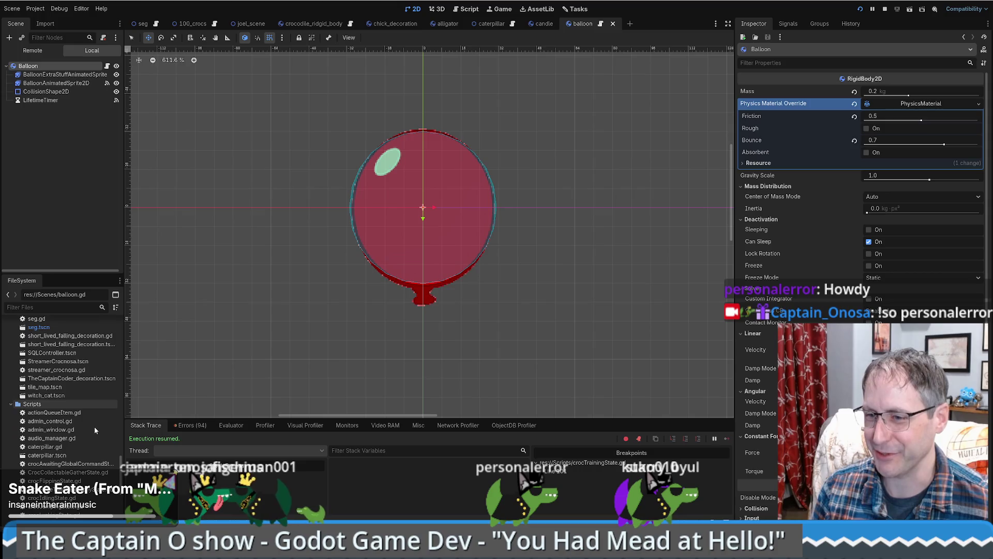
scroll(72, 419, "up", 12)
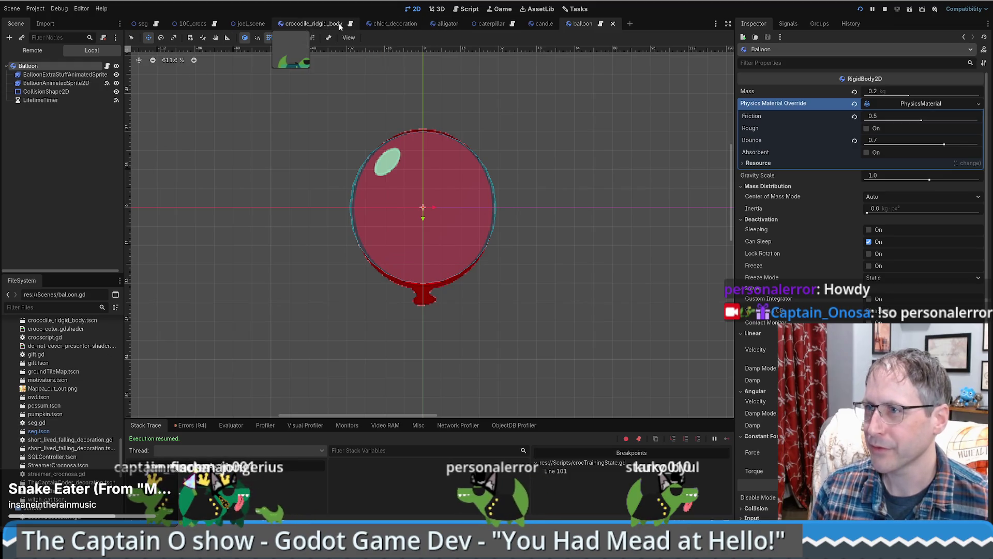
Step: Open crocJumpingState.gd from CrocStateMachine in the crocodile_ridgid_body scene
left_click(314, 23)
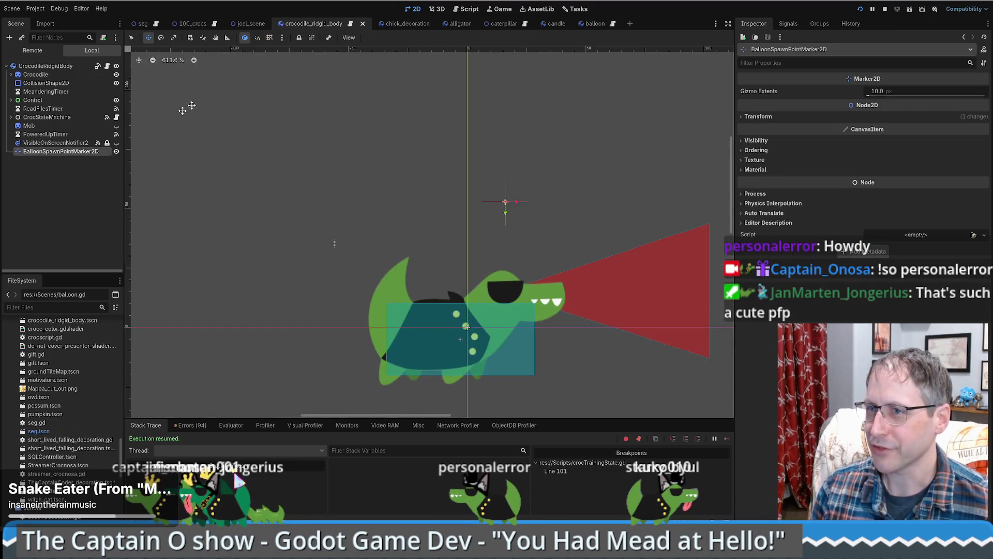
left_click(11, 117)
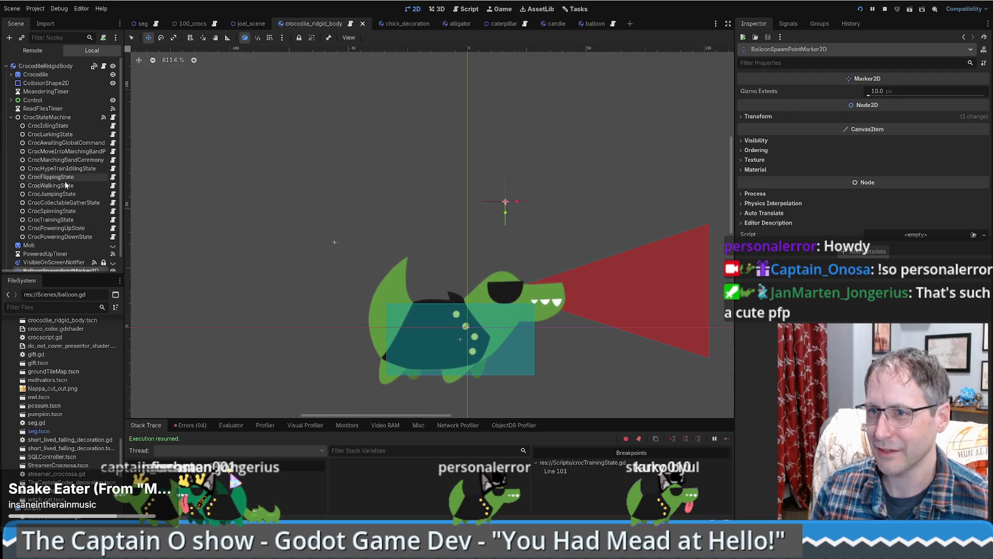
left_click(113, 194)
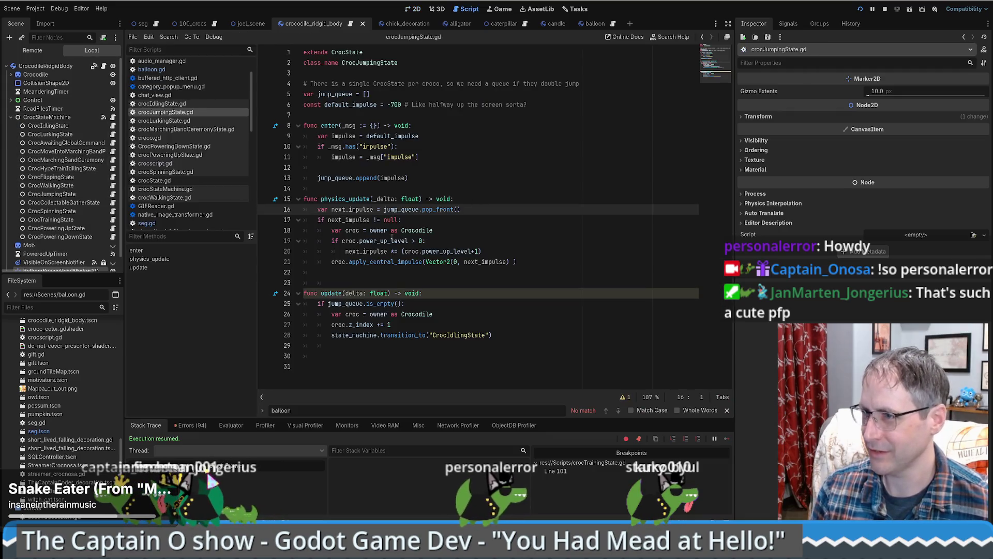
Step: Copy the jump impulse line and make a blank line below the balloon position line in seg.gd
left_click_drag(332, 262, 518, 262)
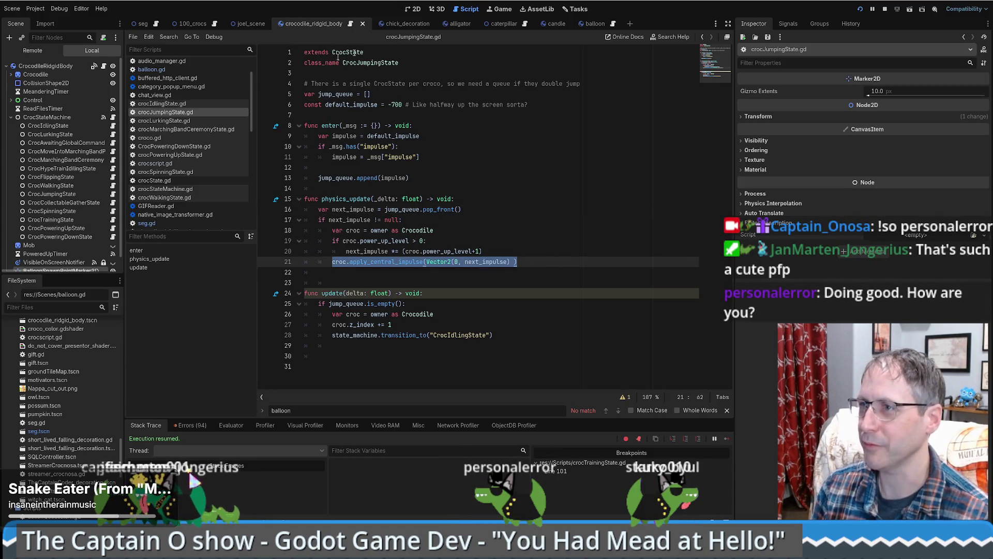
left_click(154, 25)
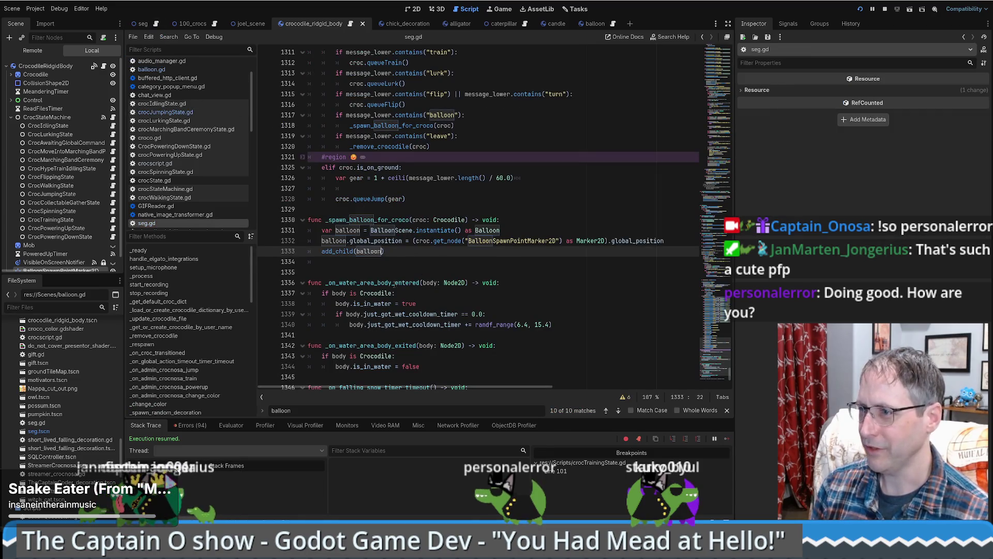
left_click(668, 242)
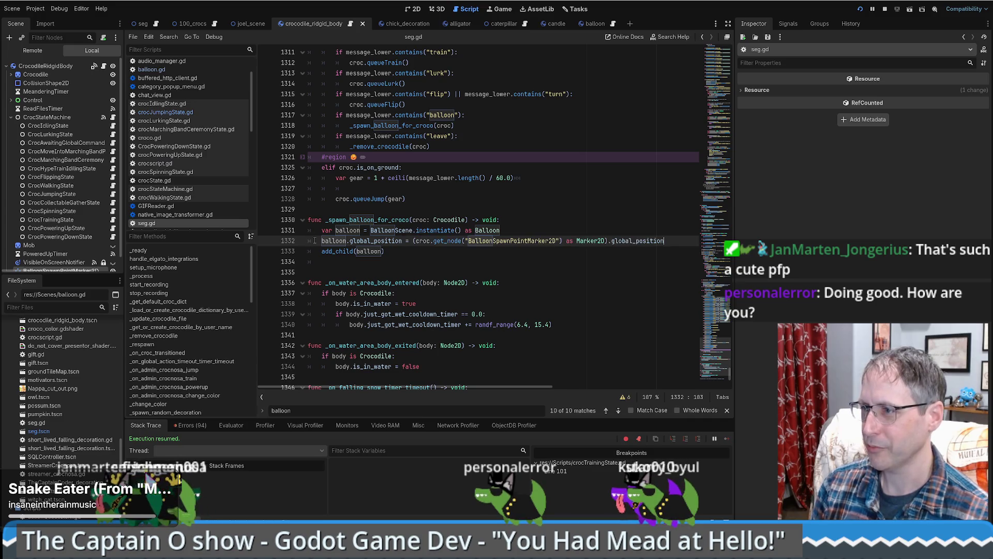
key("Return")
key("ctrl+v")
key("ctrl+z")
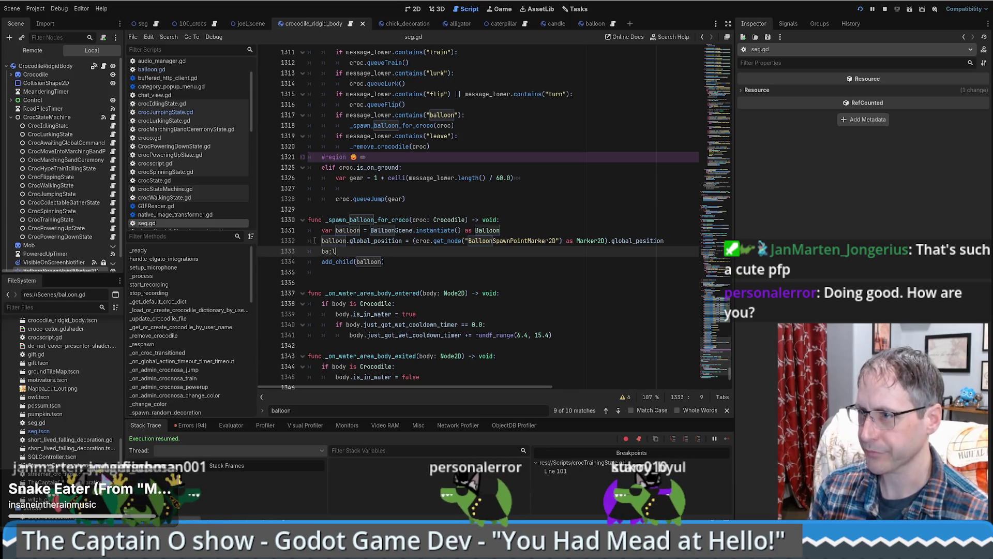
left_click(590, 24)
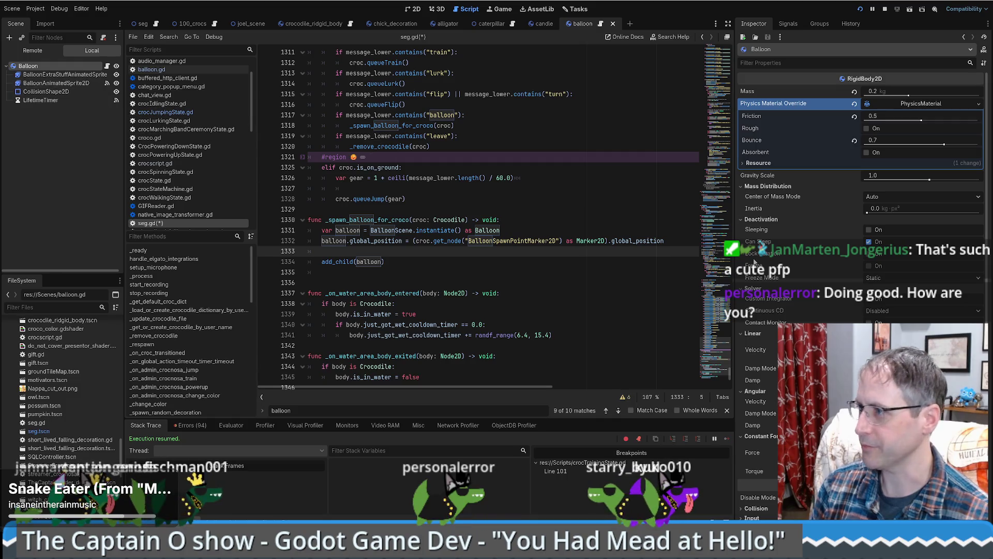
Step: Write balloon.apply_central_impulse(Vector2(0, 300)) there and save seg.gd
type("balloon.croc.apply_central_impulse(Vector2(0, next_impulse) )")
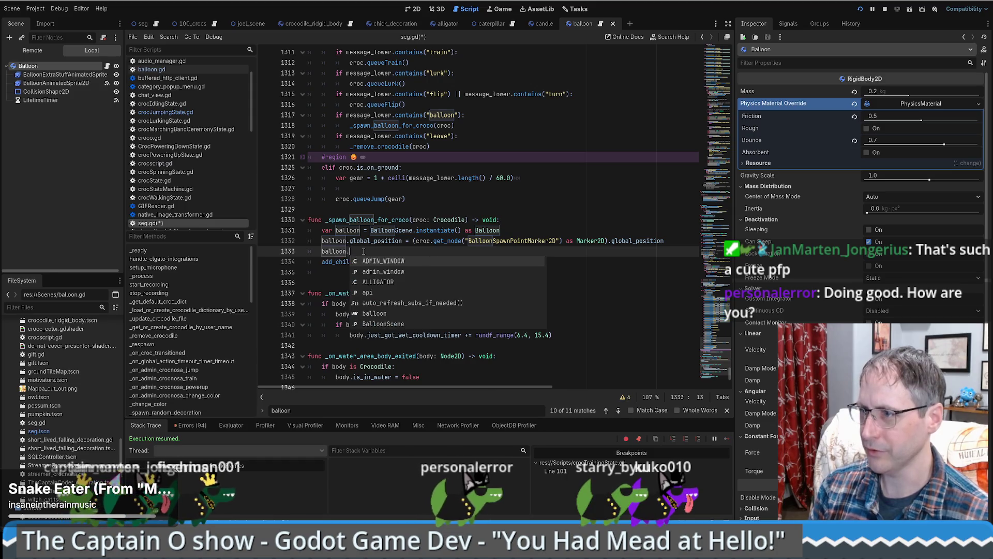
double_click(362, 251)
key("BackSpace")
key("BackSpace")
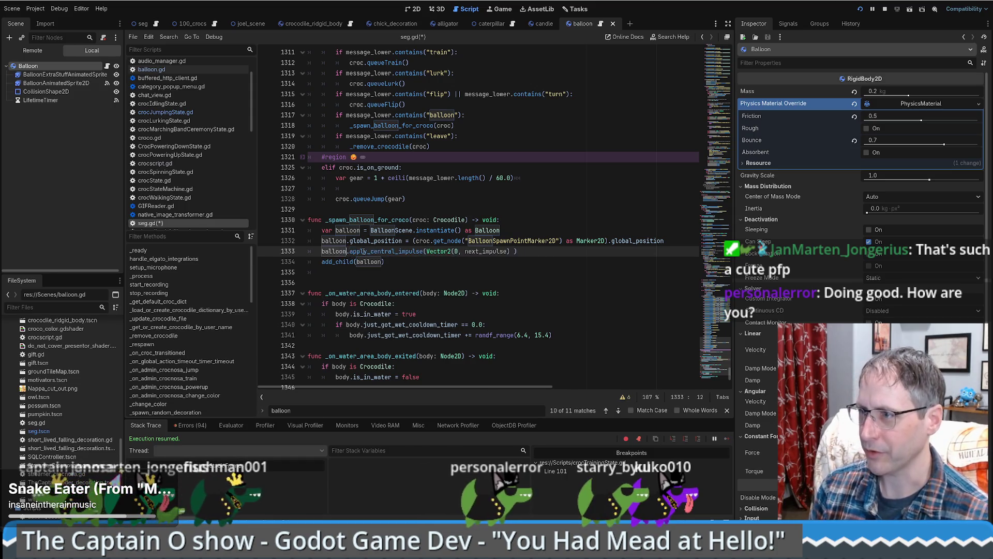
double_click(486, 251)
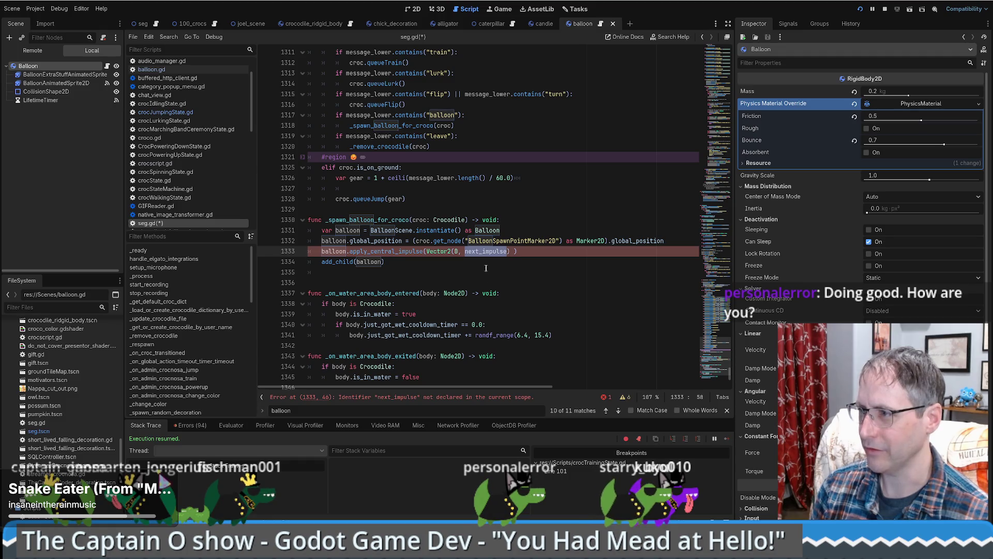
type("300")
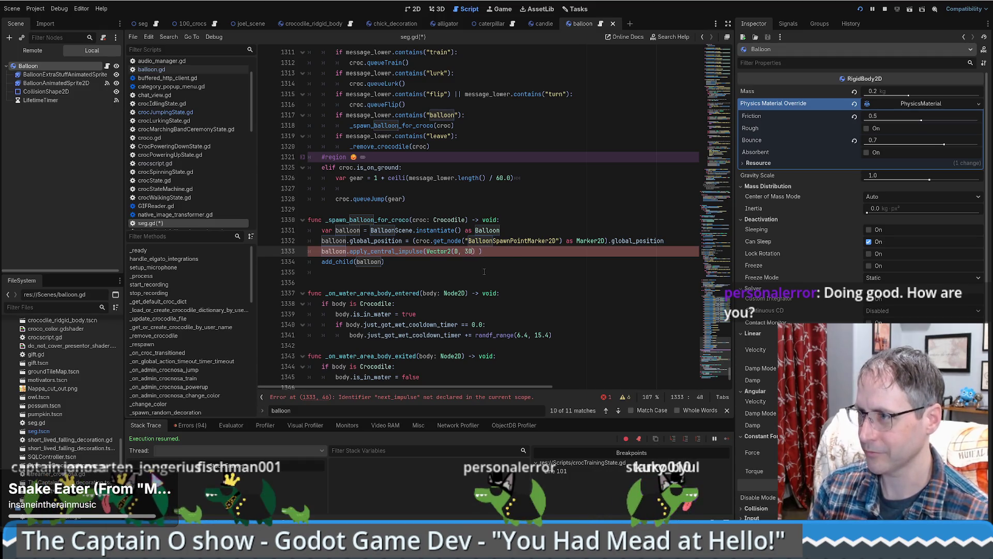
key("ctrl+s")
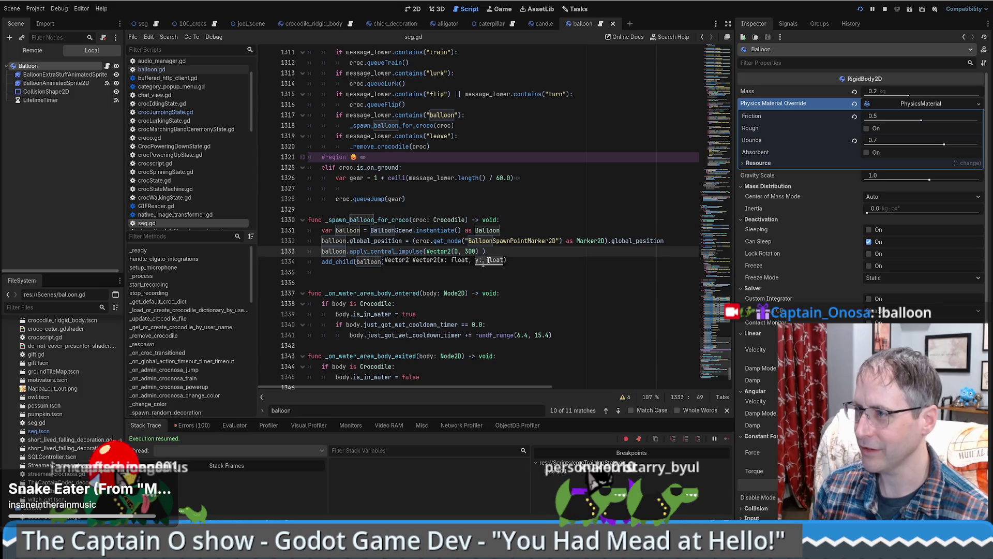
Step: Change the balloon impulse to Vector2(0, -600) and insert a blank line above that call
left_click(464, 253)
type("-")
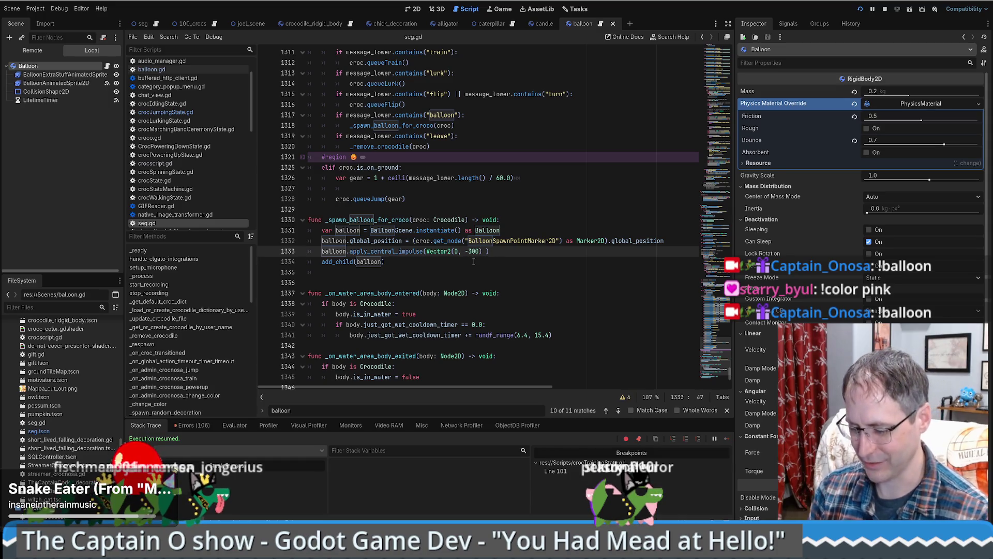
key("Delete")
type("6")
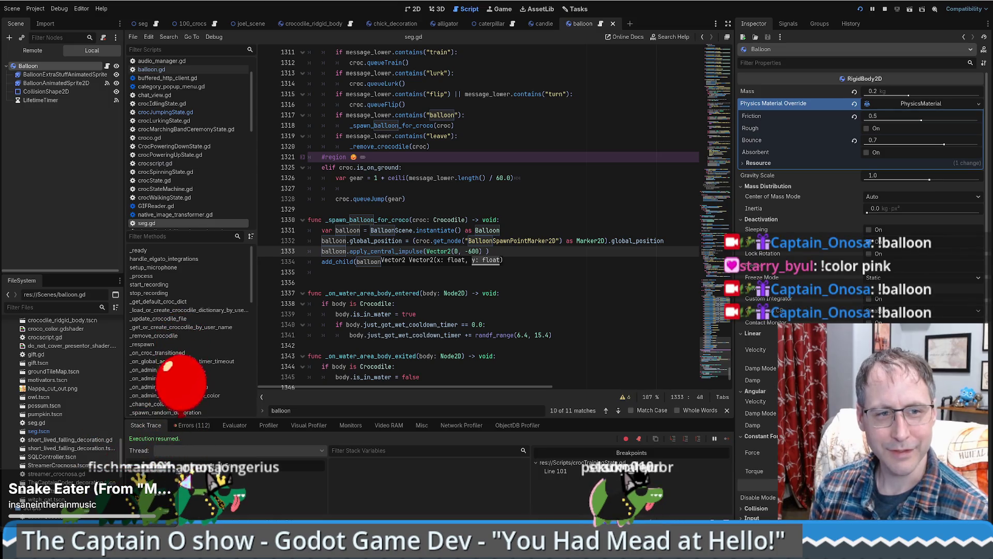
key("Right")
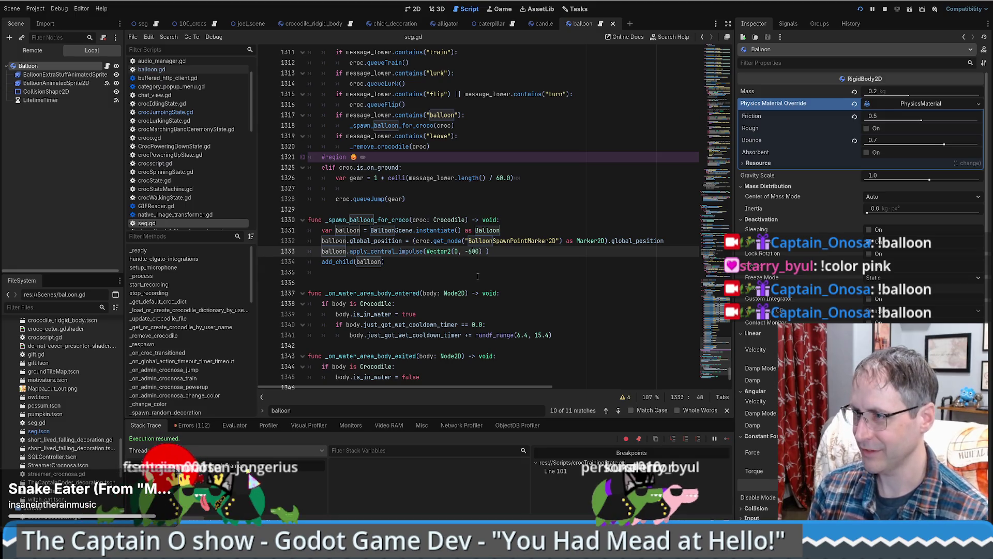
left_click(332, 252)
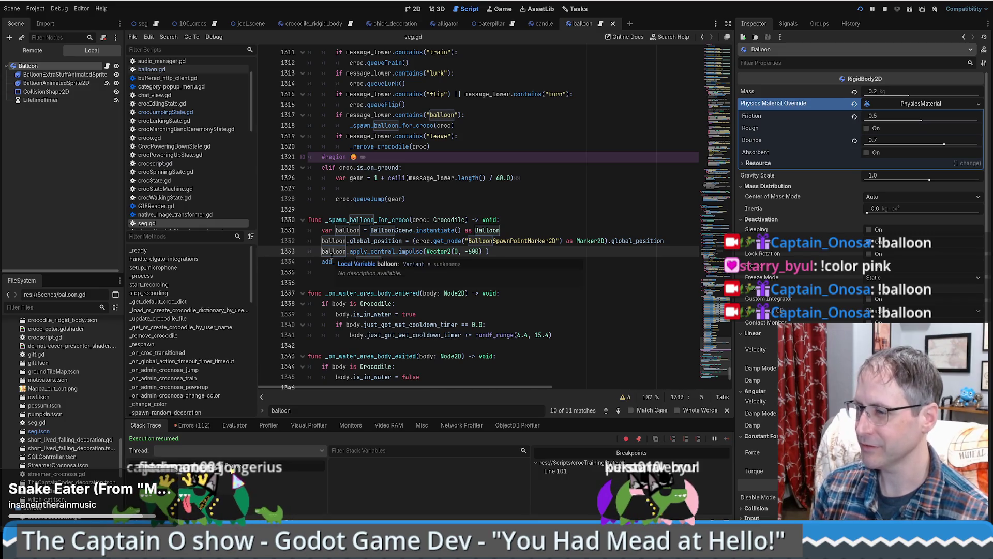
key("ctrl+shift+Return")
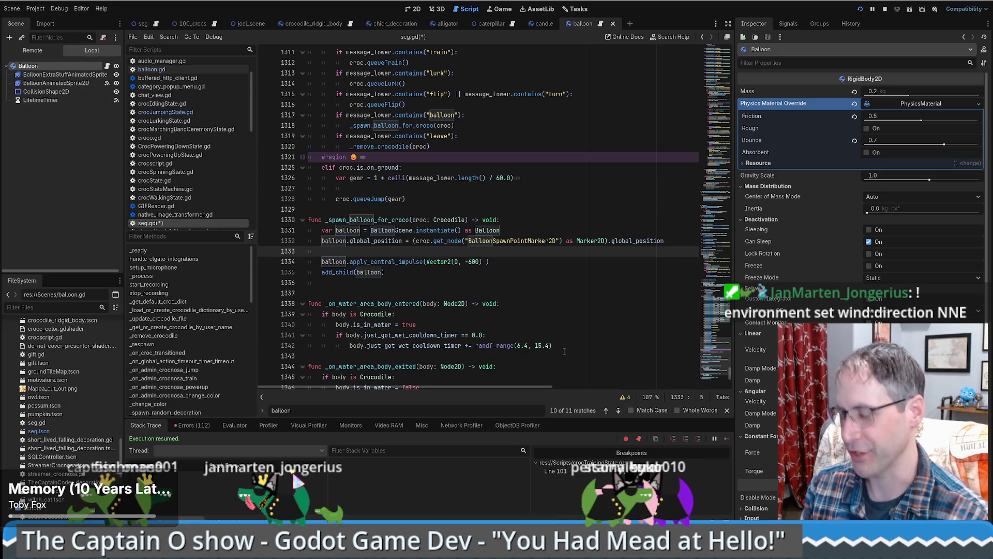
Step: Declare var x_draft = randf_range(-100.0,100.0) above the impulse call
type("vvar")
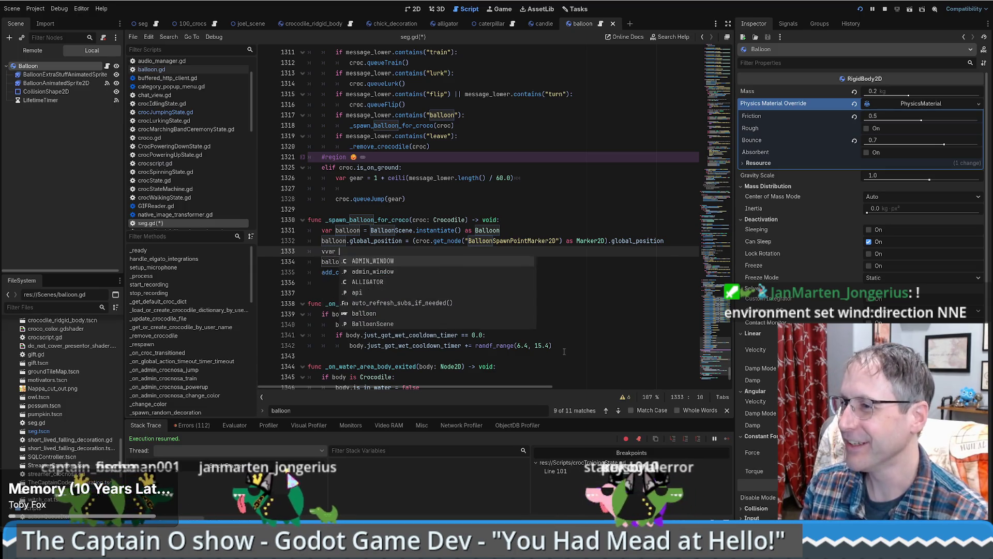
key("BackSpace")
key("BackSpace")
key("BackSpace")
type("var ")
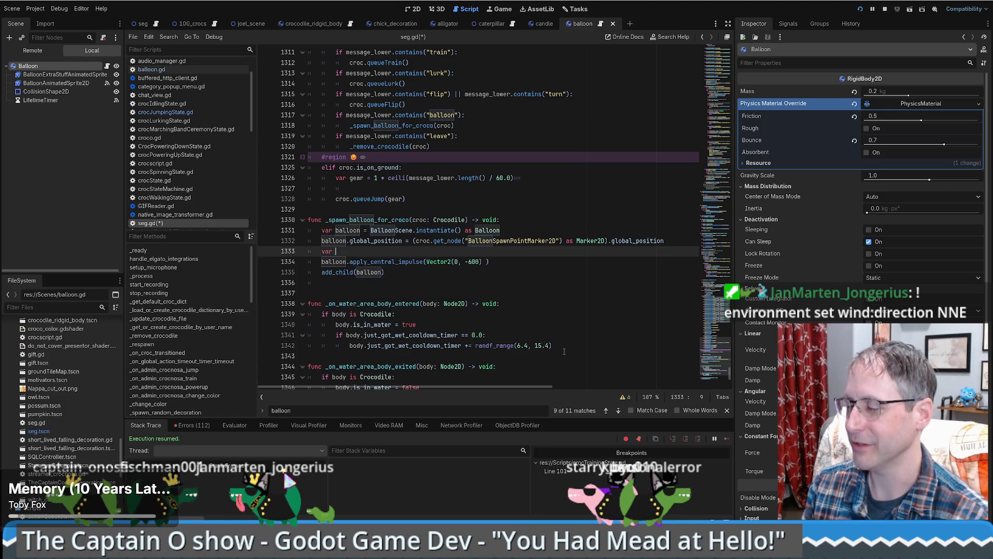
type("x_d")
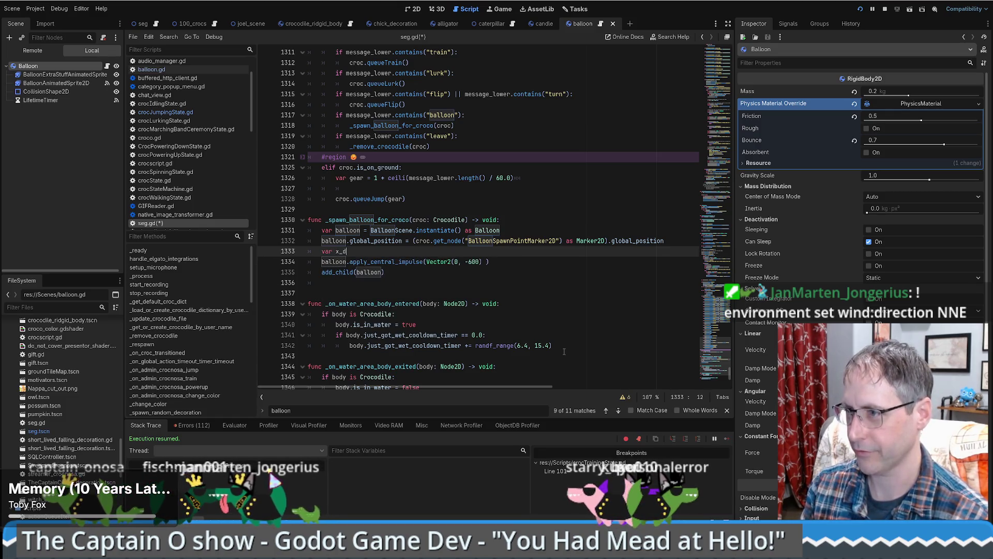
type("raft = ")
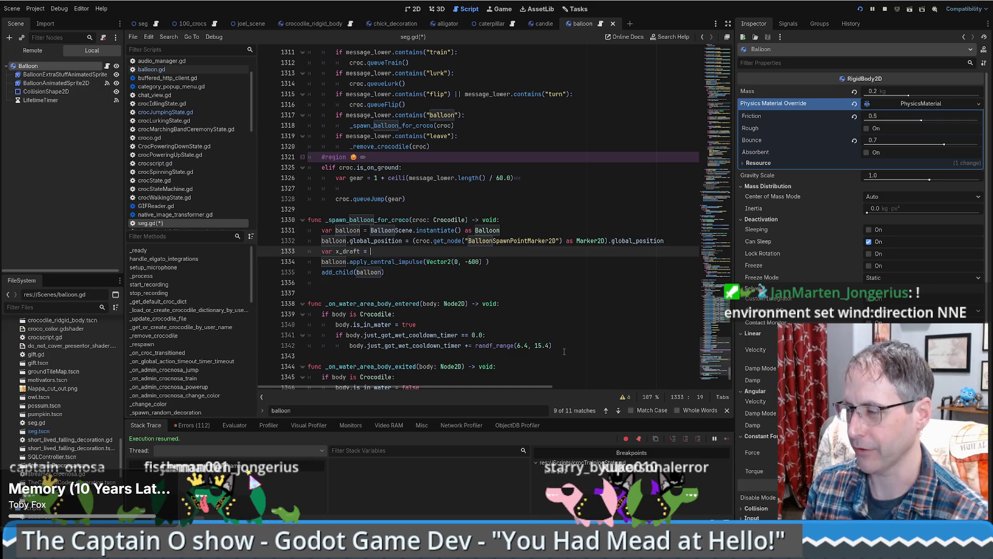
type("randf")
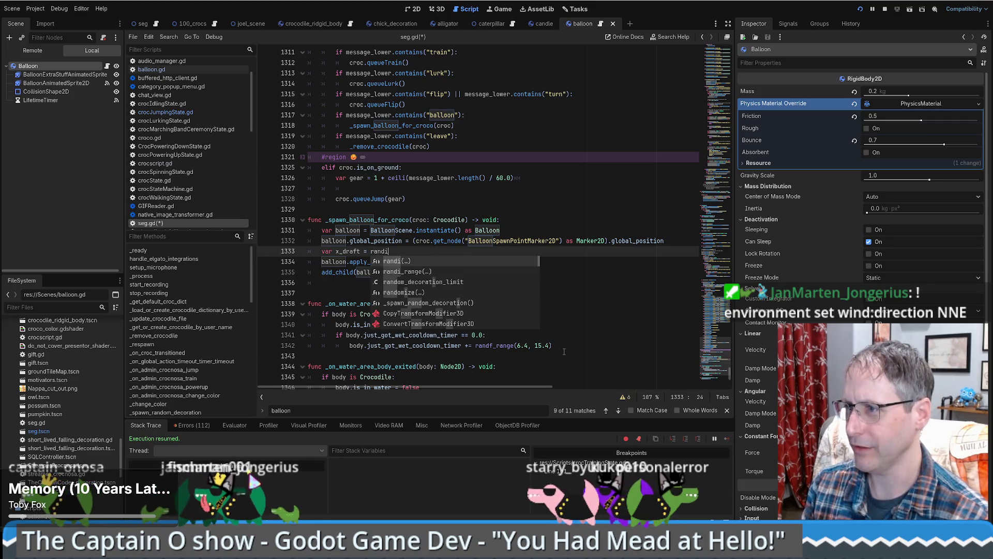
type("_")
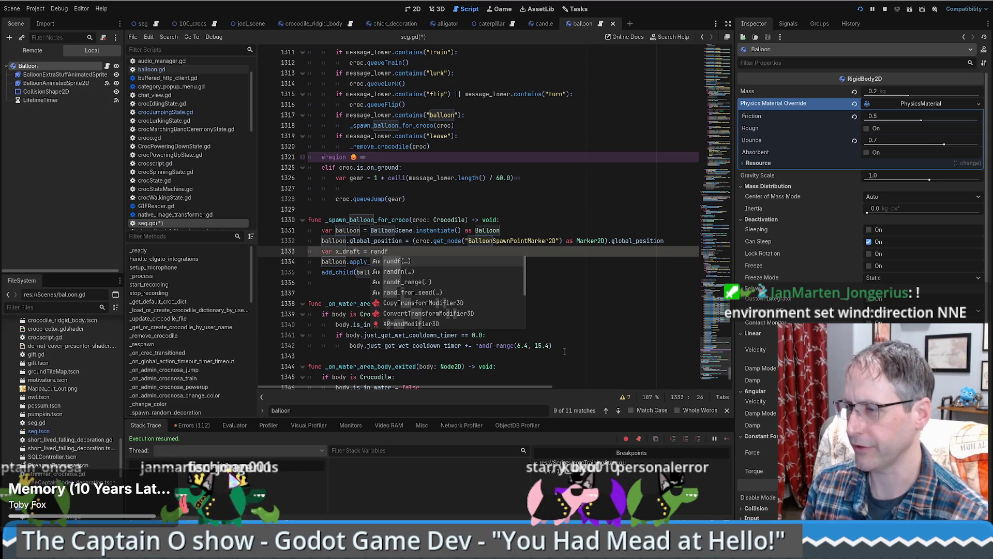
key("Return")
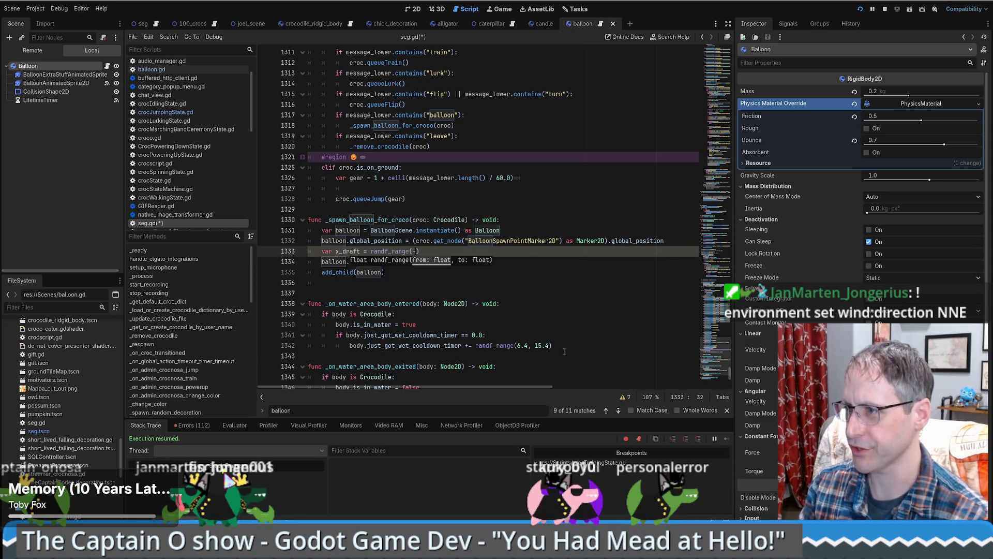
type("100,100")
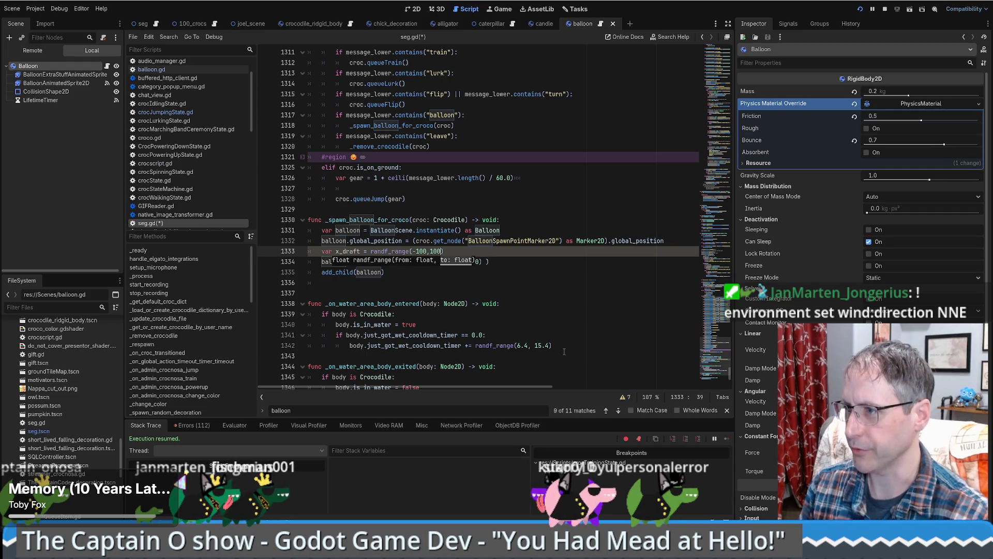
key("Left")
key("Left")
key("Left")
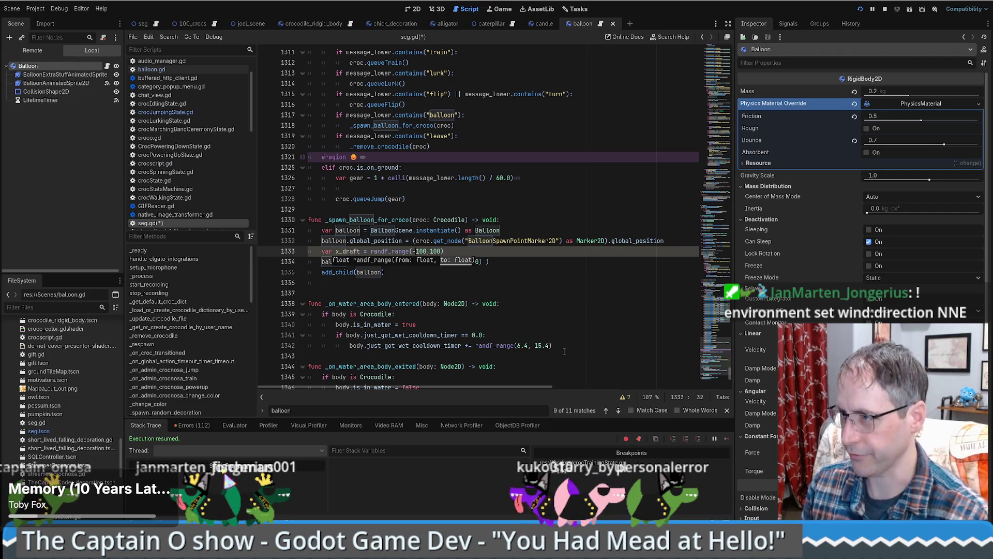
type(".0")
key("Right")
key("Right")
key("Right")
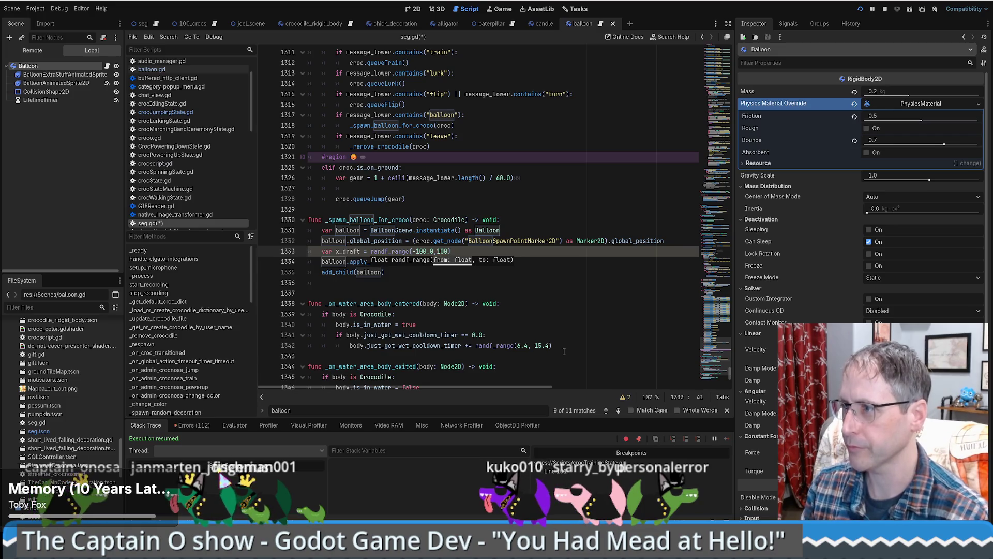
Step: Replace the impulse's 0 x value with x_draft and save seg.gd
double_click(349, 251)
key("ctrl+c")
double_click(457, 262)
key("ctrl+v")
key("ctrl+s")
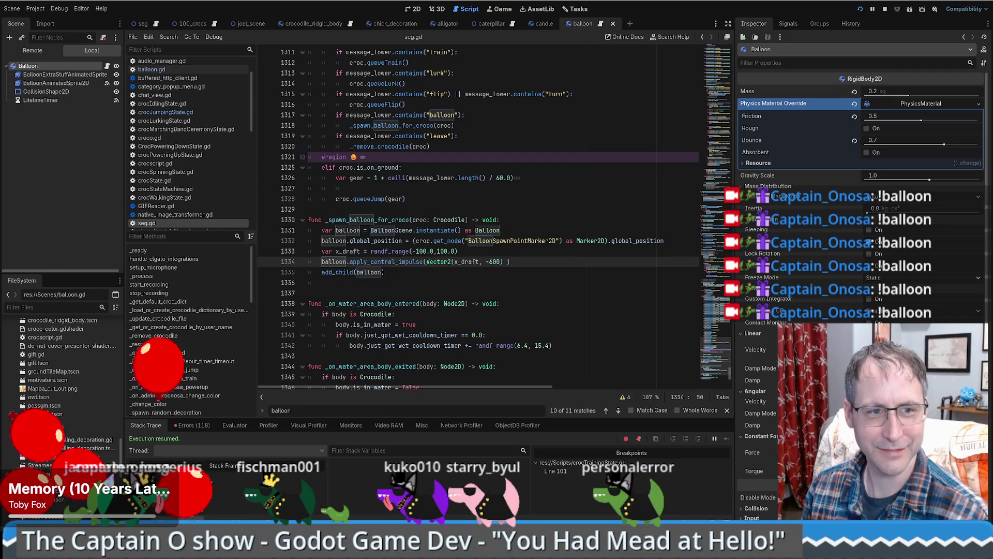
Step: Change the impulse to Vector2(x_draft, -1000) and drag the balloon scene tab beside seg
left_click(502, 261)
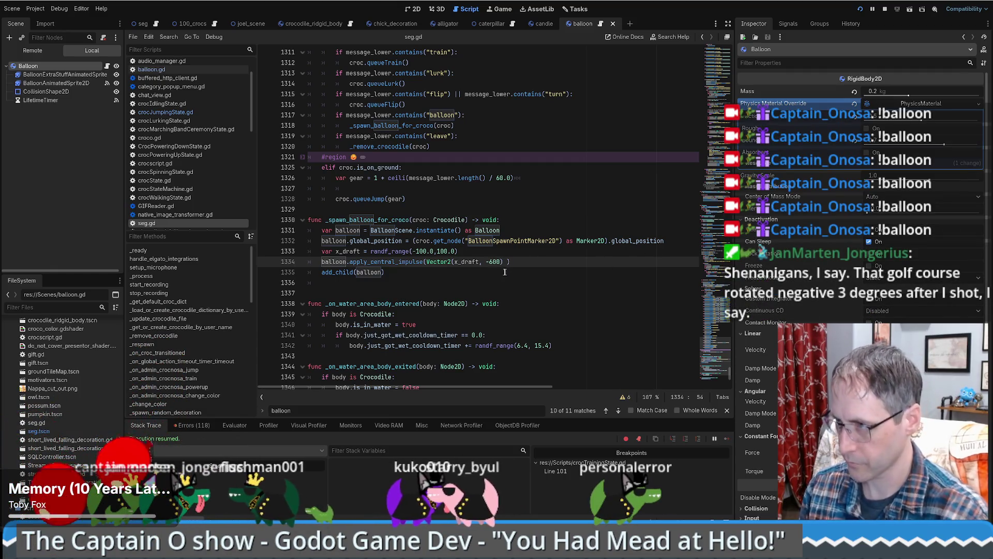
key("BackSpace")
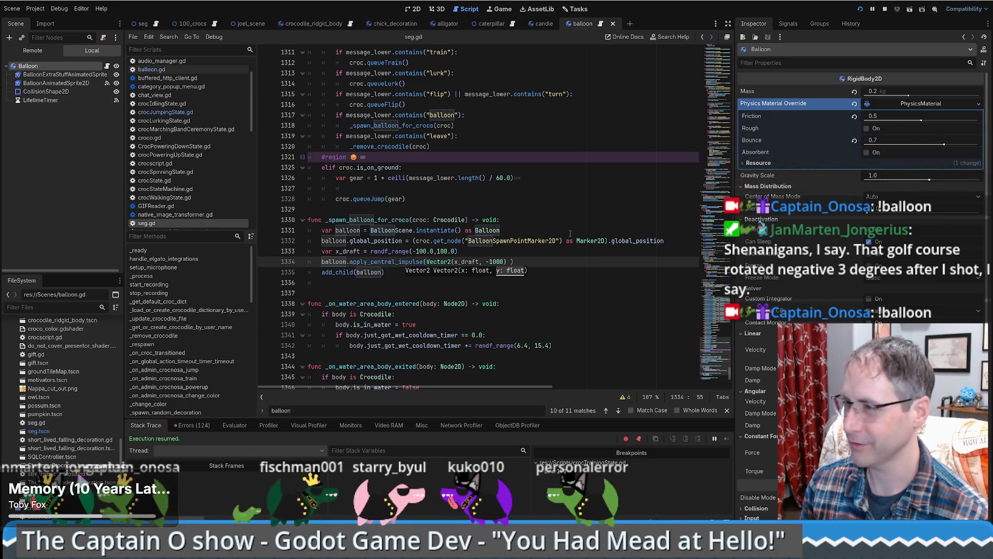
left_click(555, 223)
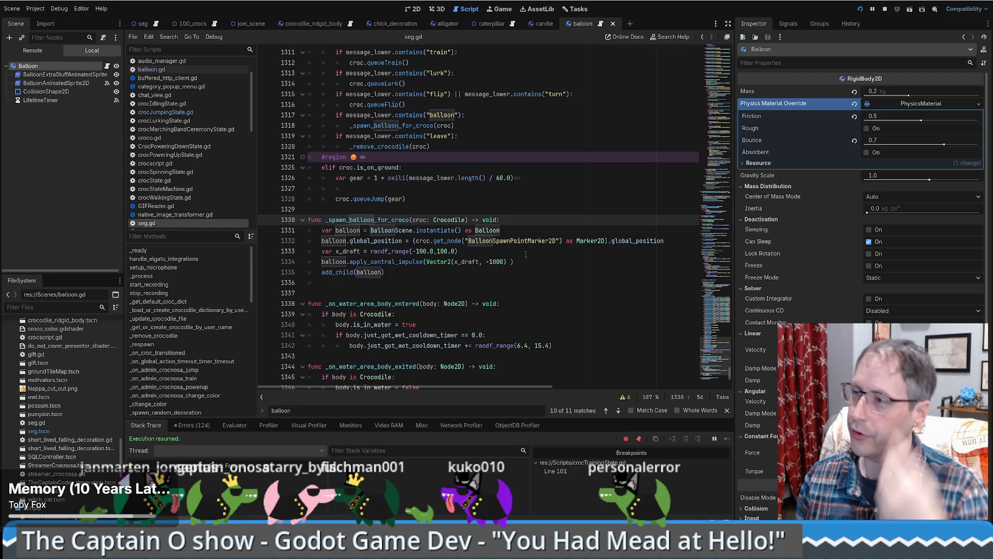
key("Down")
key("Down")
key("Down")
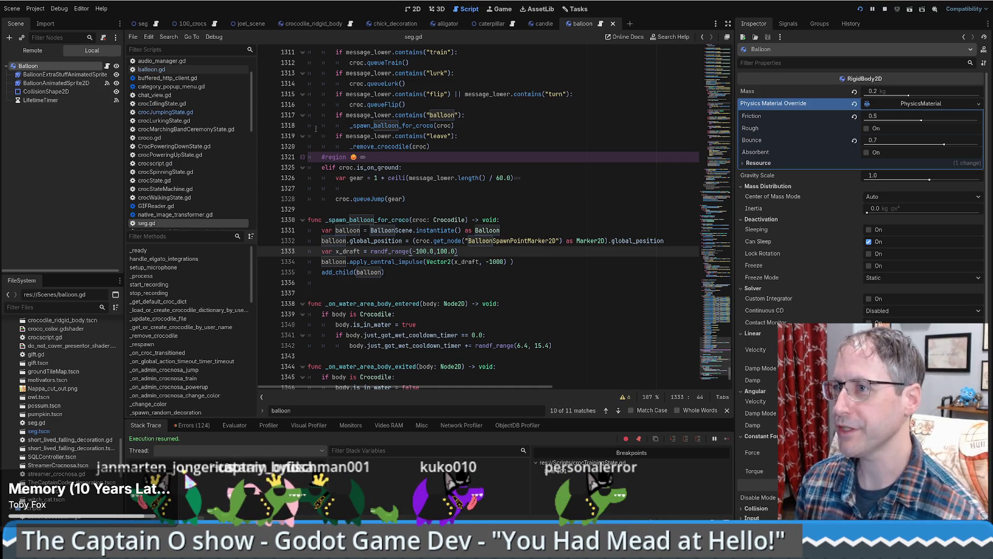
left_click_drag(583, 24, 175, 24)
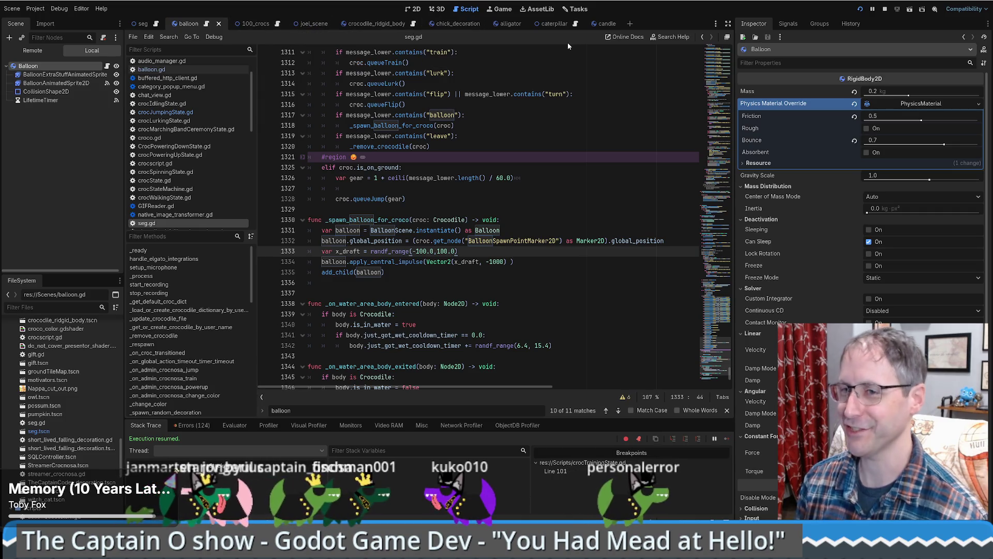
Step: Inspect the 100_crocs scene's TextureRect, Camera2D, Path2D and PathFollow2D nodes
left_click(243, 24)
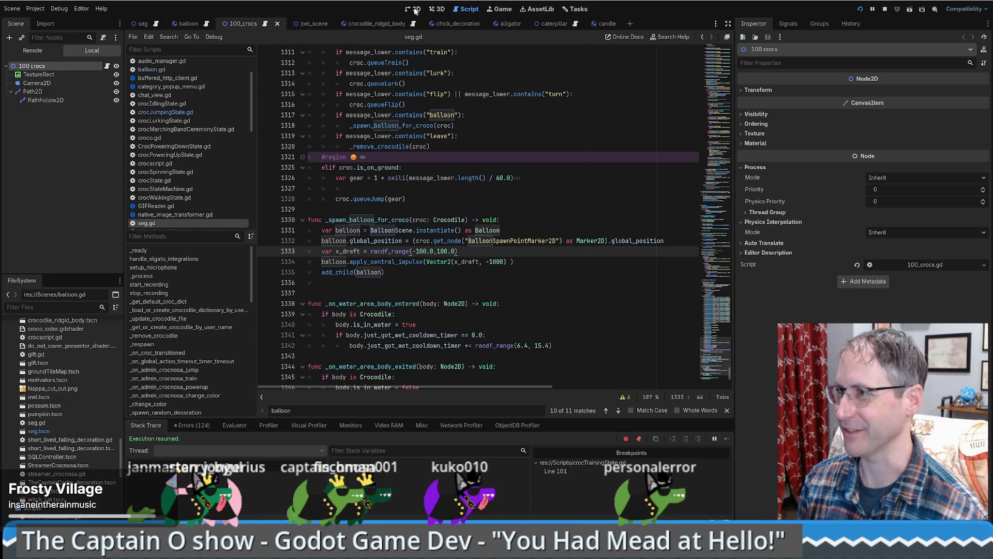
left_click(416, 9)
scroll(408, 233, "up", 3)
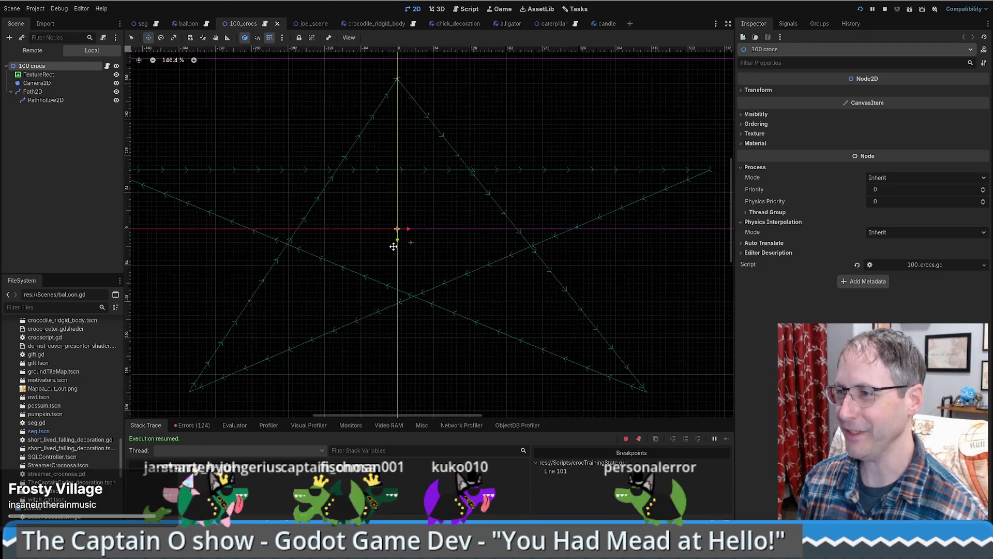
left_click(42, 74)
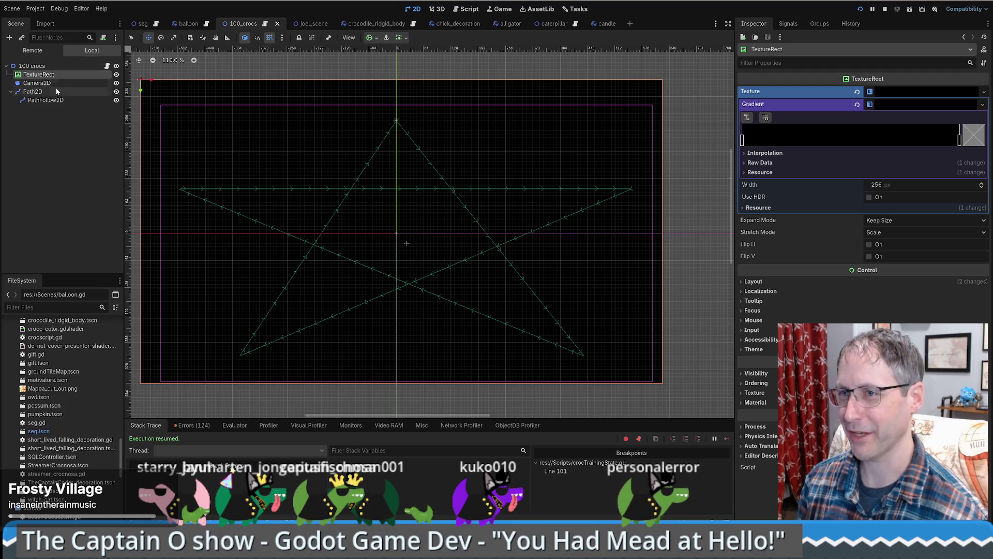
left_click(406, 243)
left_click(33, 92)
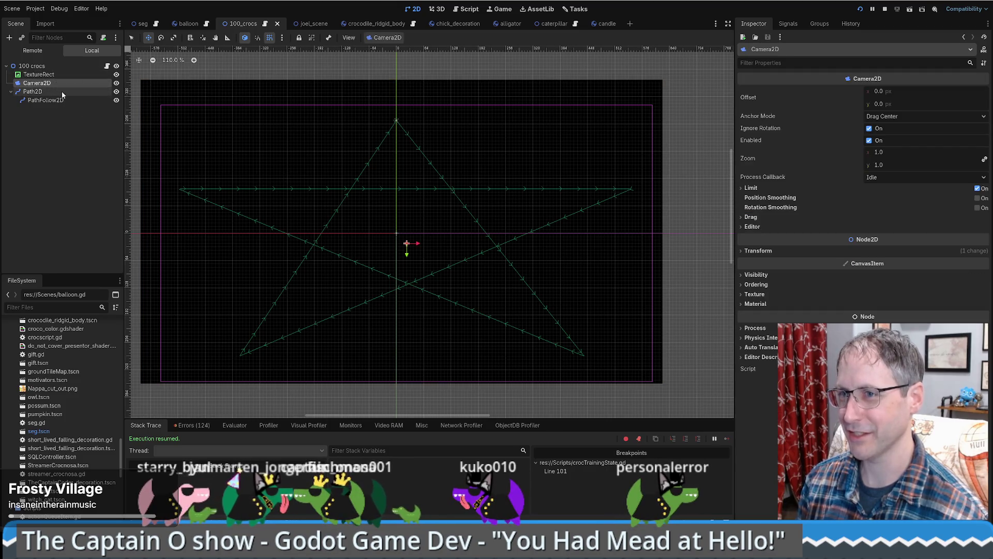
left_click(46, 100)
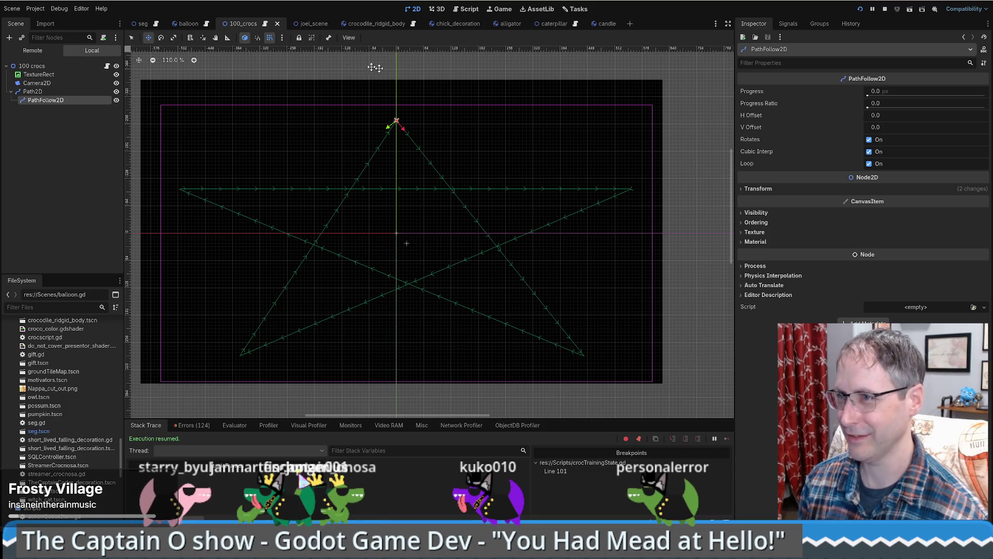
Step: Inspect the ShaderMaterial on the crocodile_ridgid_body scene's Shader node
mouse_move(356, 24)
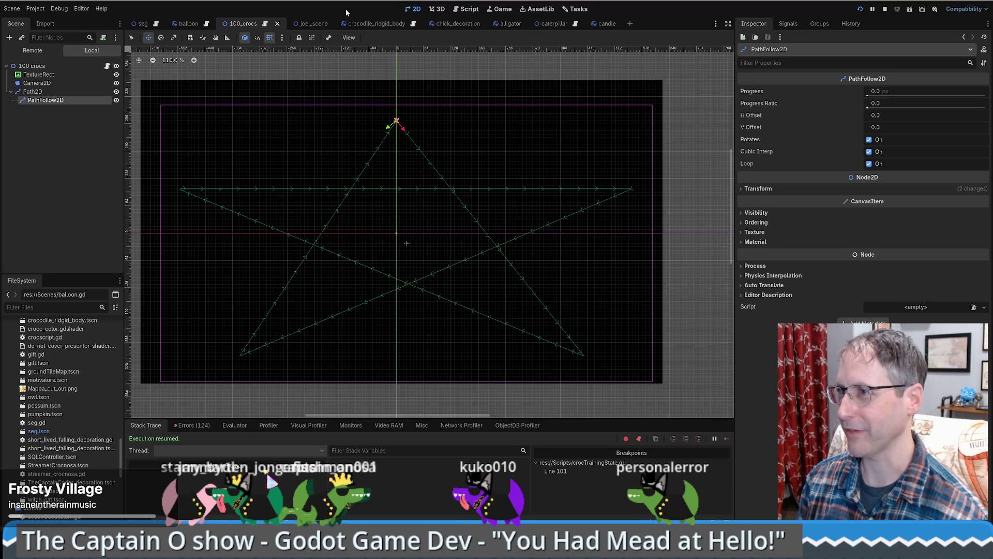
left_click(365, 23)
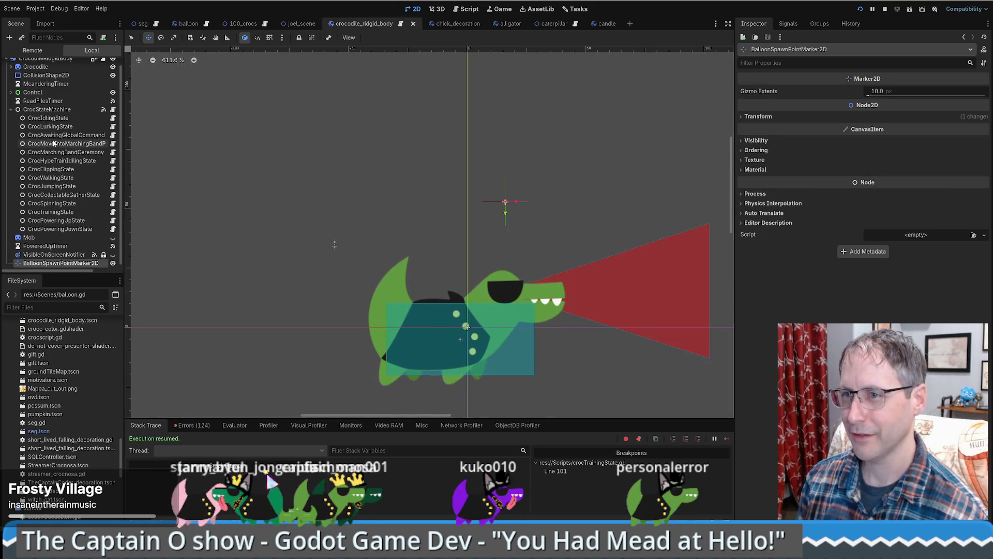
left_click(16, 75)
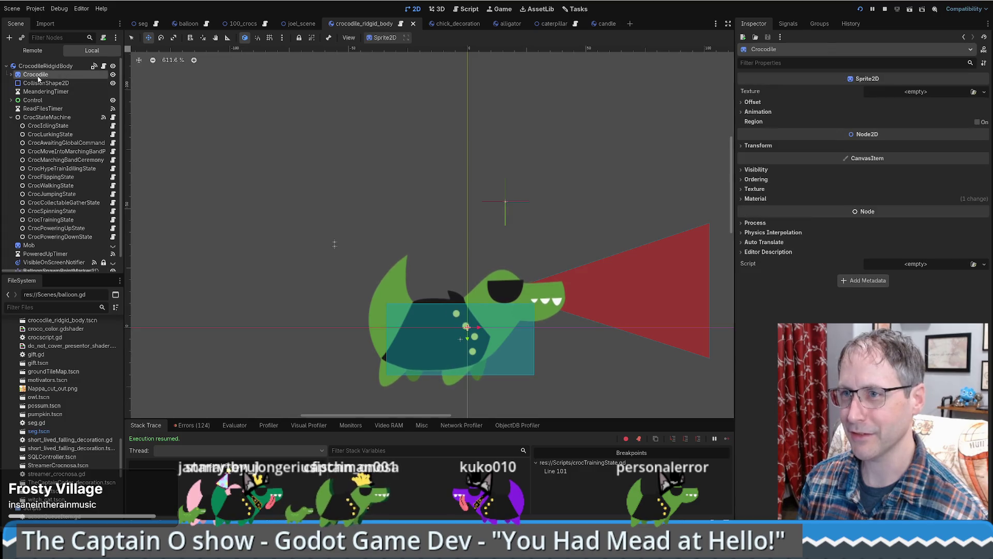
left_click(11, 74)
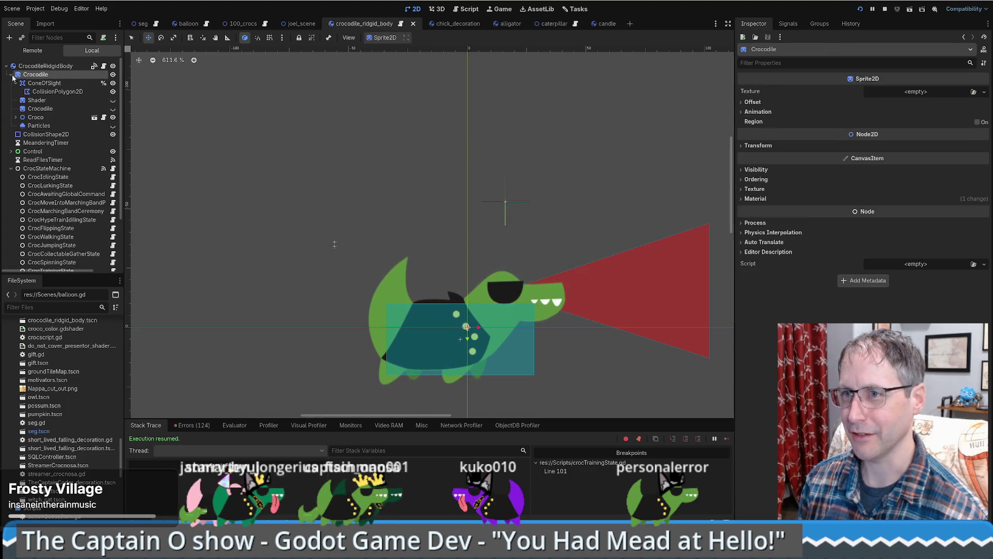
left_click(52, 100)
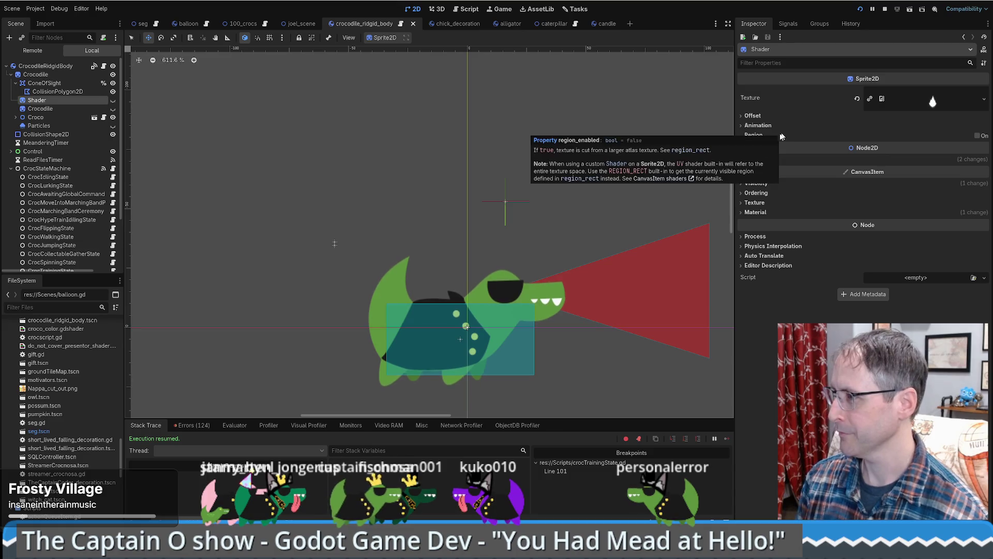
left_click(780, 212)
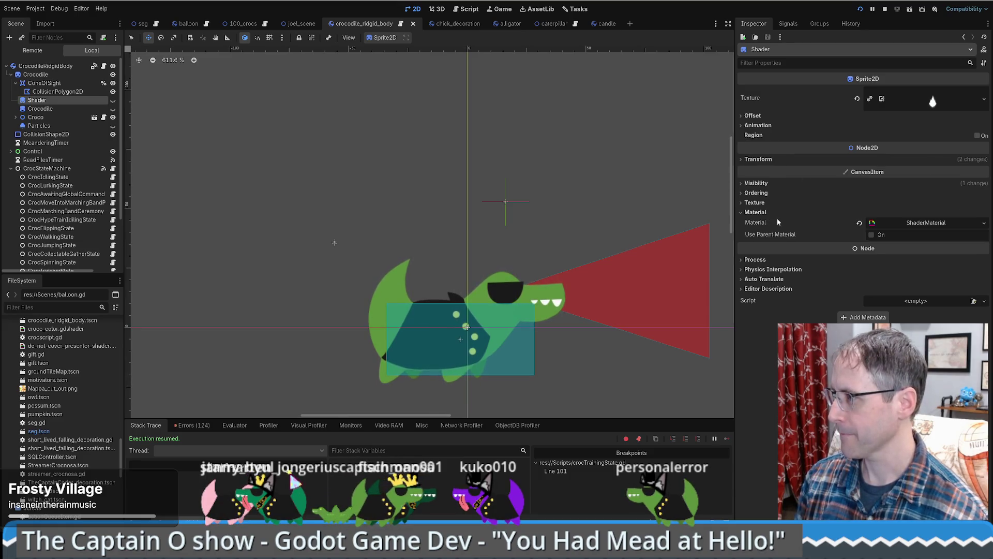
left_click(939, 225)
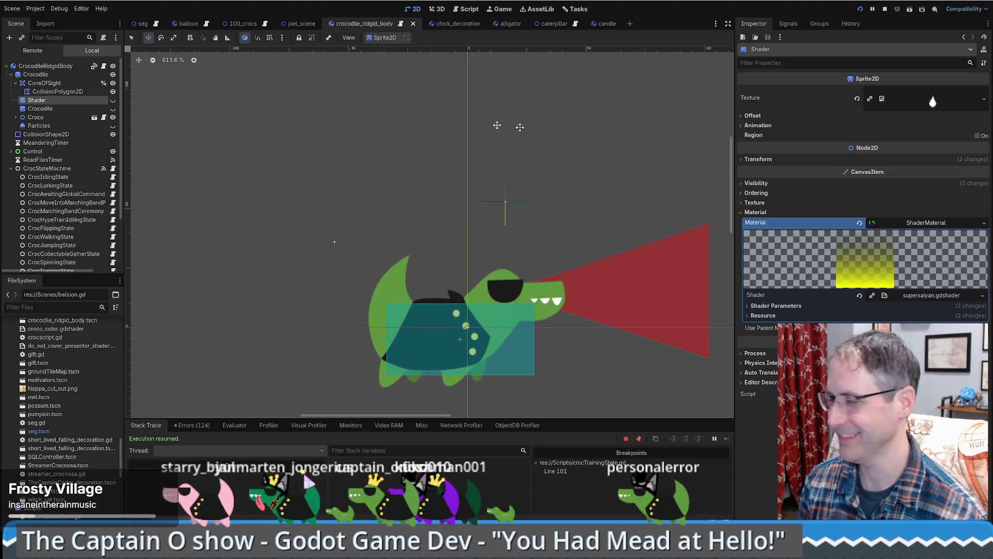
Step: Open Croco in its own scene tab, then inspect its polygons node and croco.gd script
left_click(21, 118)
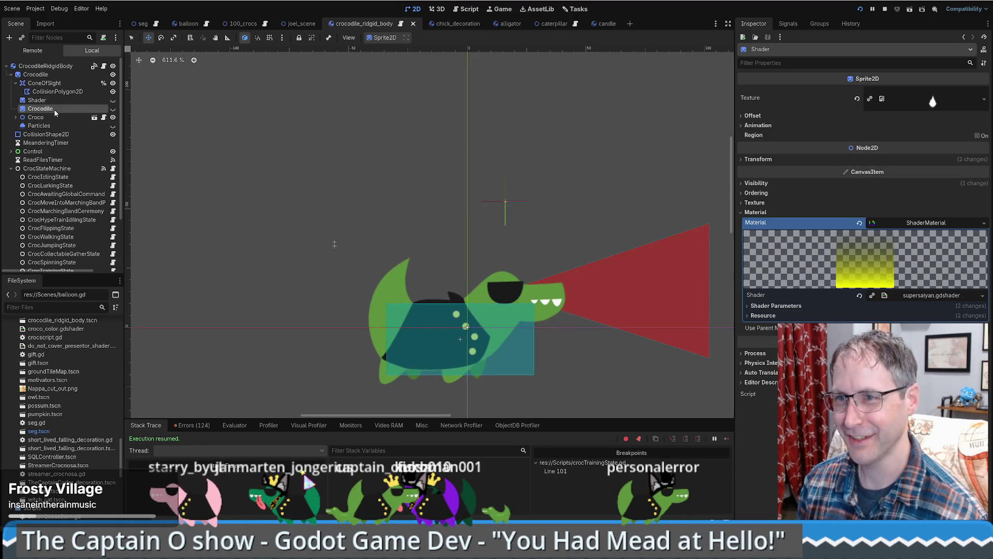
left_click(17, 118)
scroll(67, 171, "down", 2)
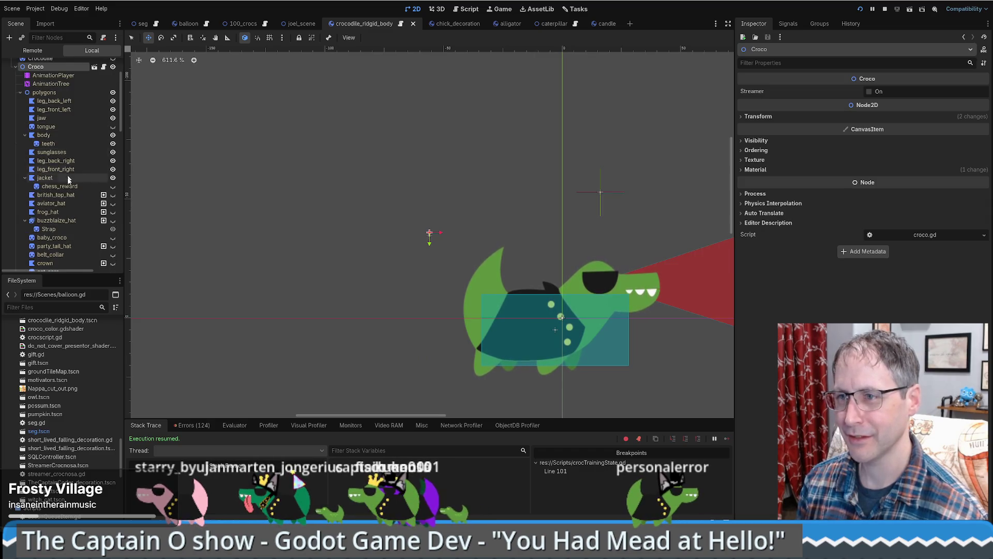
scroll(78, 155, "up", 2)
left_click(94, 118)
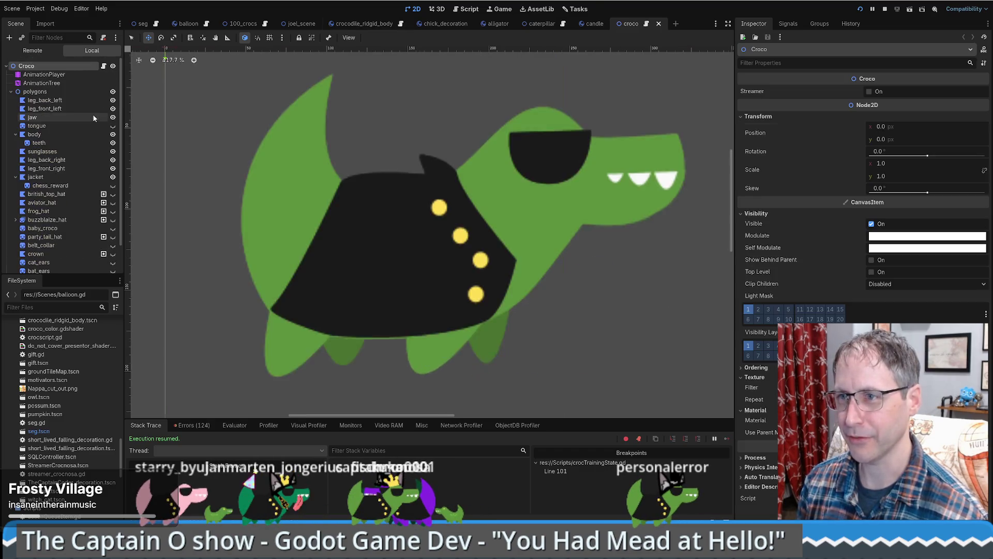
scroll(61, 242, "down", 2)
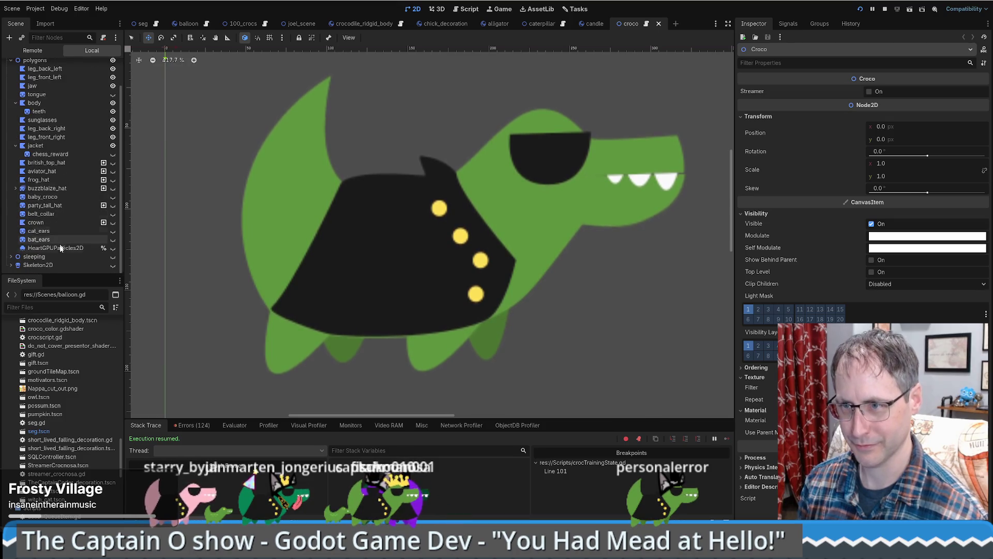
scroll(61, 242, "up", 2)
left_click(48, 92)
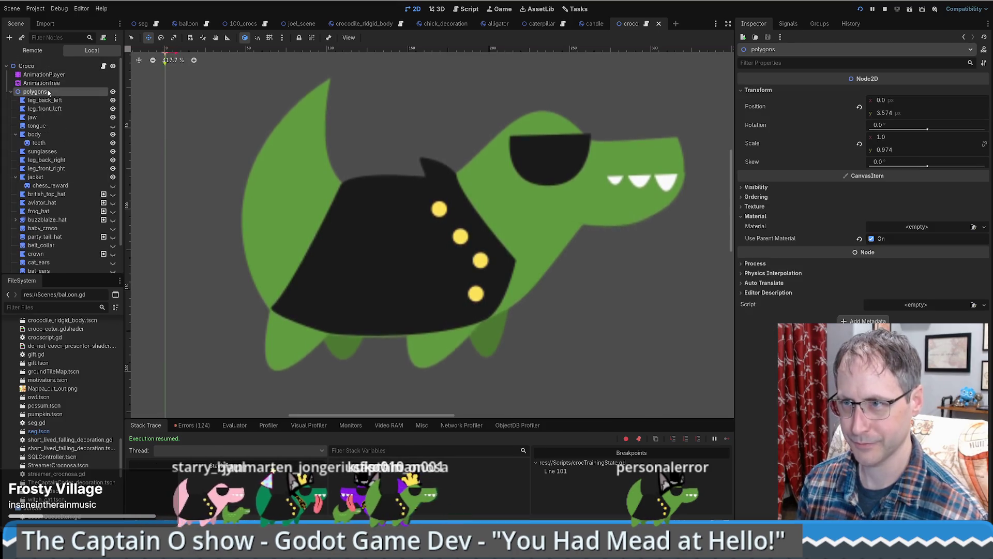
left_click(95, 66)
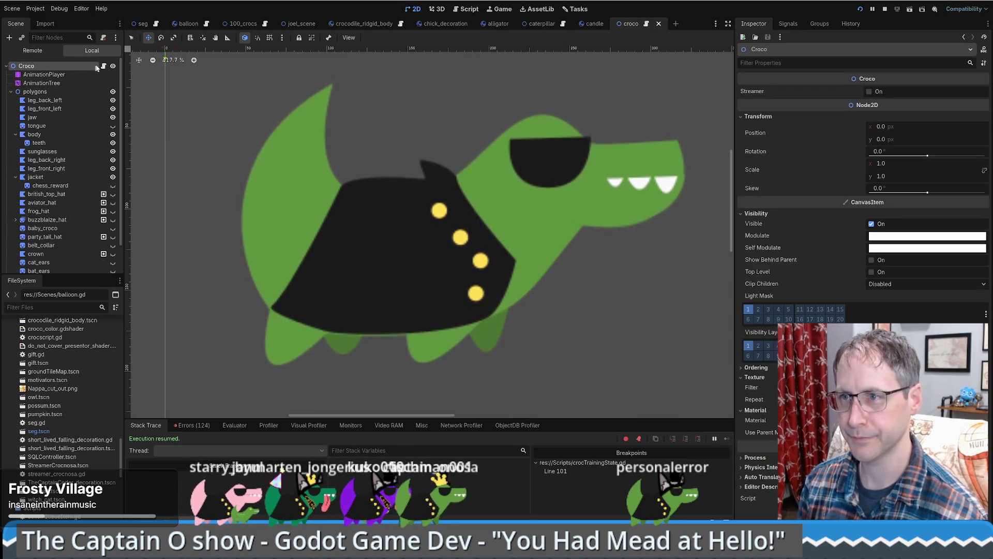
left_click(104, 66)
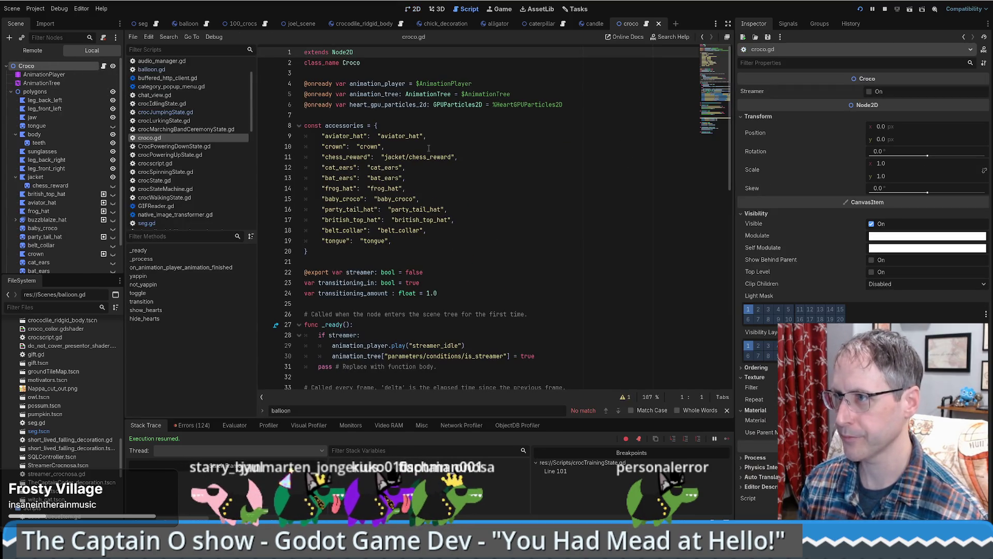
Step: Inspect the crocodile body polygon's material and open croco_color.gdshader for editing
scroll(425, 127, "down", 7)
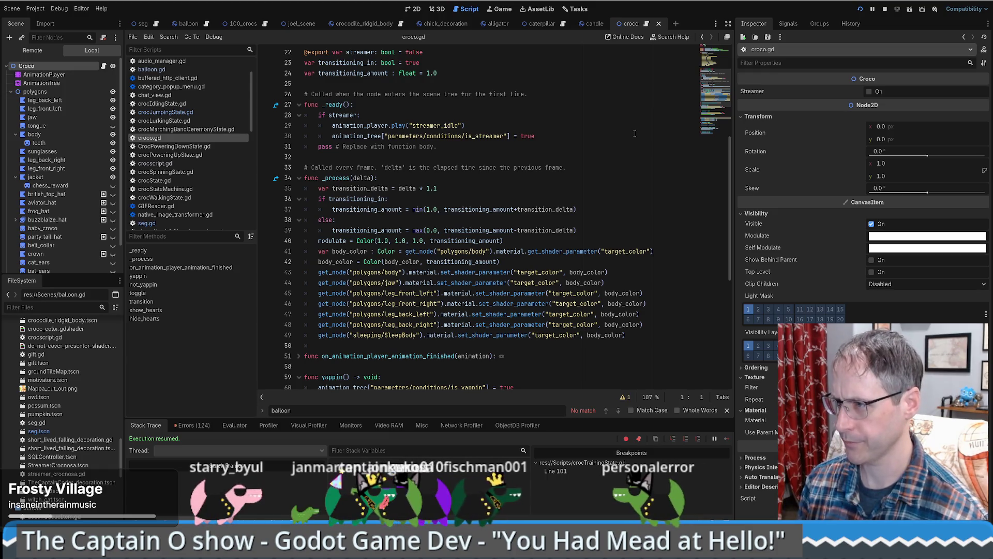
left_click(513, 304)
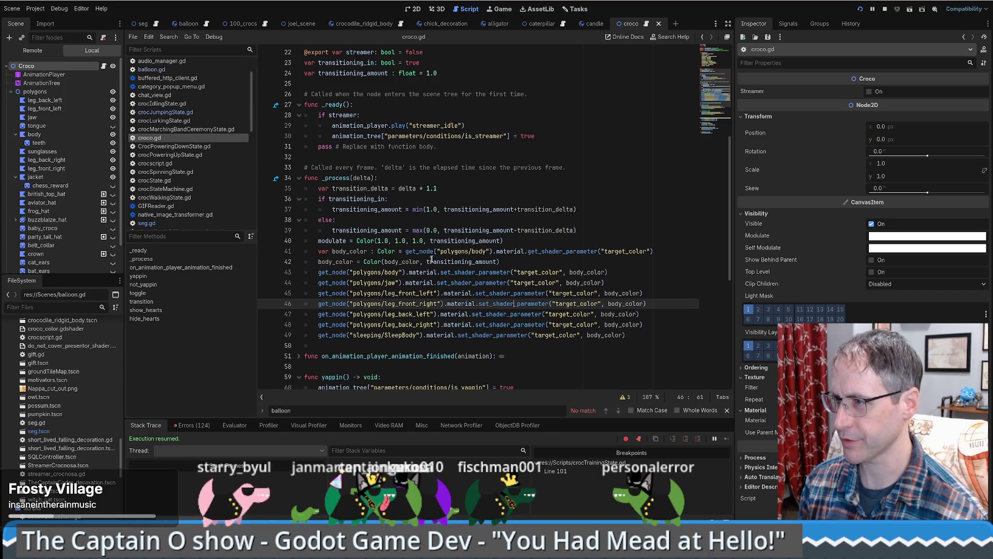
left_click(465, 251)
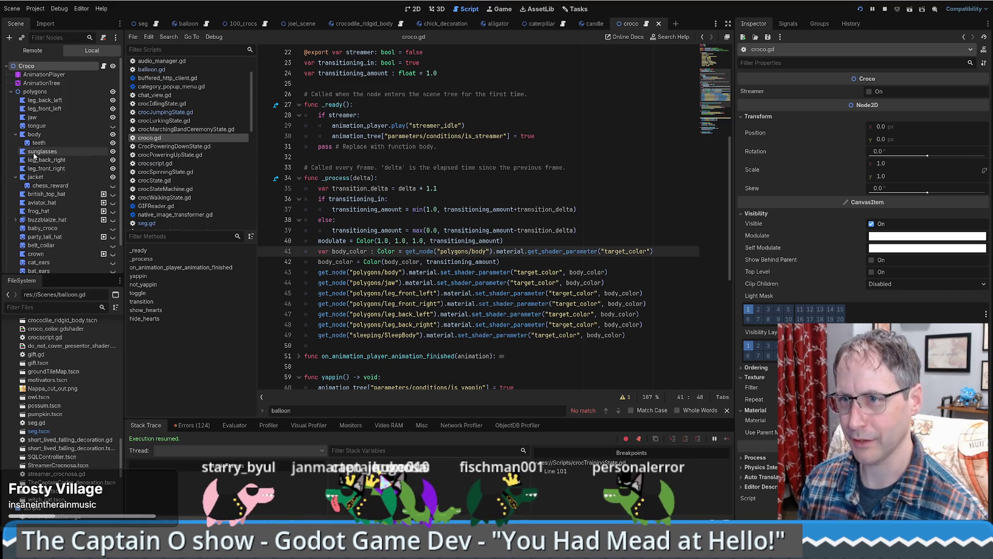
left_click(35, 91)
left_click(37, 135)
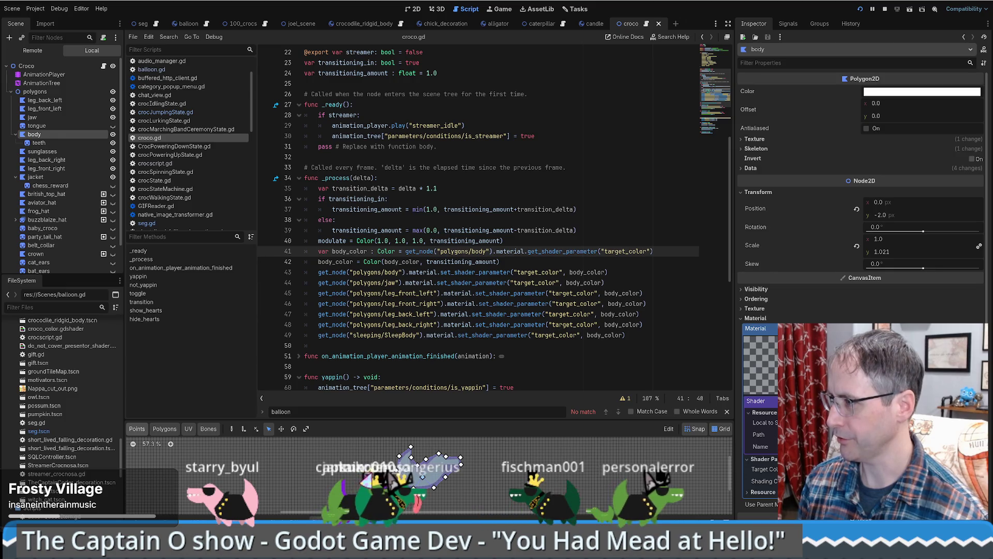
left_click(756, 400)
left_click(756, 400)
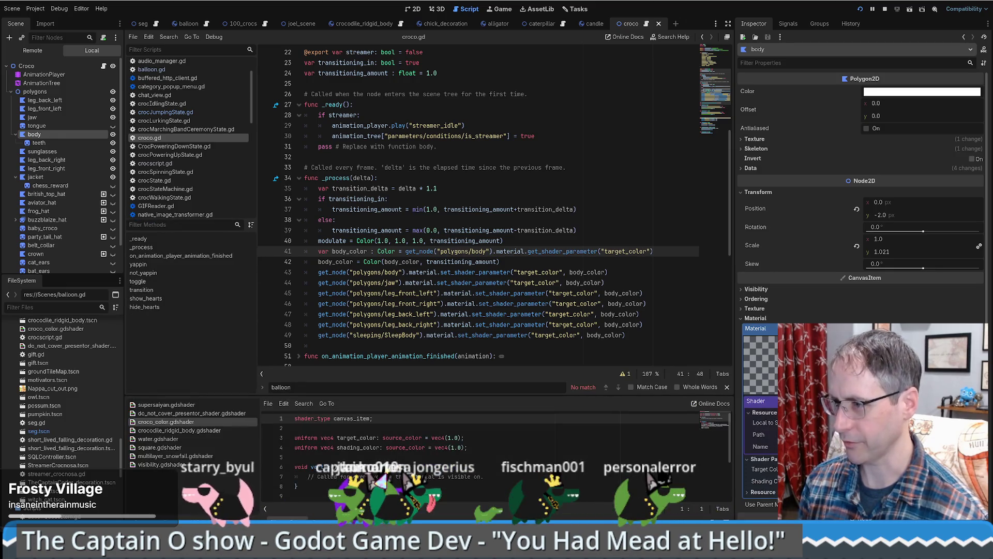
Step: Select and copy all of the croco_color shader code
left_click_drag(523, 395, 545, 198)
left_click(476, 310)
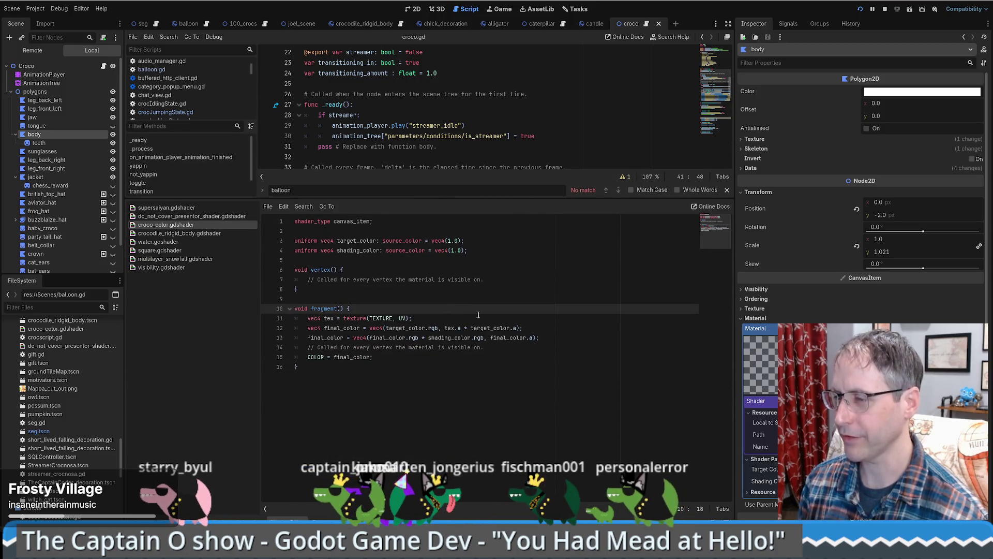
left_click(434, 347)
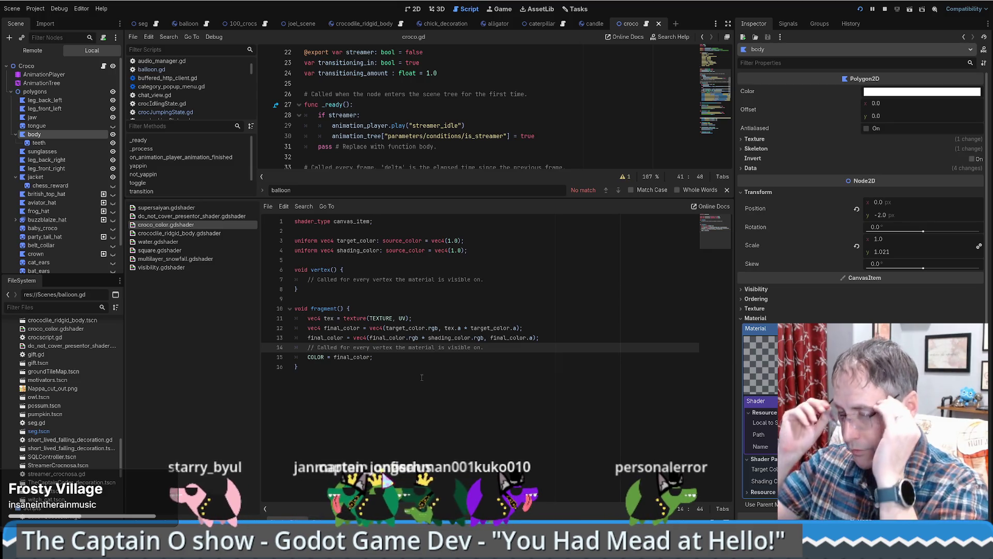
left_click(413, 361)
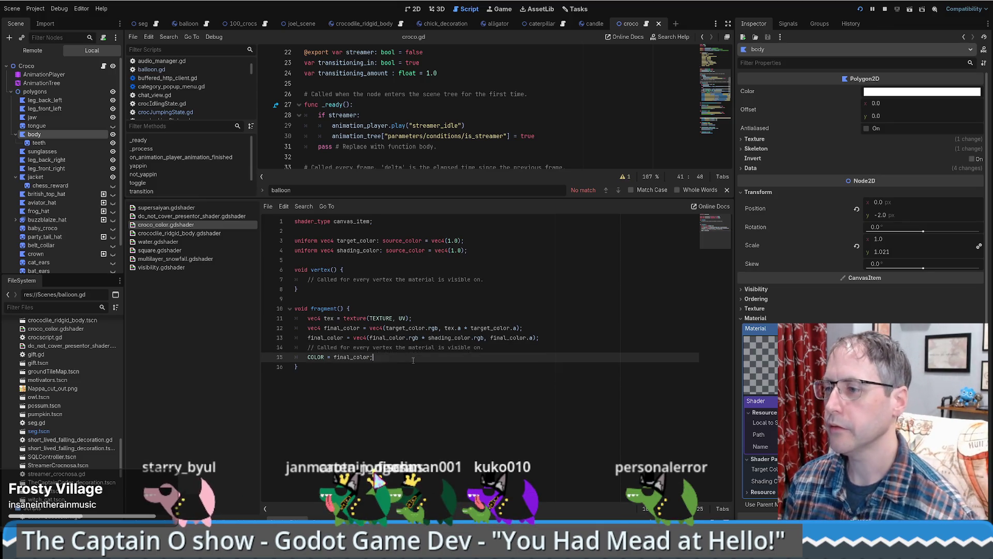
key("ctrl+a")
left_click(413, 361)
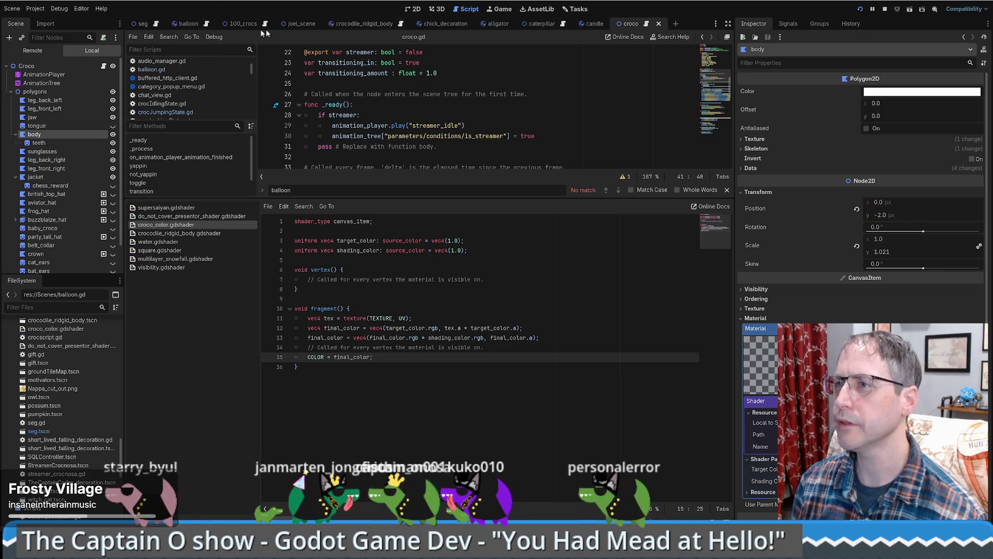
left_click(189, 24)
Step: Give the balloon's BalloonAnimatedSprite2D a new ShaderMaterial
left_click(413, 9)
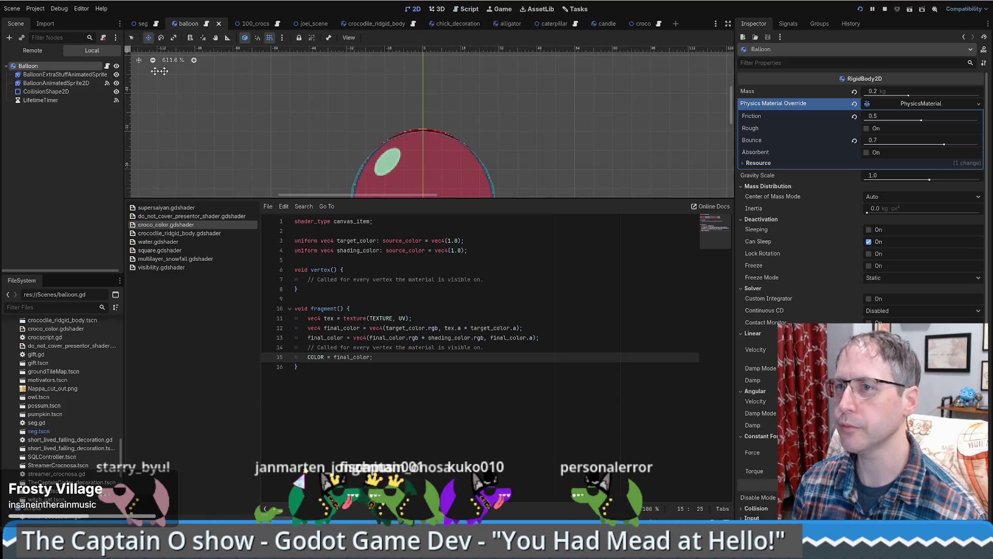
left_click(67, 84)
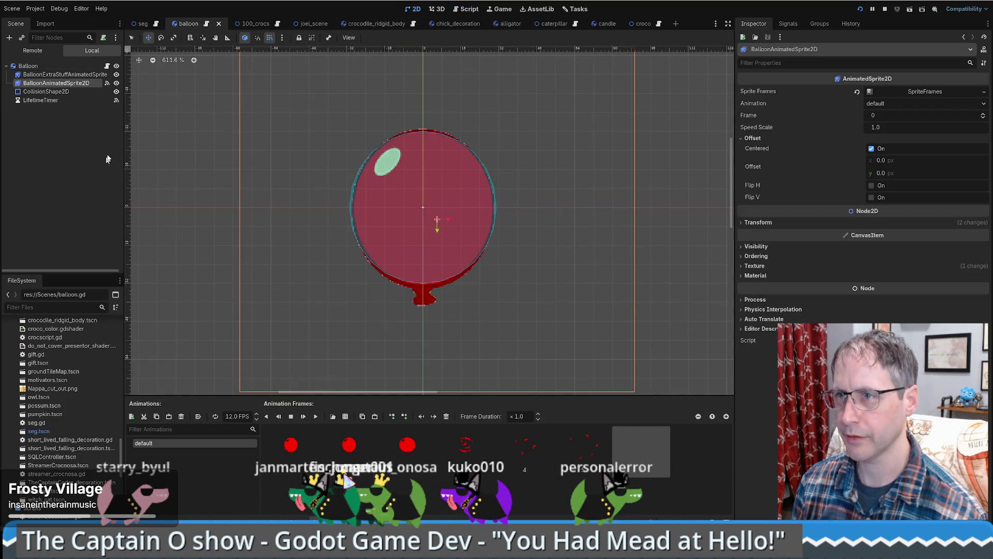
left_click(116, 83)
left_click(116, 83)
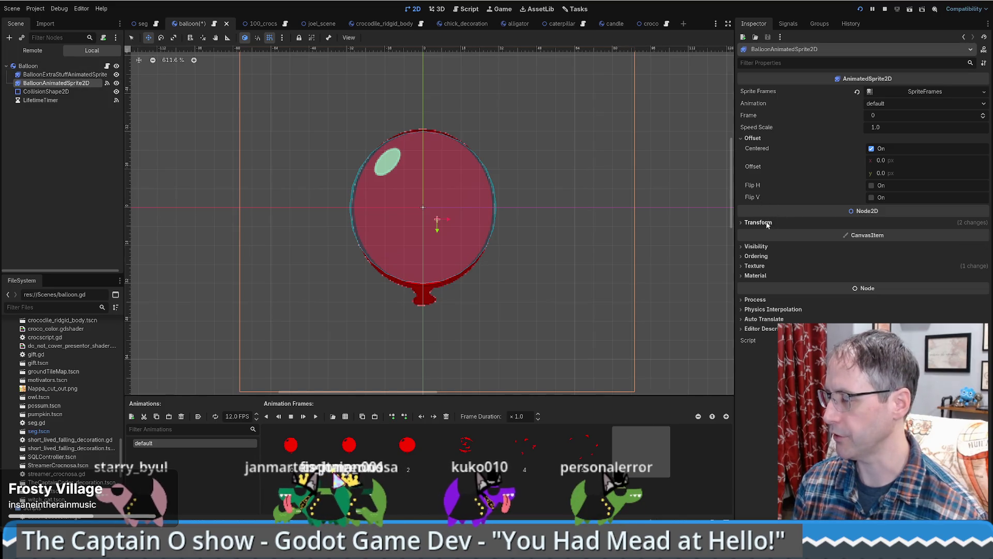
left_click(756, 275)
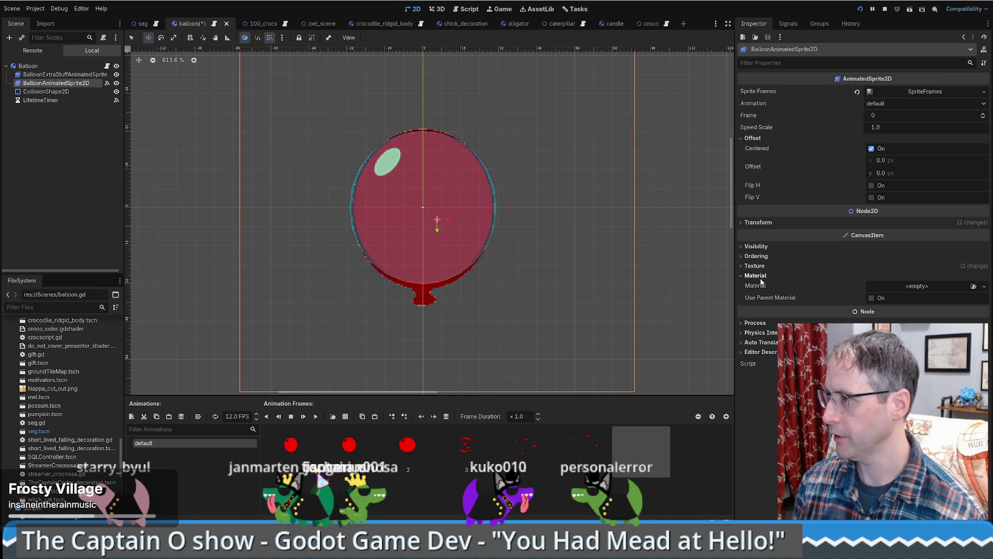
left_click(927, 293)
left_click(935, 316)
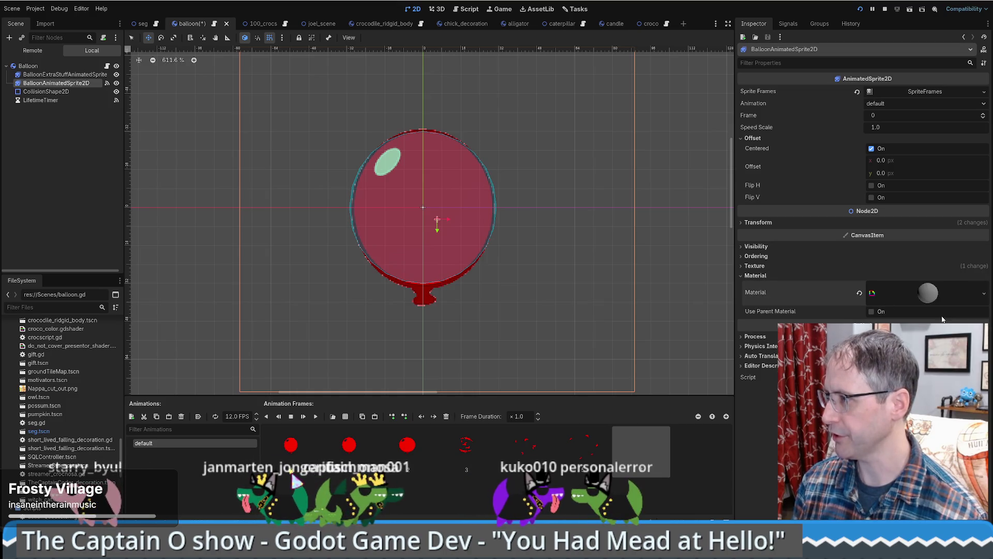
Step: Back the material with a new shader file named color_changer.gdshader and select its template code
left_click(928, 293)
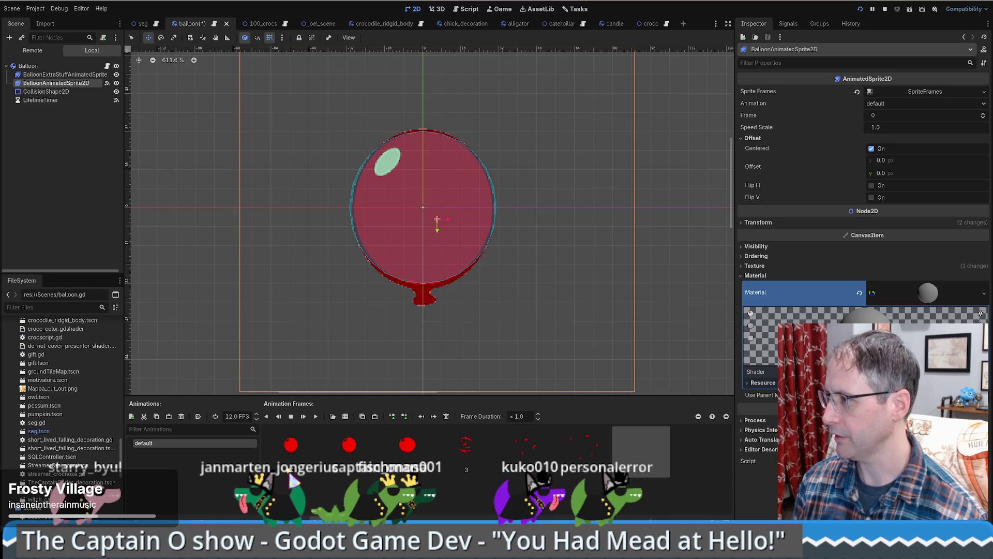
left_click(879, 372)
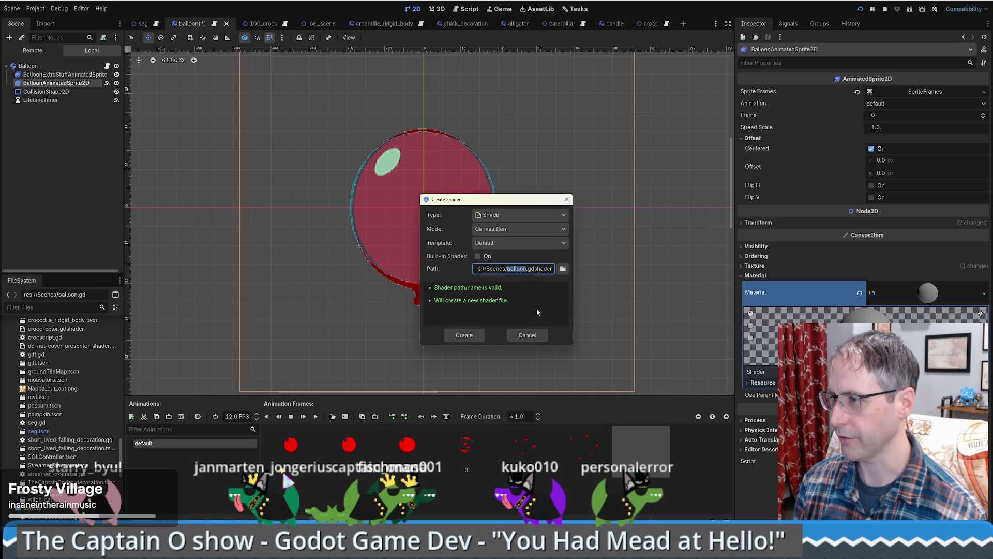
type("color")
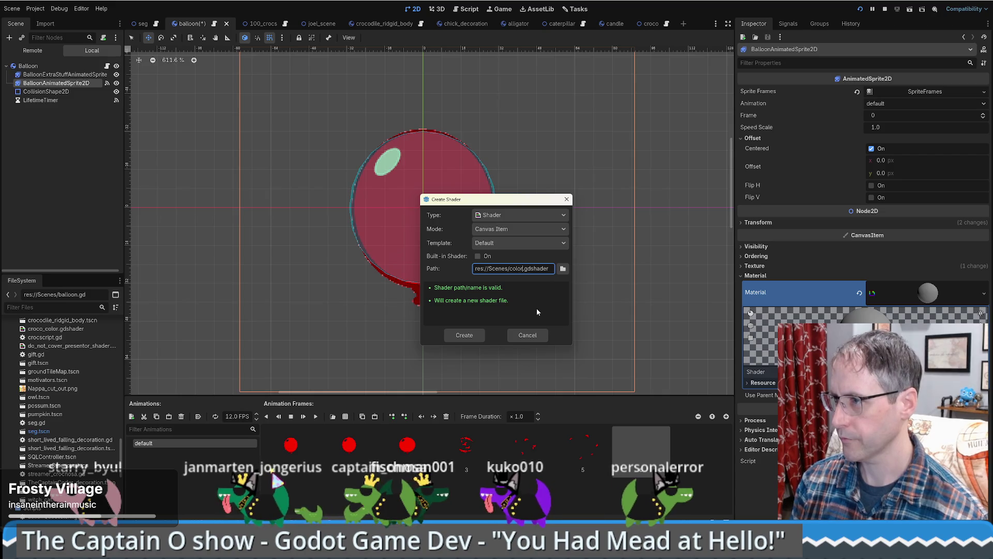
type("_")
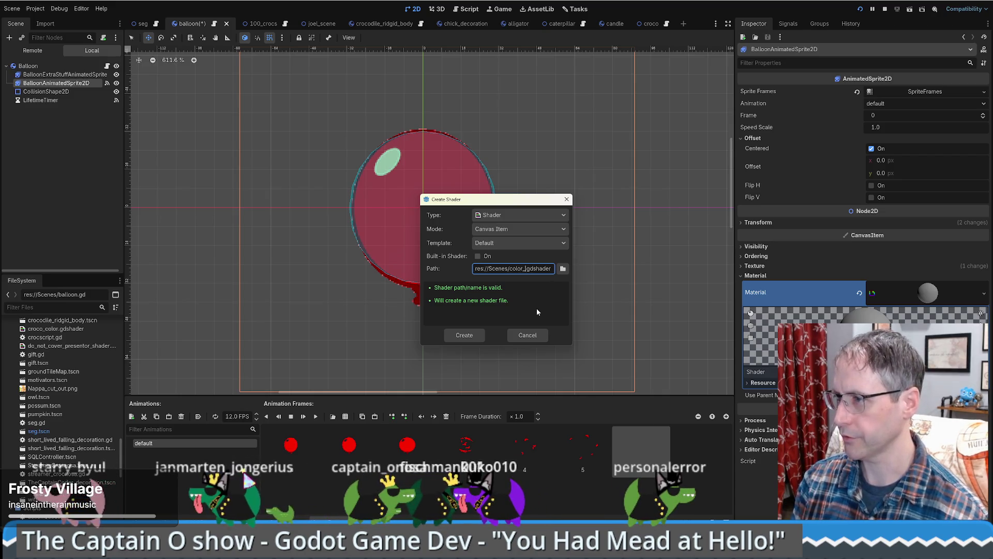
type("changer")
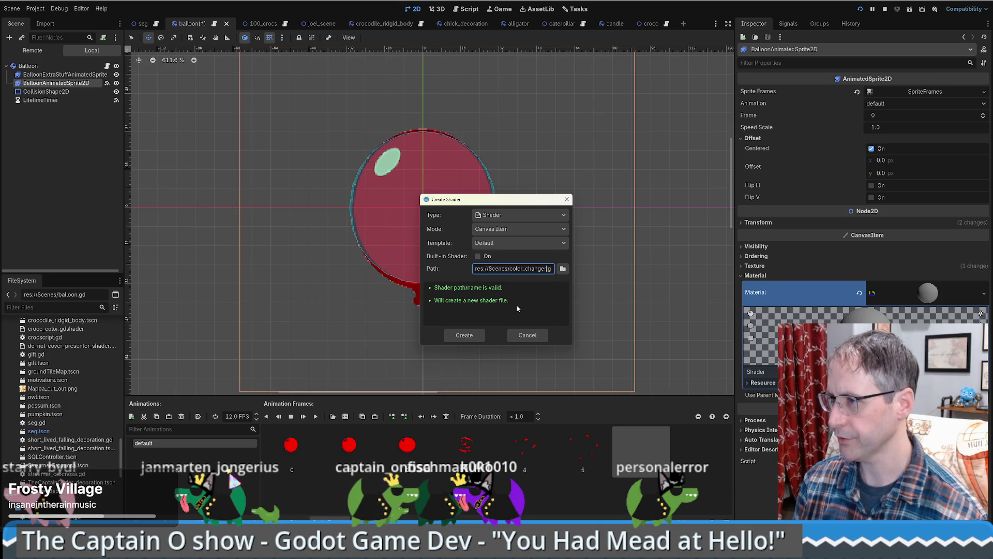
left_click(449, 335)
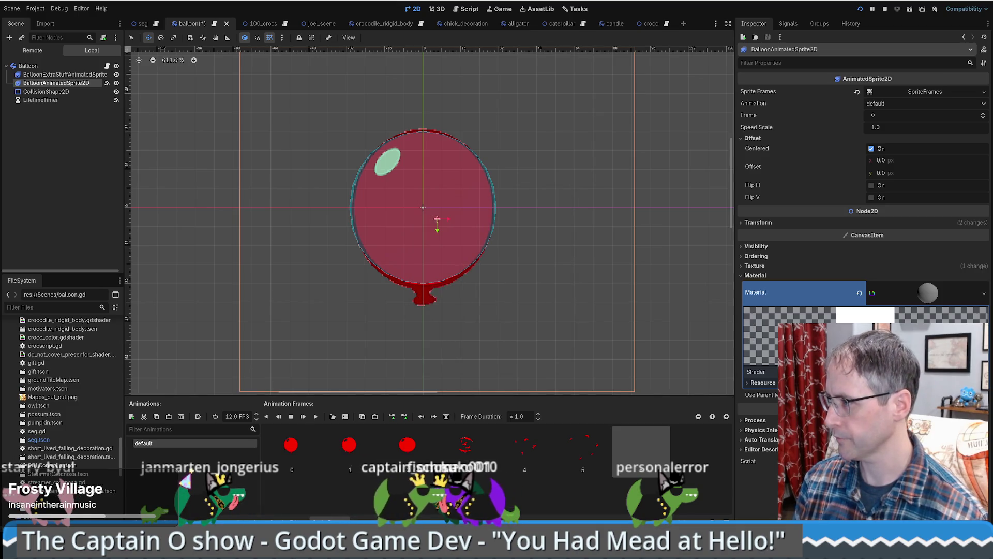
key("ctrl+a")
Step: Paste the croco shader code and comment out the shading_color uniform with //
type("shader_type canvas_item;  uniform vec4 target_color: source_color = vec4(1.0); uniform vec4 shading_color: source_color = vec4(1.0);  void vertex() { \t// Called for every vertex the material is visible on. }  void fragment() { \tvec4 tex = texture(TEXTURE, UV); \tvec4 final_color = vec4(target_color.rgb, tex.a * target_color.a); \tfinal_color = vec4(final_color.rgb * shading_color.rgb, final_color.a); \t// Called for every vertex the material is visible on. \tCOLOR = final_color; }")
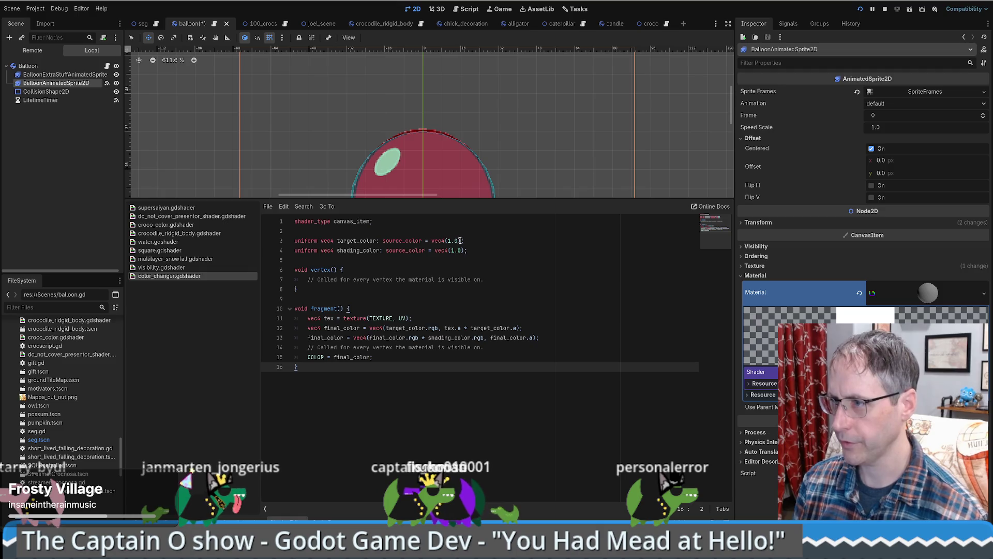
left_click_drag(465, 240, 477, 247)
key("BackSpace")
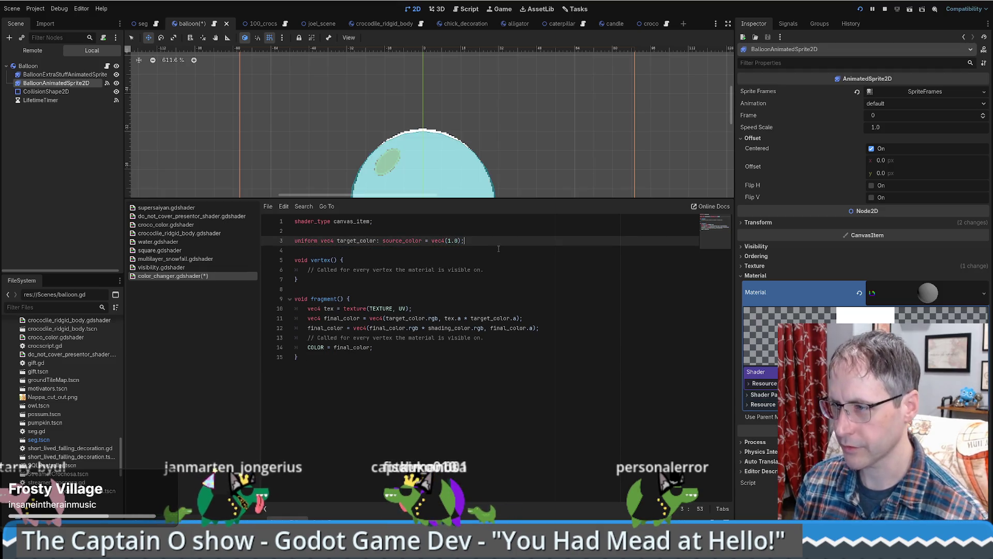
left_click_drag(534, 321, 555, 324)
key("ctrl+z")
left_click(388, 251)
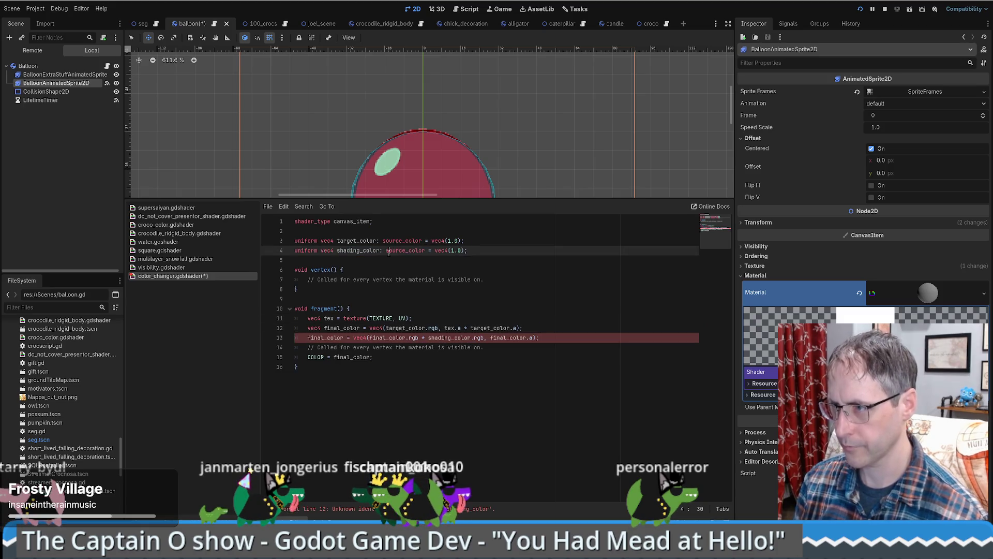
key("Home")
type("--")
key("BackSpace")
key("BackSpace")
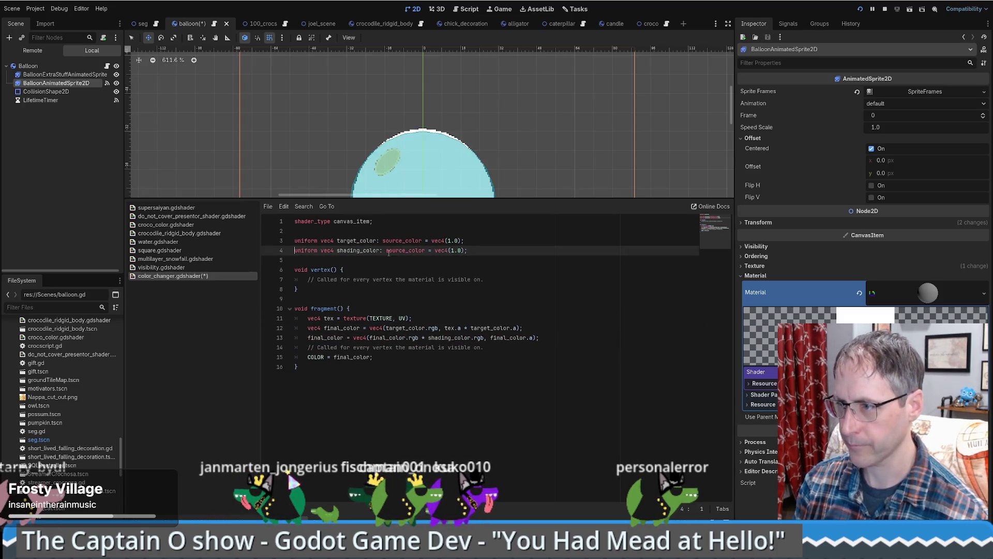
type("//")
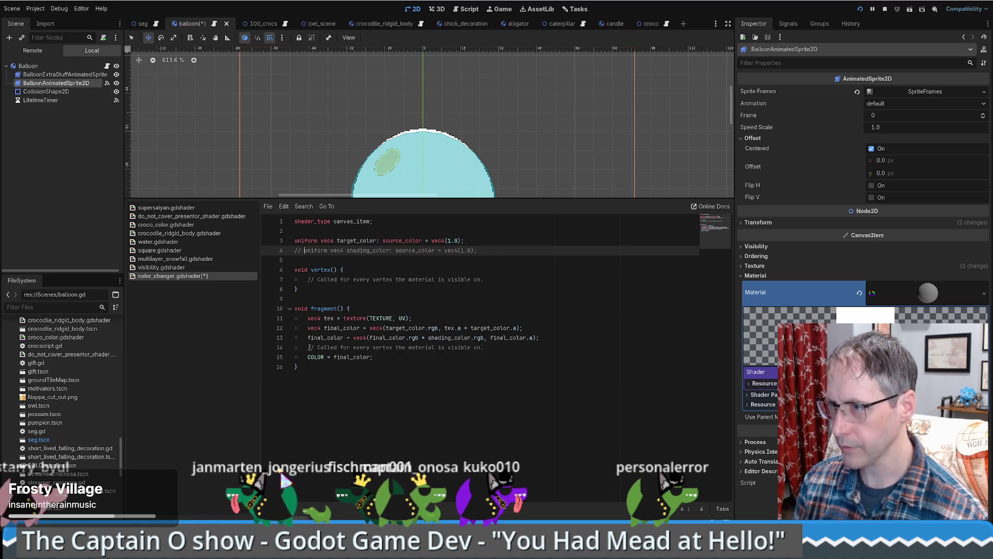
Step: Comment out the final_color line that multiplies by shading_color
left_click(309, 337)
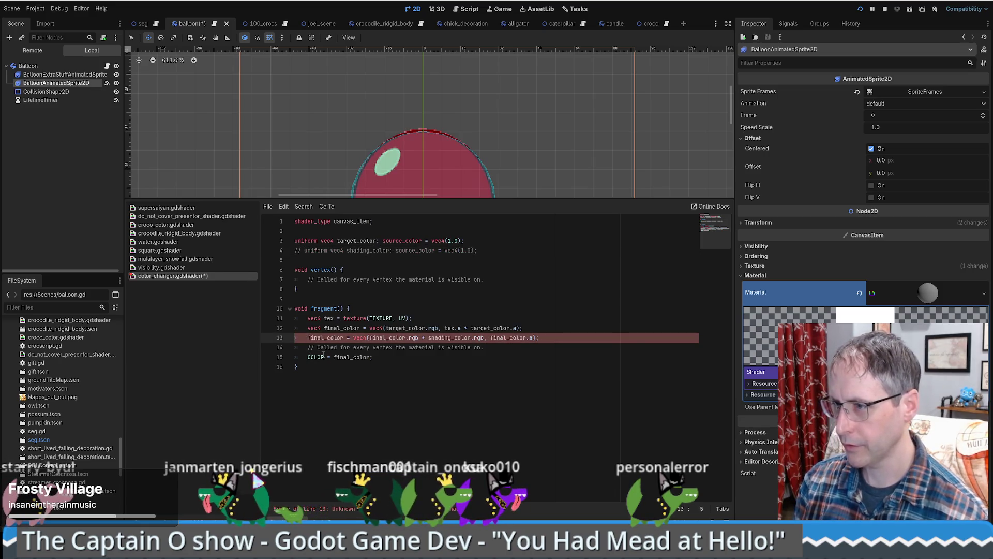
type("//")
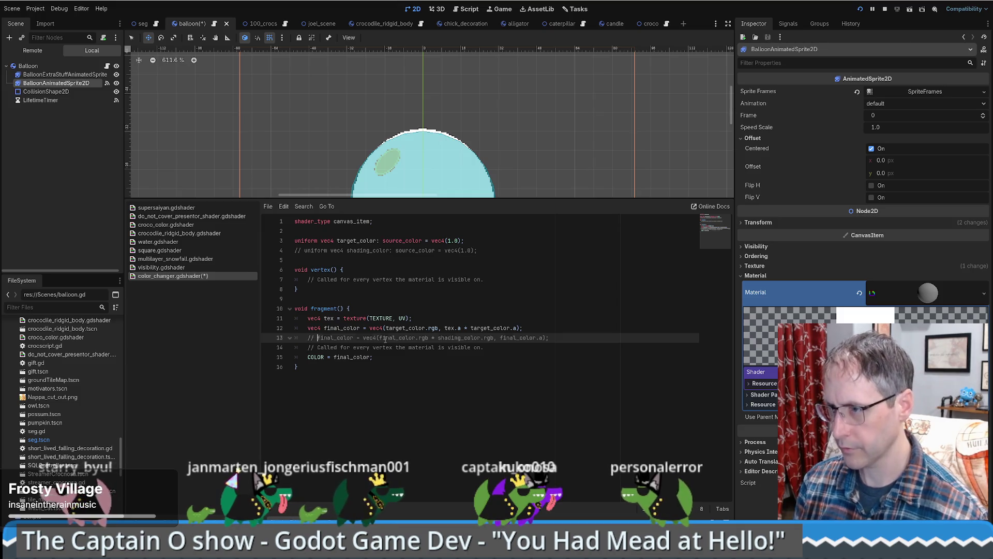
key("ctrl+shift+d")
key("Up")
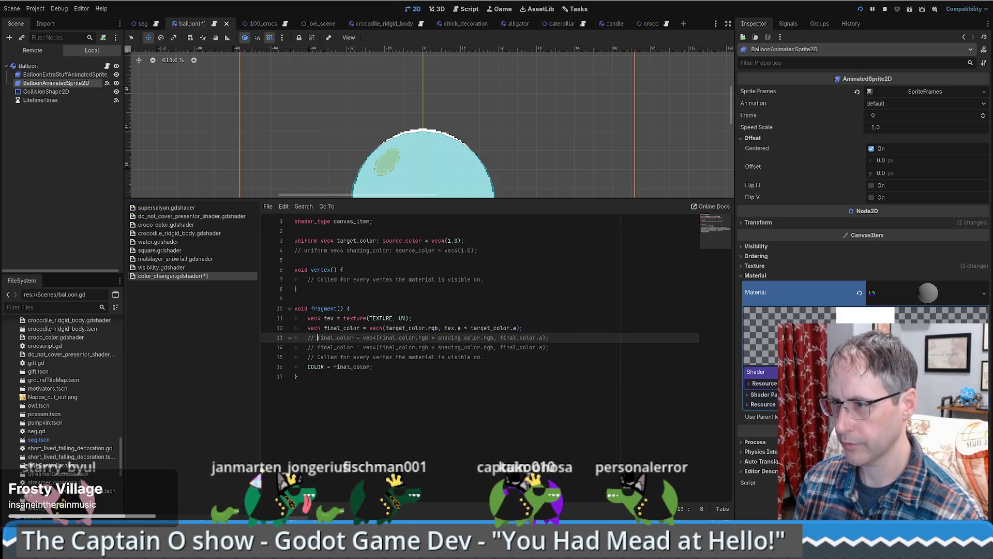
key("Down")
key("ctrl+k")
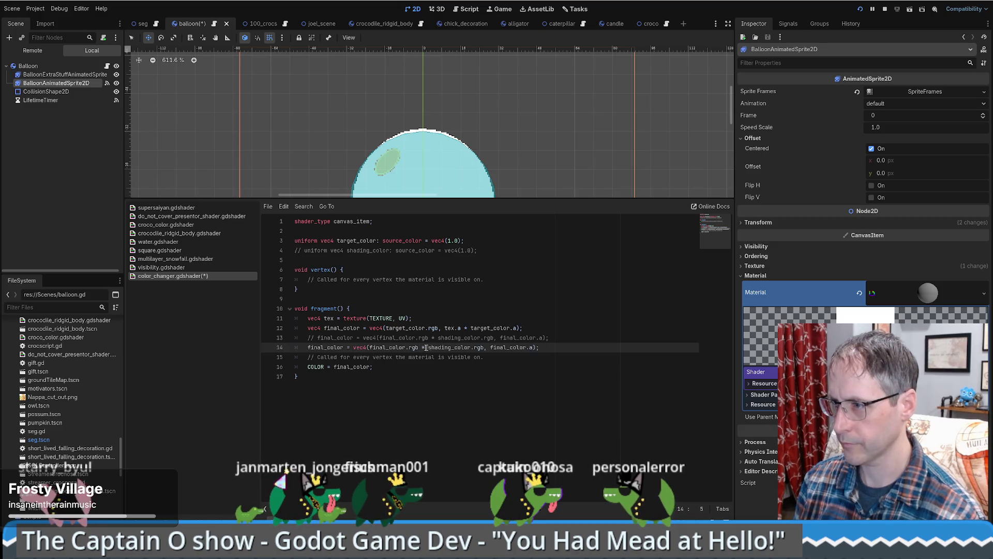
left_click_drag(423, 348, 484, 347)
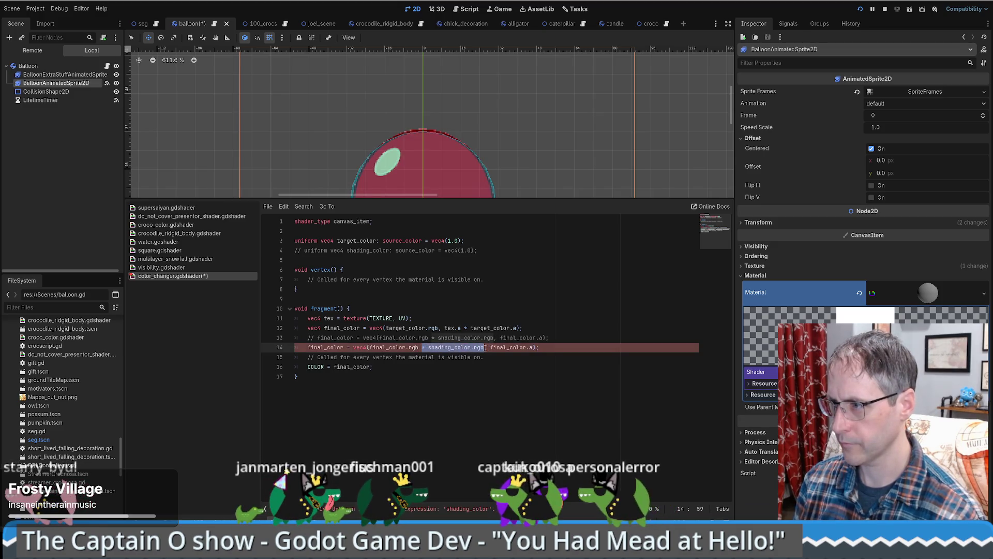
left_click(629, 347)
key("shift+Up")
key("BackSpace")
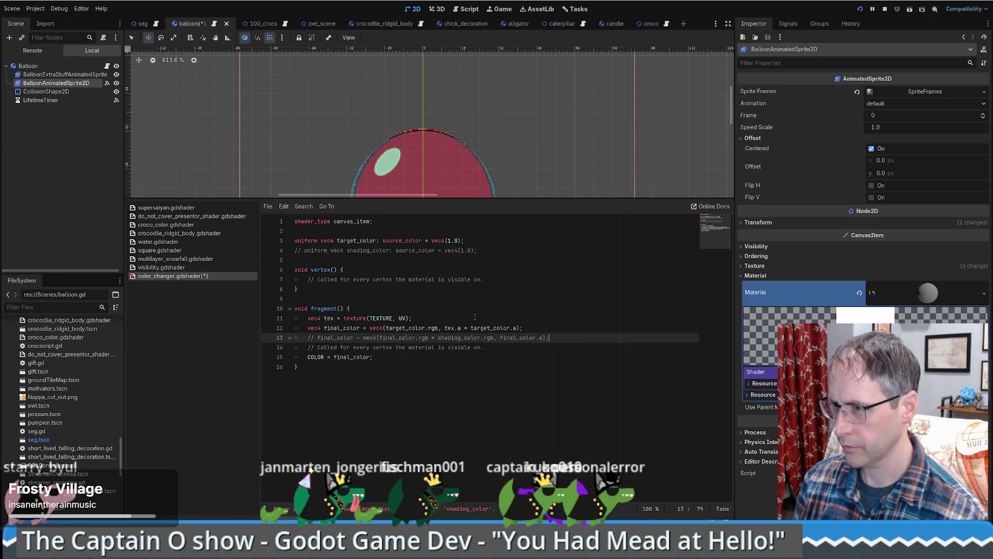
left_click(474, 317)
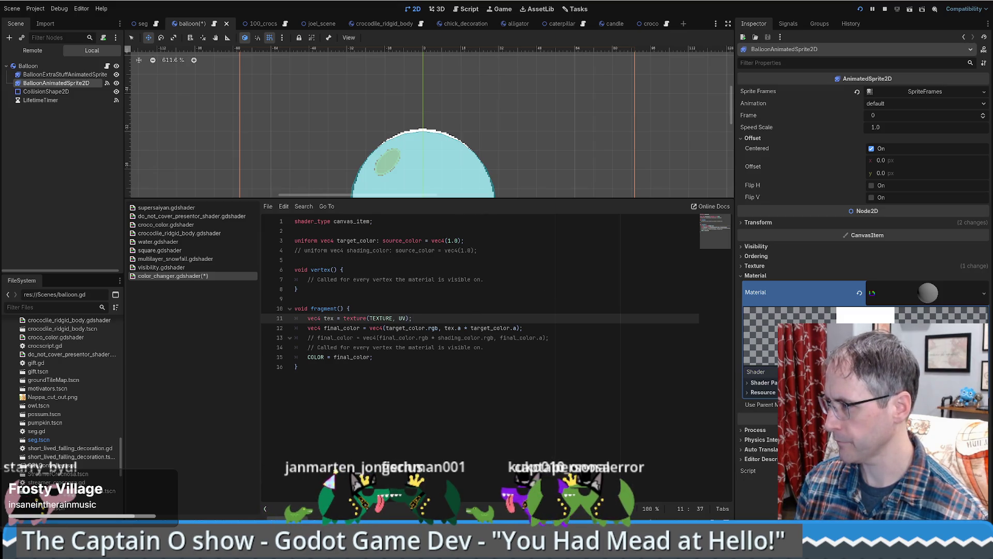
Step: Expand the material's Shader Parameters, save the balloon scene, and open the Target Color picker
left_click(763, 394)
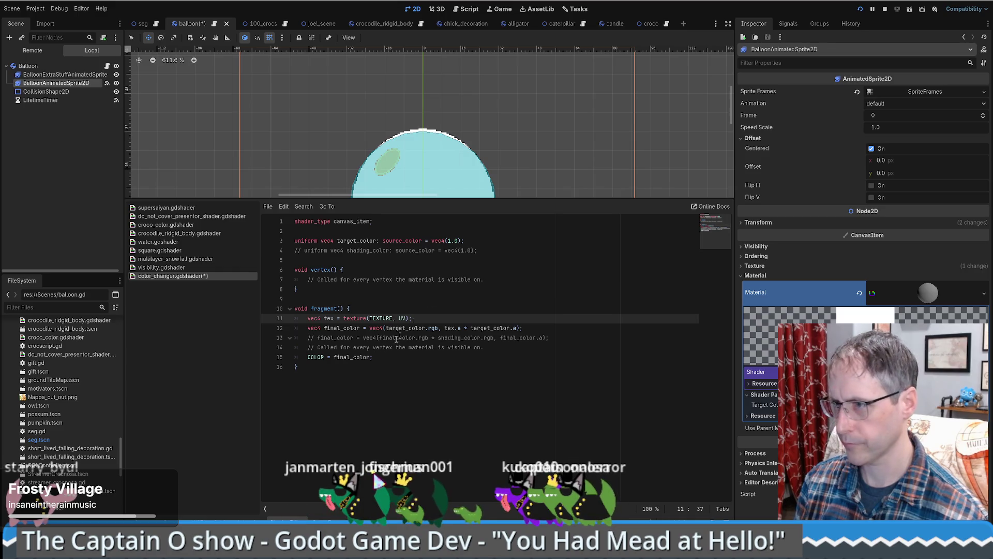
left_click(511, 279)
key("ctrl+s")
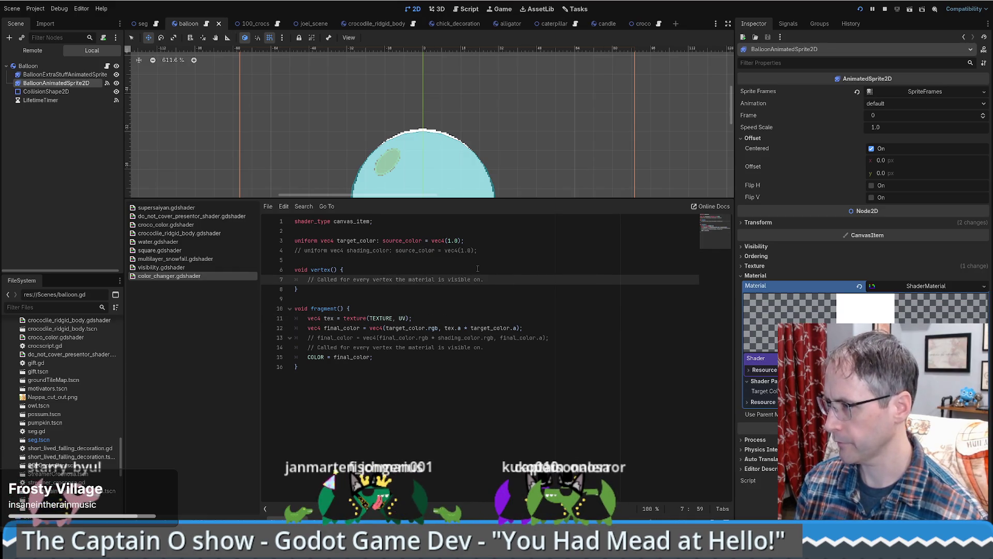
left_click(926, 391)
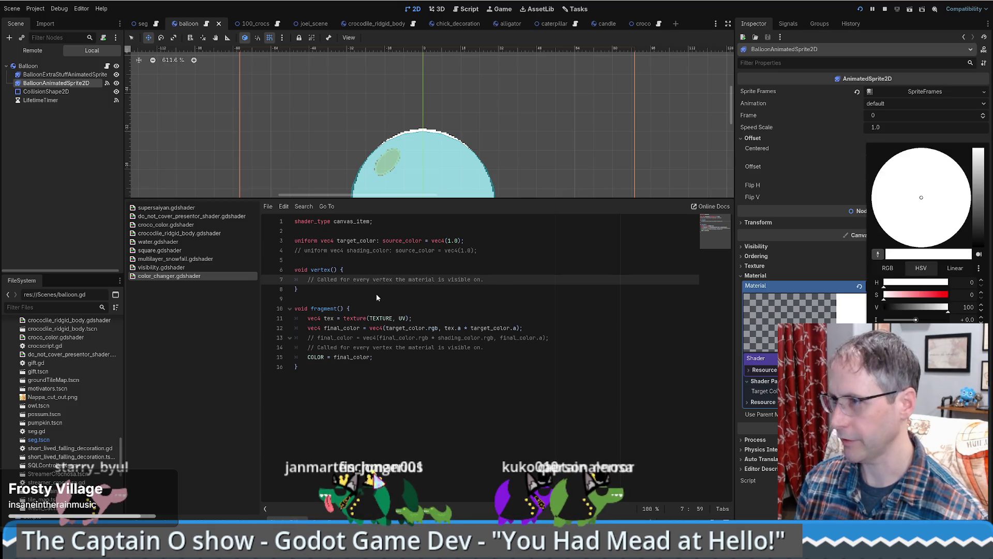
Step: Review the color_changer fragment code with the whole balloon in view and save the scene
key("Escape")
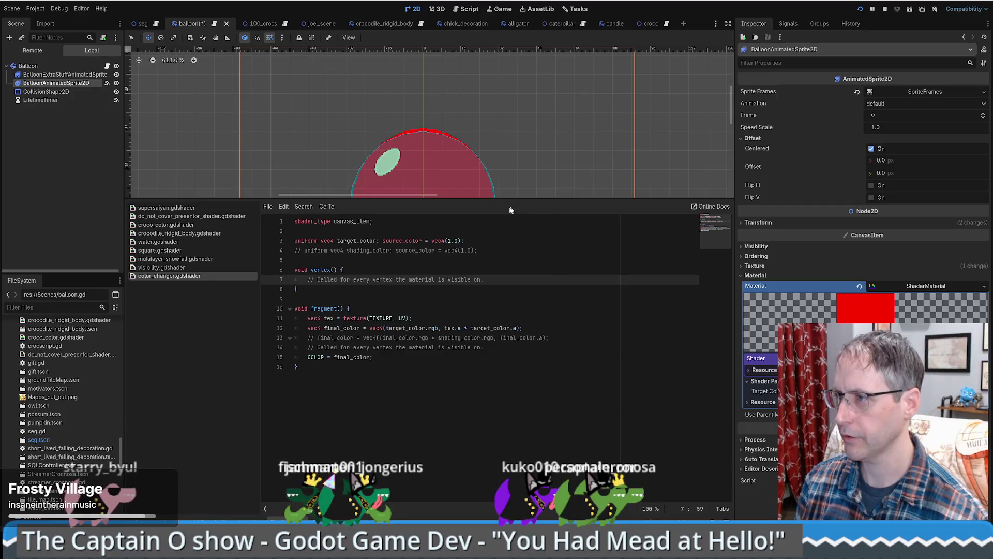
scroll(505, 147, "down", 3)
scroll(505, 147, "down", 1)
left_click_drag(515, 157, 500, 80)
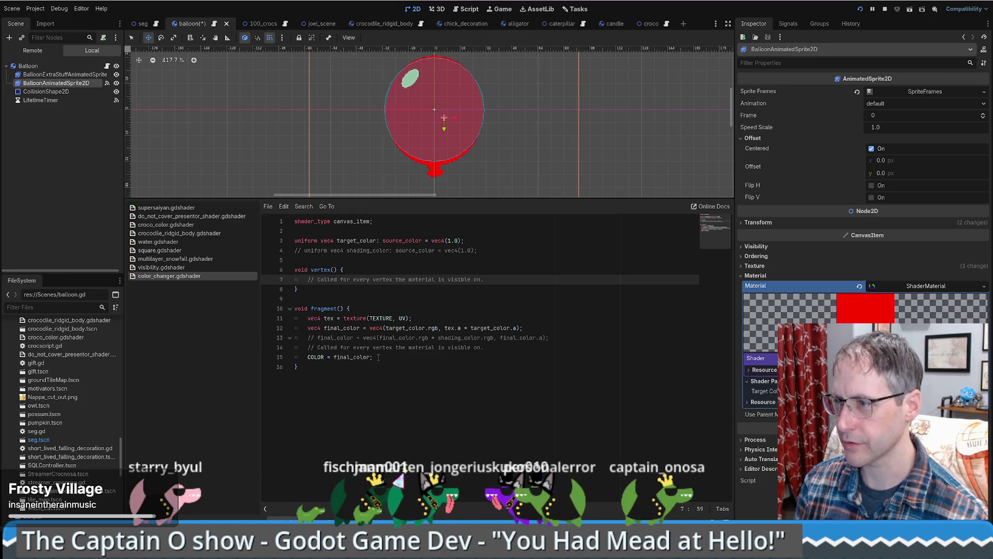
left_click(384, 310)
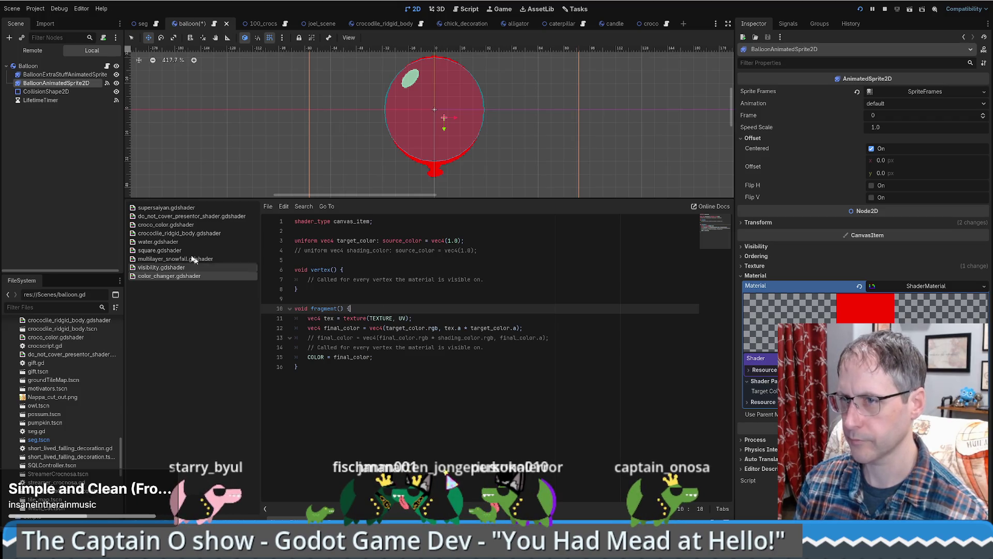
left_click(519, 319)
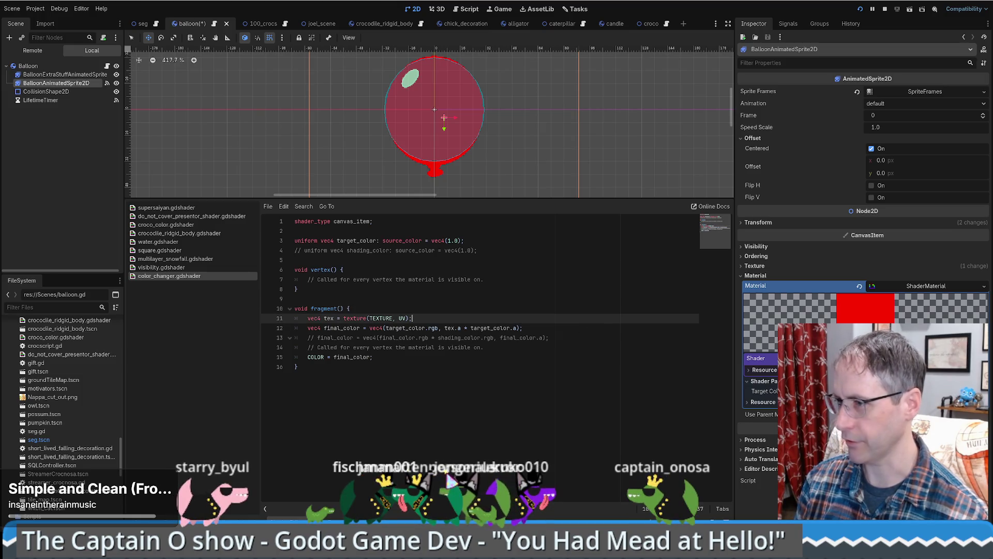
left_click(516, 309)
key("ctrl+s")
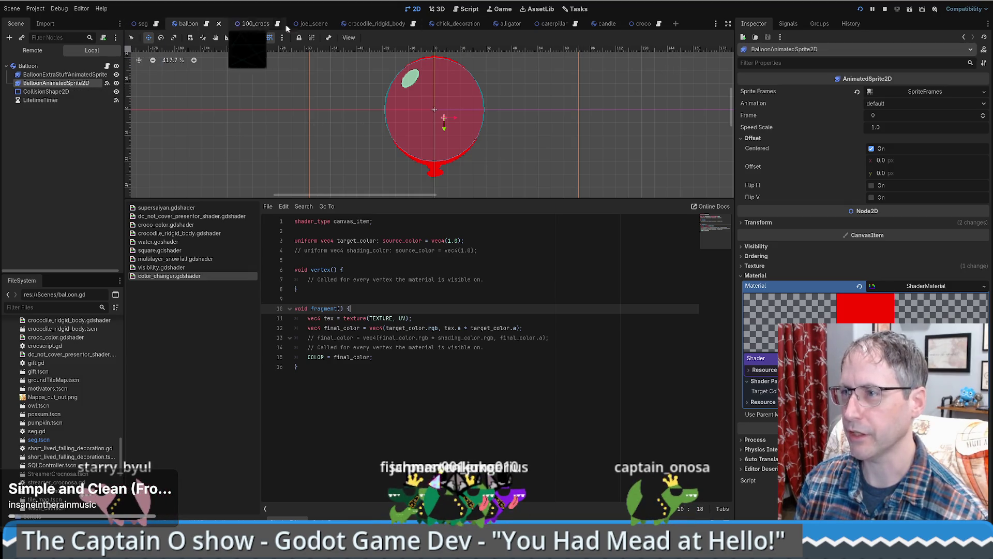
left_click(414, 25)
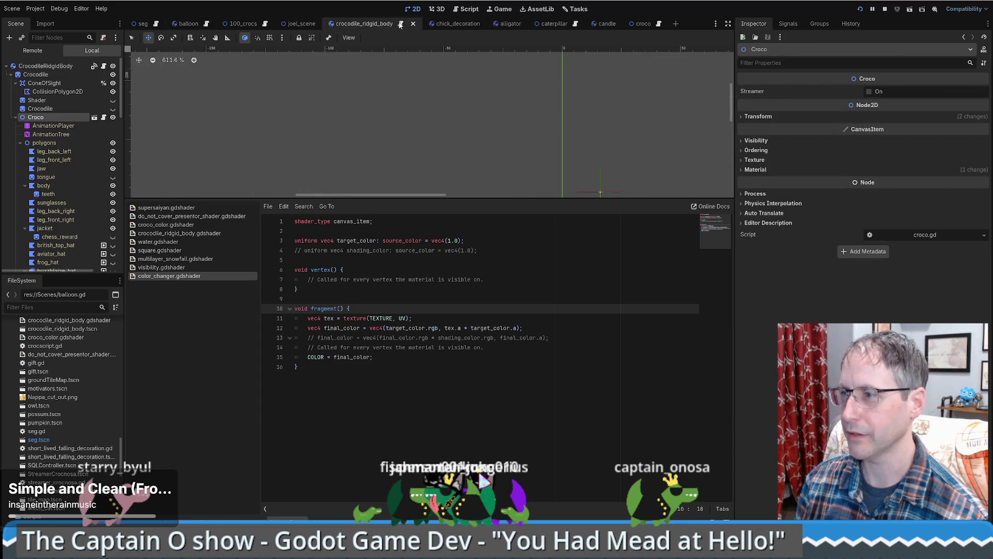
Step: Open croco.gd from the crocodile_ridgid_body scene and find the body's target_color line
left_click(400, 25)
left_click_drag(476, 198, 474, 319)
scroll(517, 155, "down", 5)
scroll(557, 46, "up", 5)
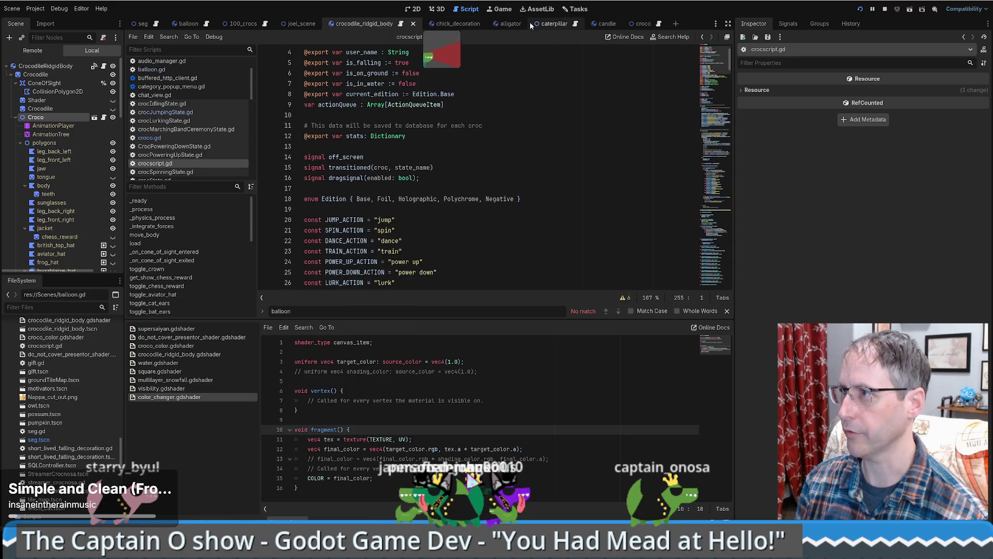
left_click(659, 25)
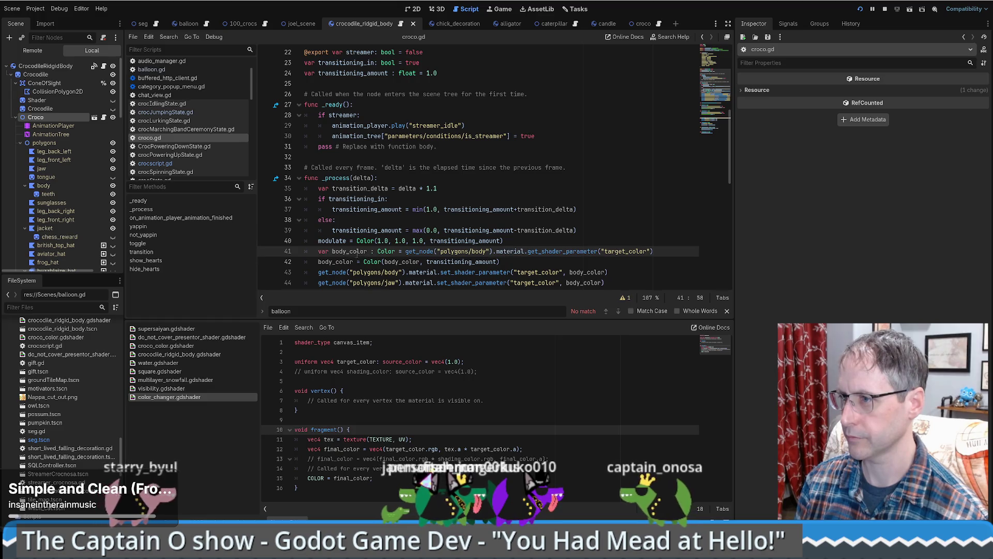
triple_click(666, 248)
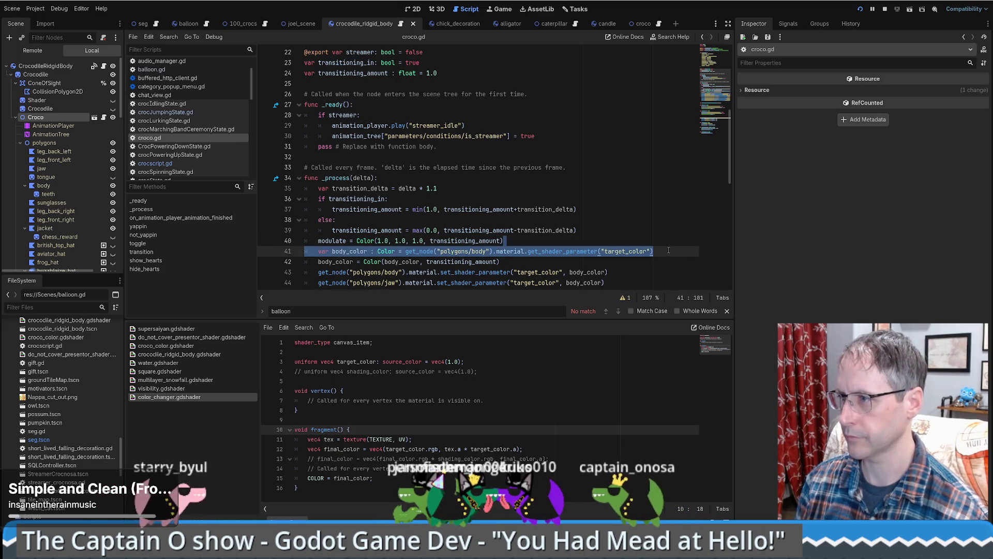
key("Right")
scroll(611, 245, "down", 2)
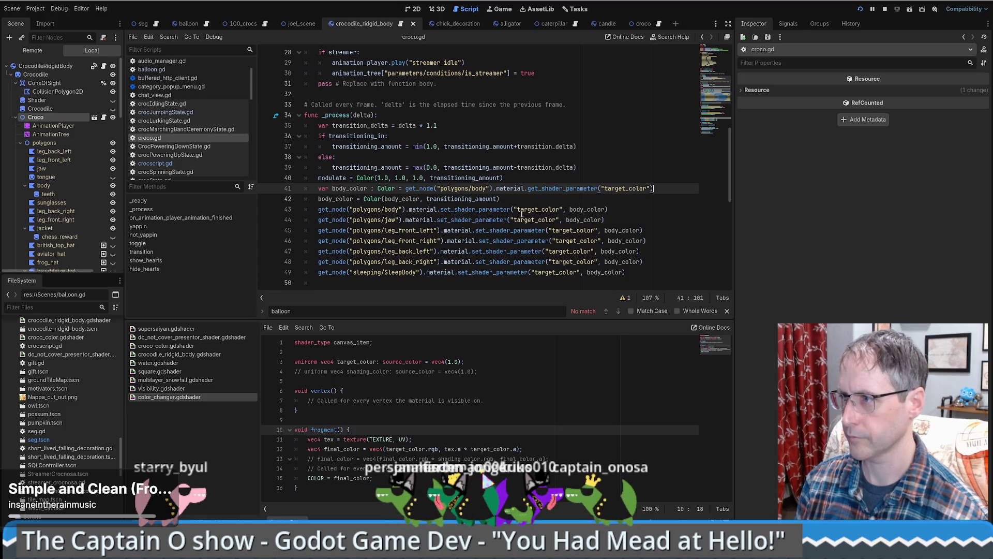
Step: Review croco.gd lines 40–43 that get and set the target_color shader parameter
left_click(329, 198)
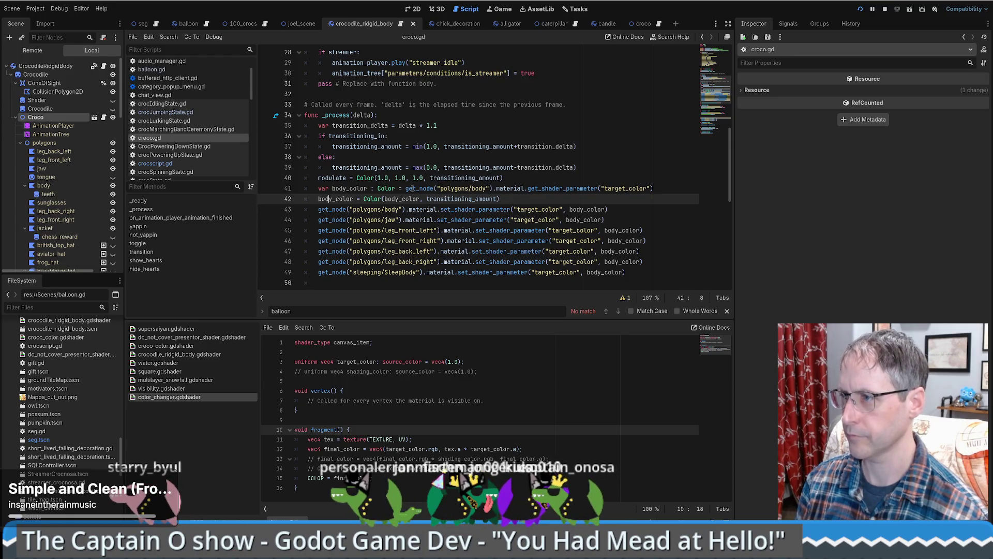
left_click(415, 188)
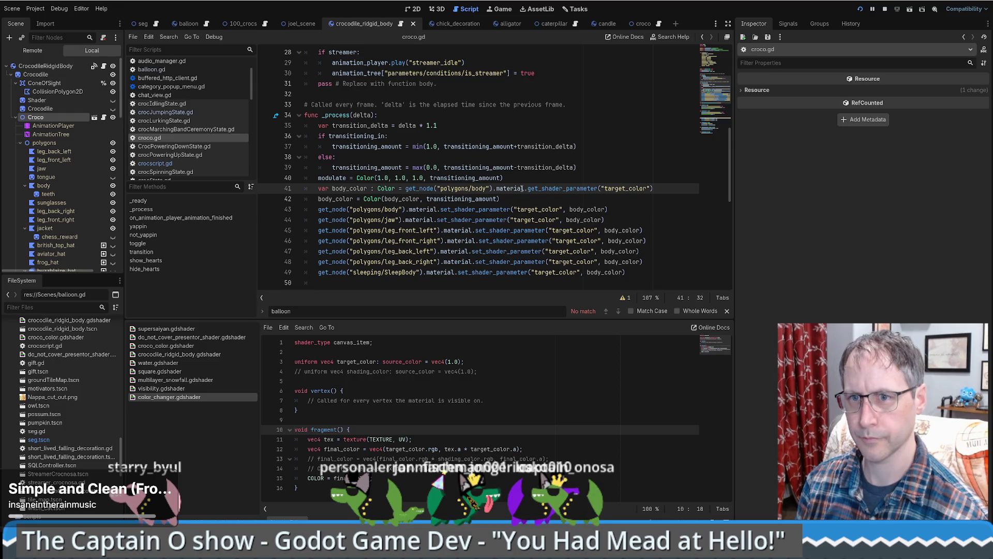
left_click_drag(518, 199, 515, 179)
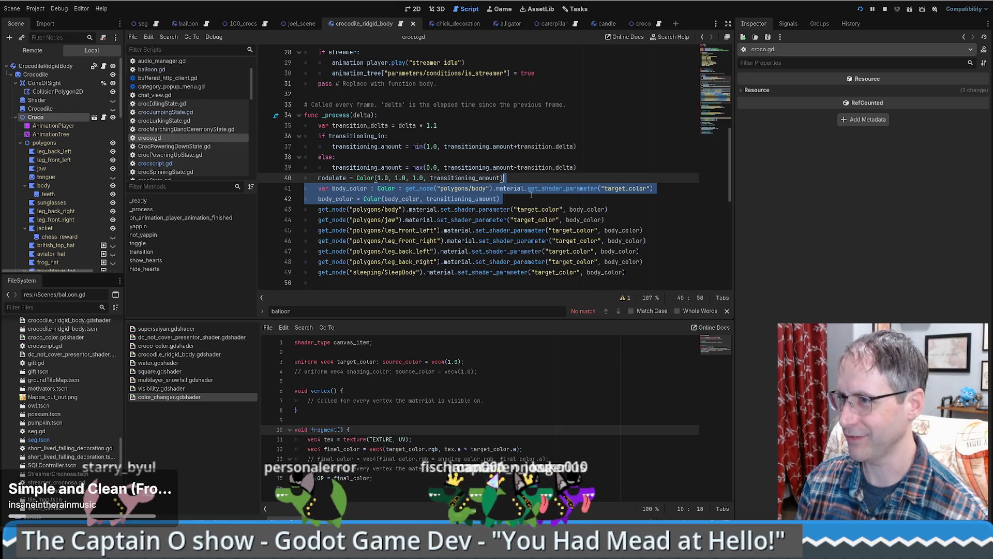
left_click(533, 198)
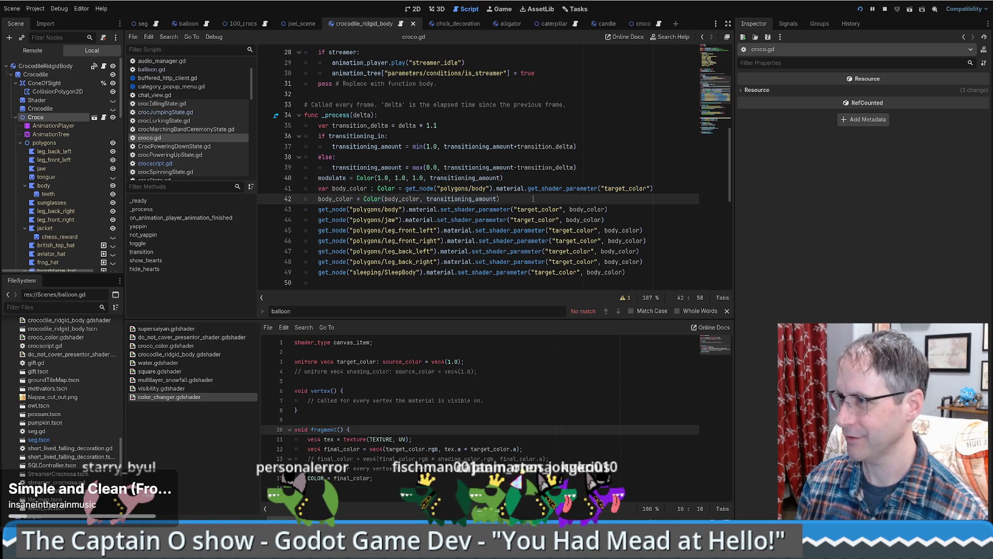
double_click(529, 188)
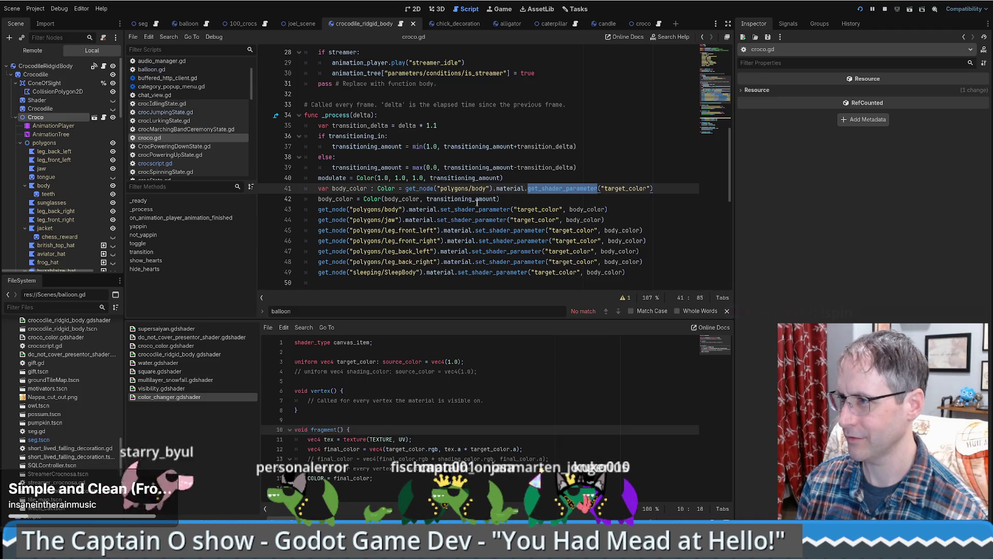
left_click_drag(608, 209, 608, 181)
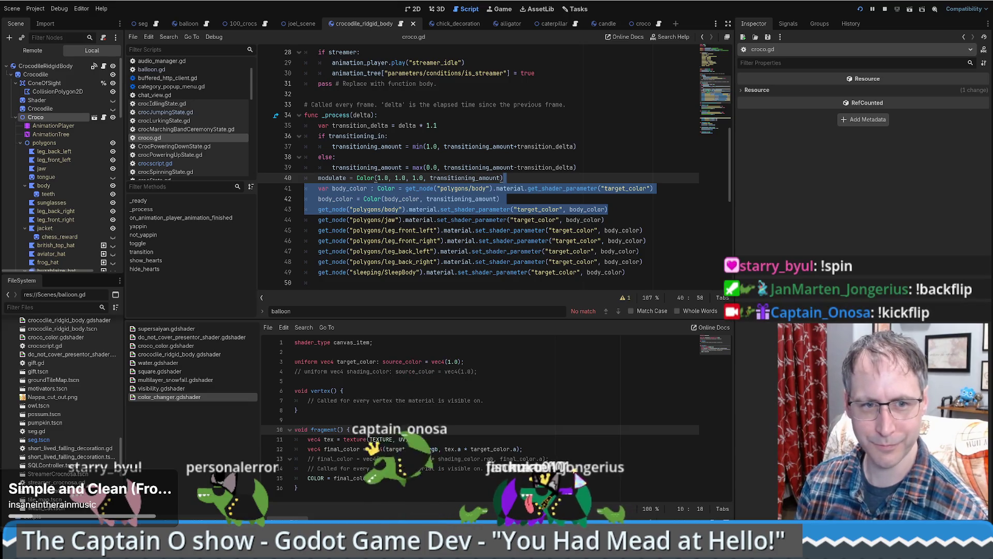
left_click(563, 210)
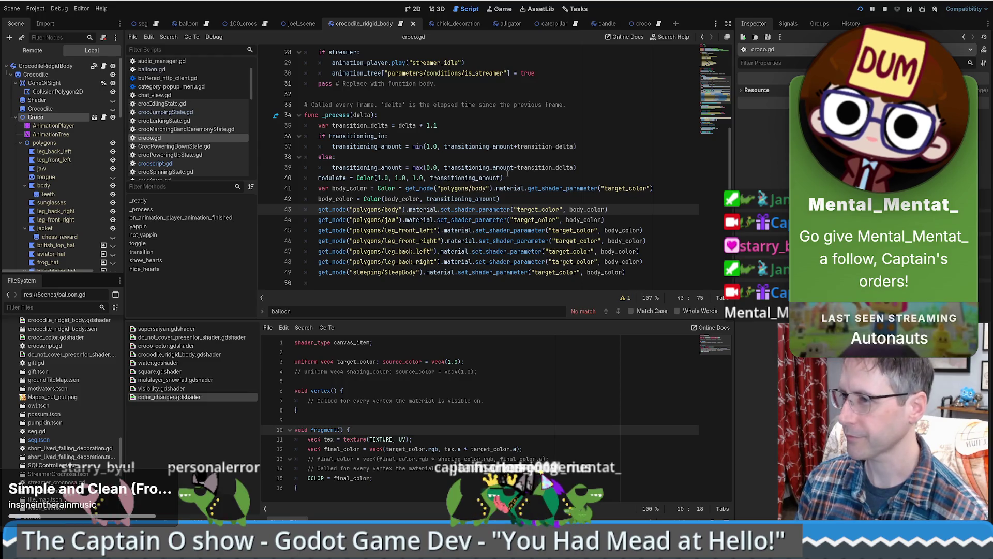
left_click(185, 24)
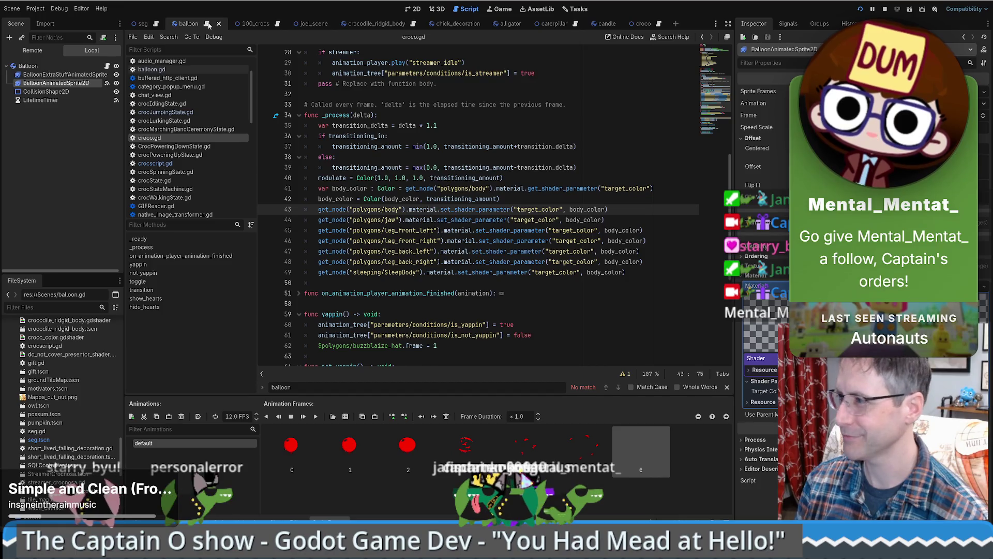
left_click(155, 24)
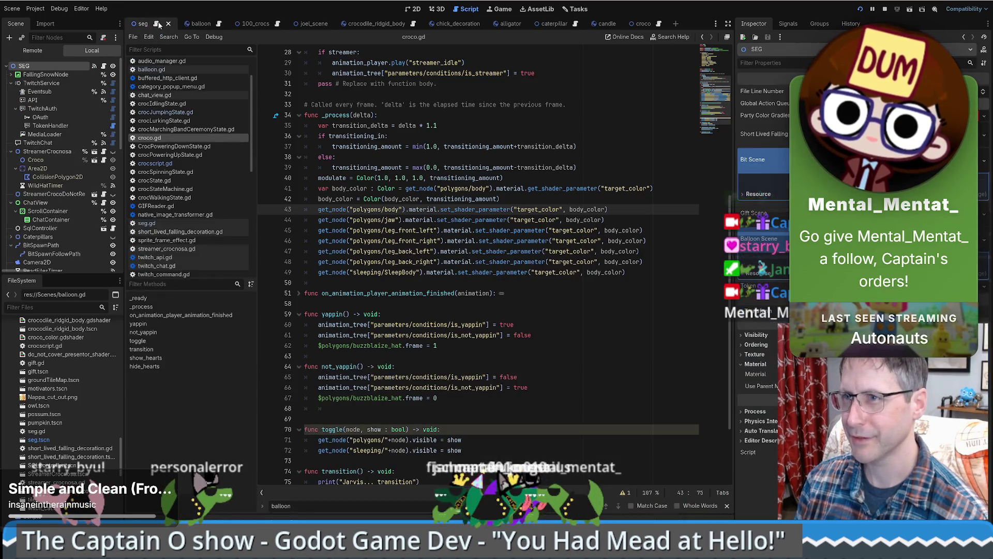
Step: In balloon.gd add func set_color(color: Color) -> void: and paste the croco target_color code
left_click(206, 26)
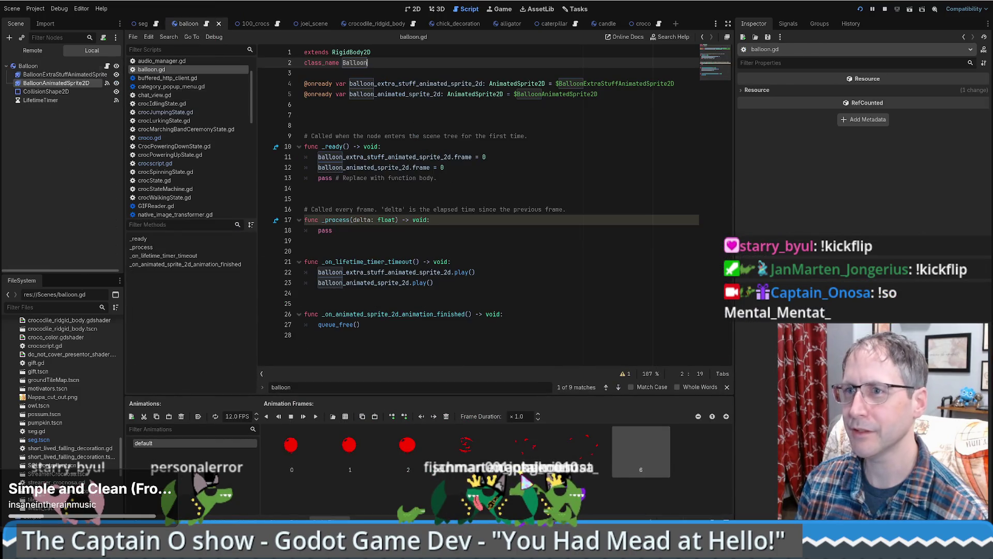
left_click(370, 336)
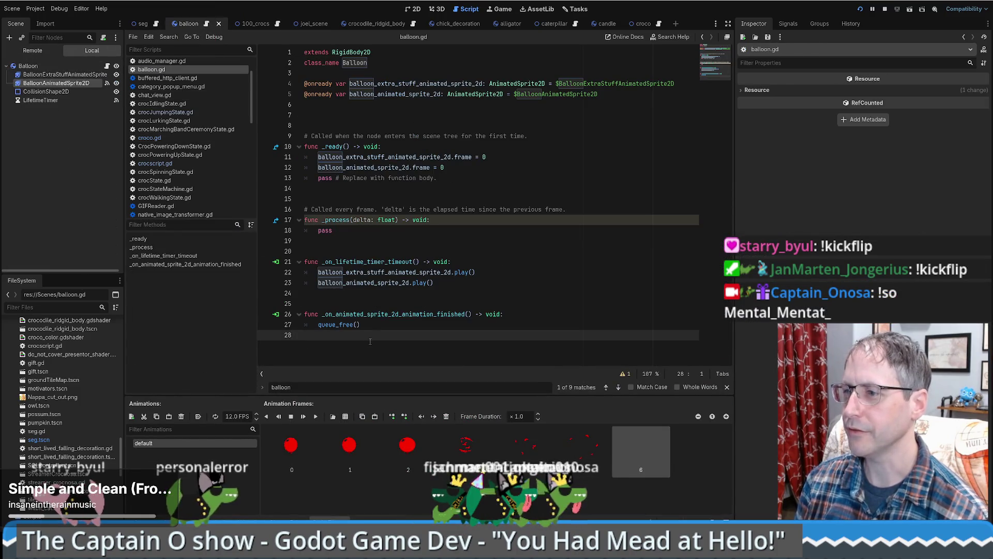
key("Return")
type("func set_color(color: Color) -> ")
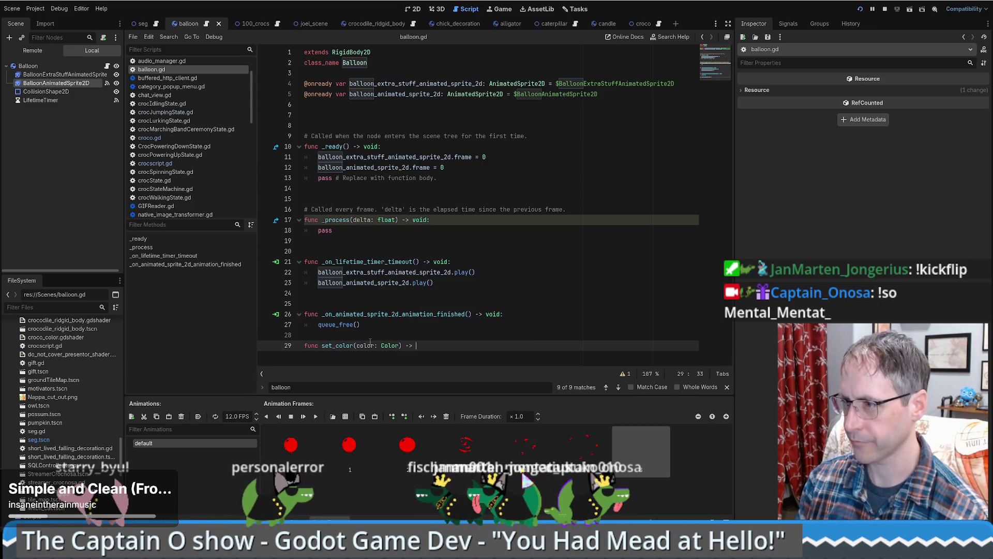
type("void:")
key("Return")
type("var body_color : Color = get_node(\"polygons/body\").material.get_shader_parameter(\"target_color\") \tbody_color = Color(body_color, transitioning_amount) \tget_node(\"polygons/body\").material.set_shader_parameter(\"target_color\", body_color)")
left_click(456, 316)
key("Delete")
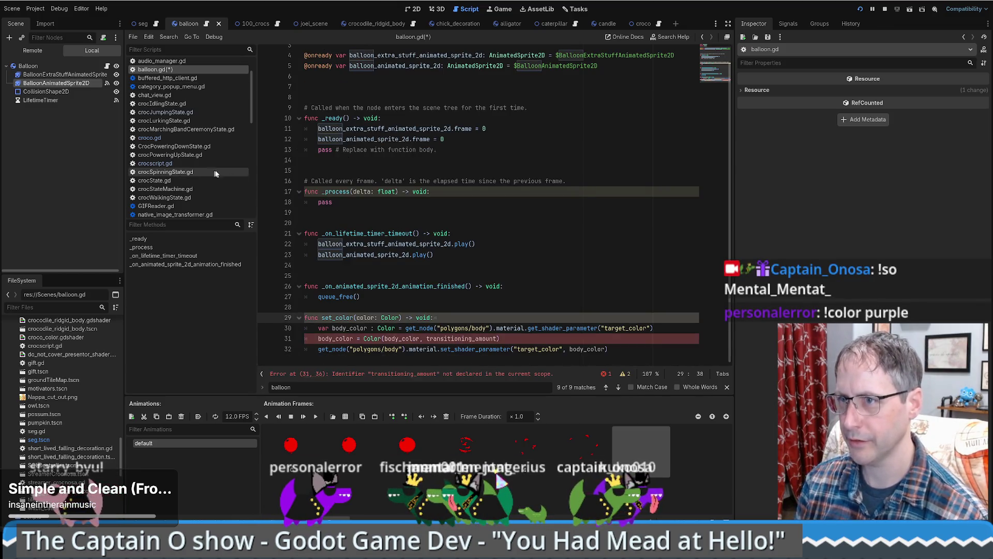
left_click(455, 316)
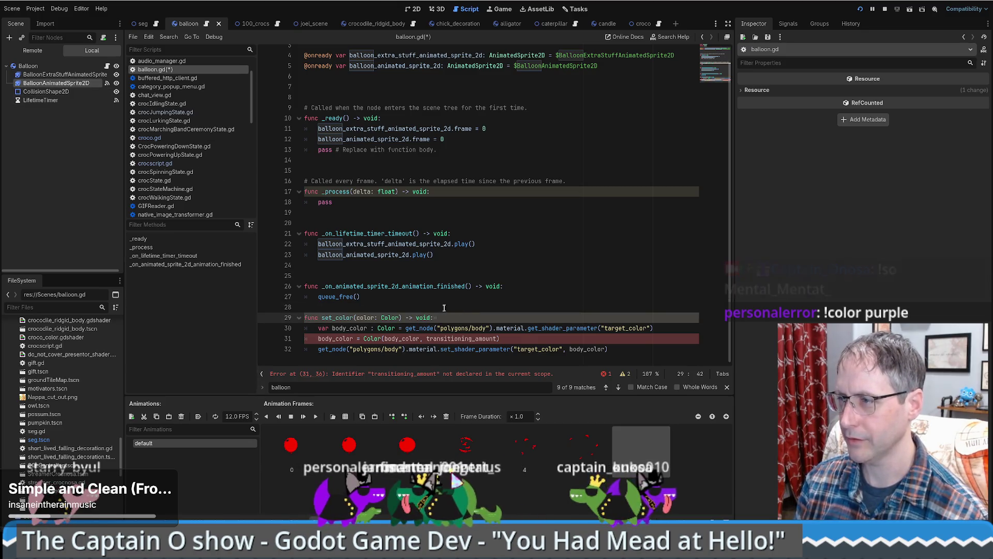
Step: Replace get_node with balloon_animated_sprite_2d.material and the getter with set_shader_parameter
scroll(334, 119, "up", 2)
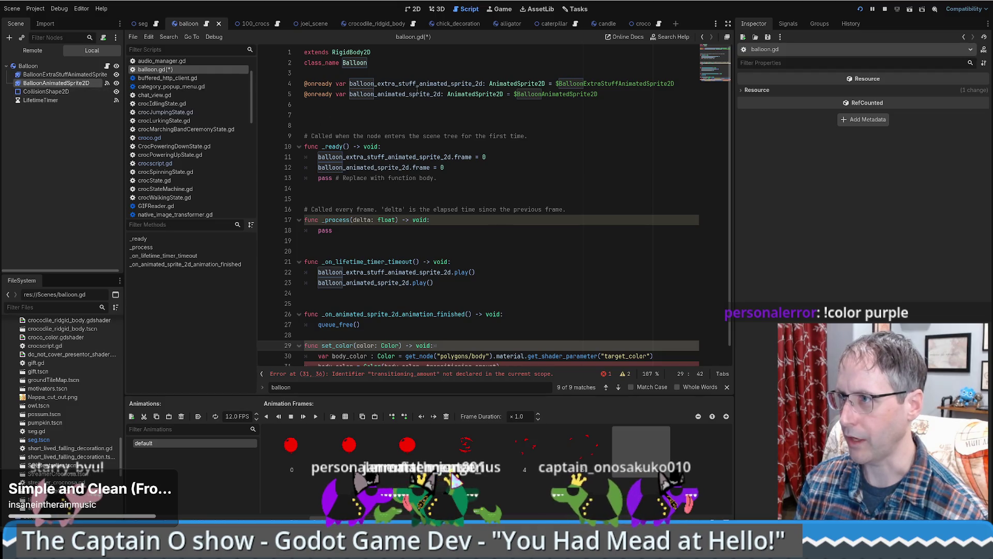
double_click(419, 85)
left_click(407, 95)
double_click(388, 94)
scroll(424, 149, "down", 1)
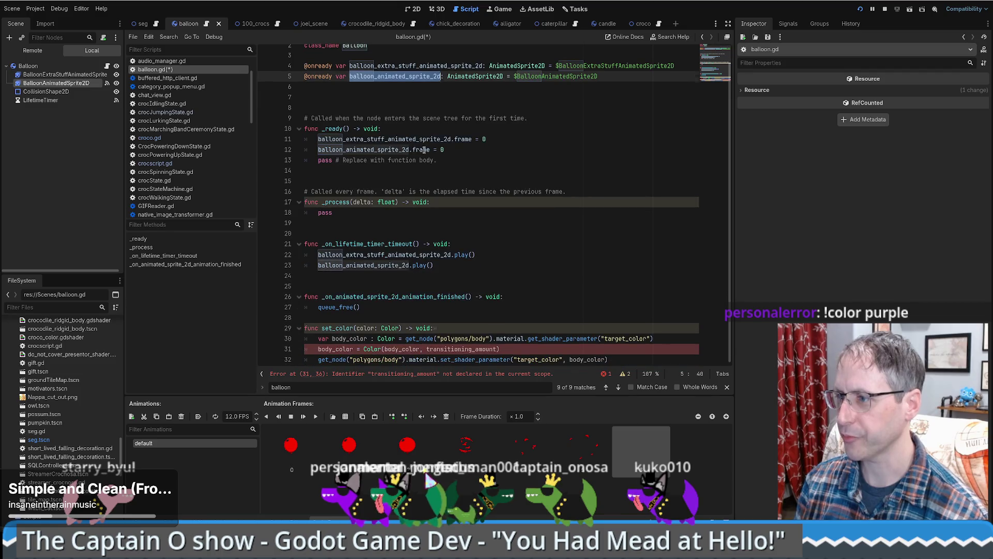
left_click(406, 339)
key("ctrl+v")
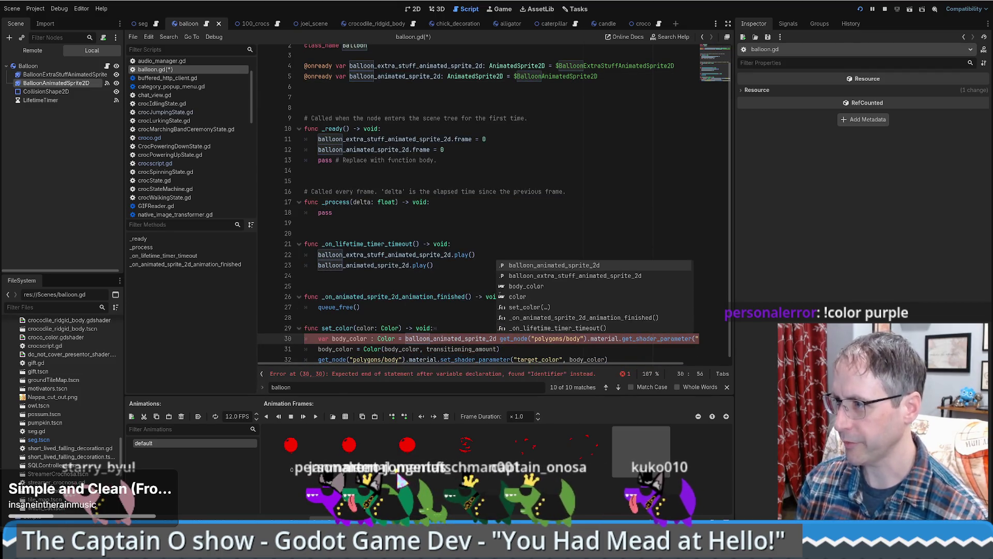
key("Escape")
left_click(587, 337, "shift")
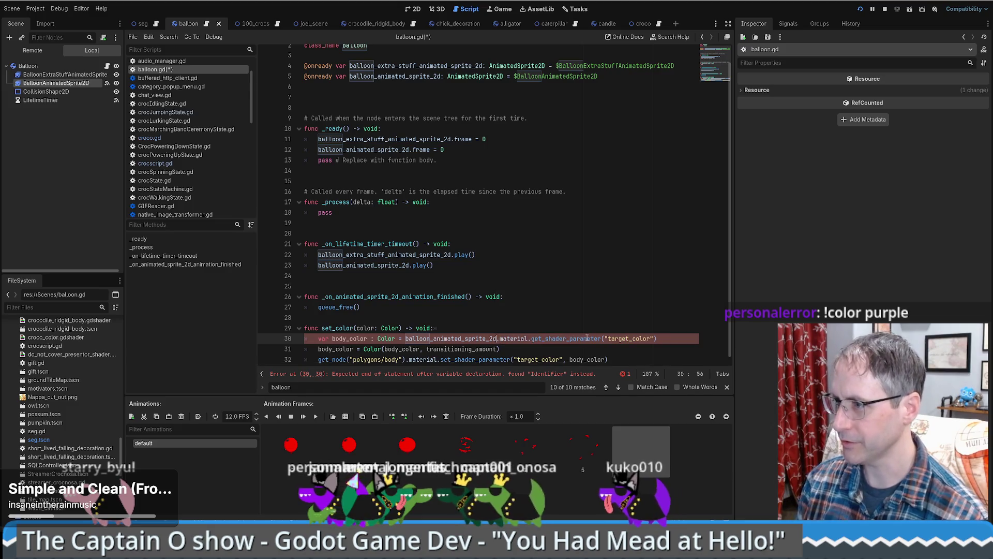
type(".")
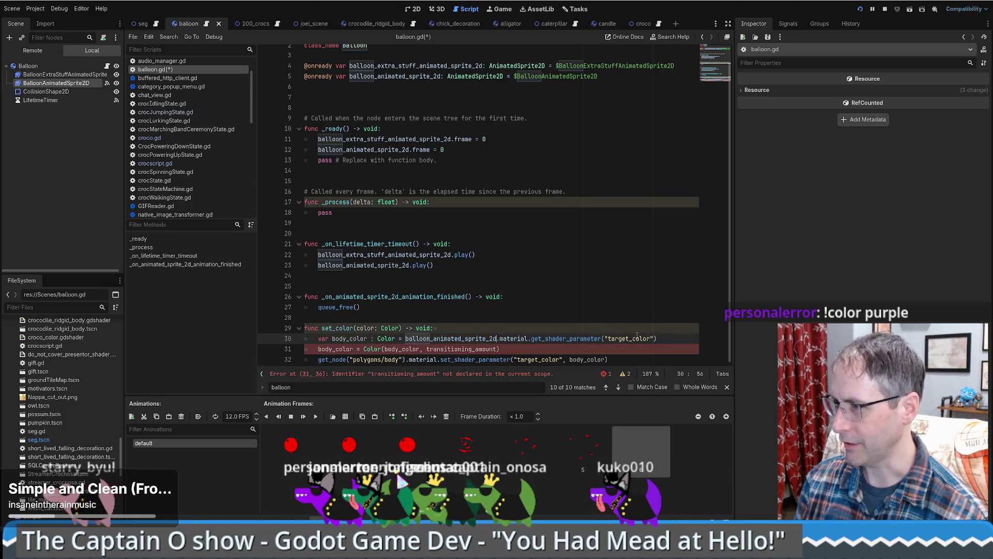
double_click(573, 339)
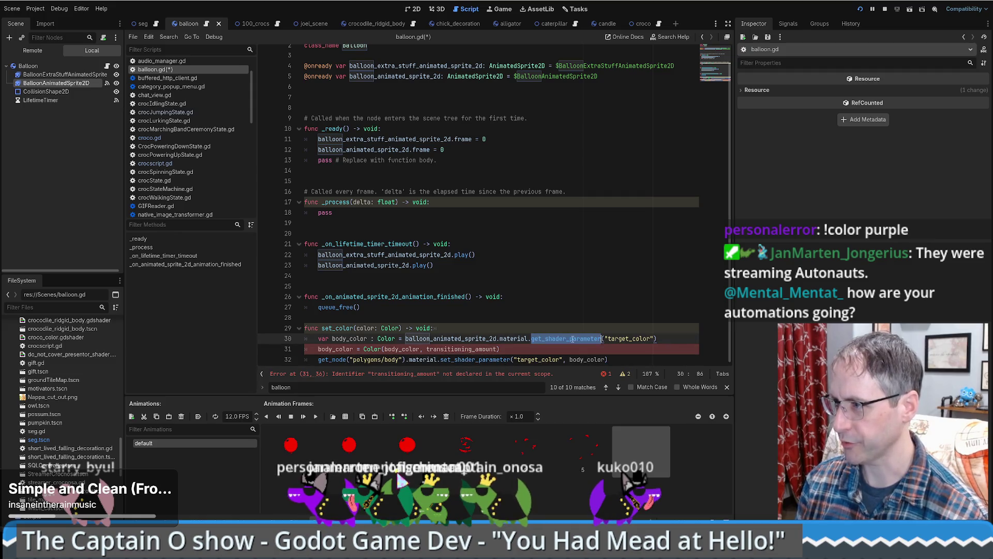
type("set_shader_parameter")
Step: Pass color after "target_color" and delete the leftover body_color lines
left_click(535, 363)
left_click(651, 339)
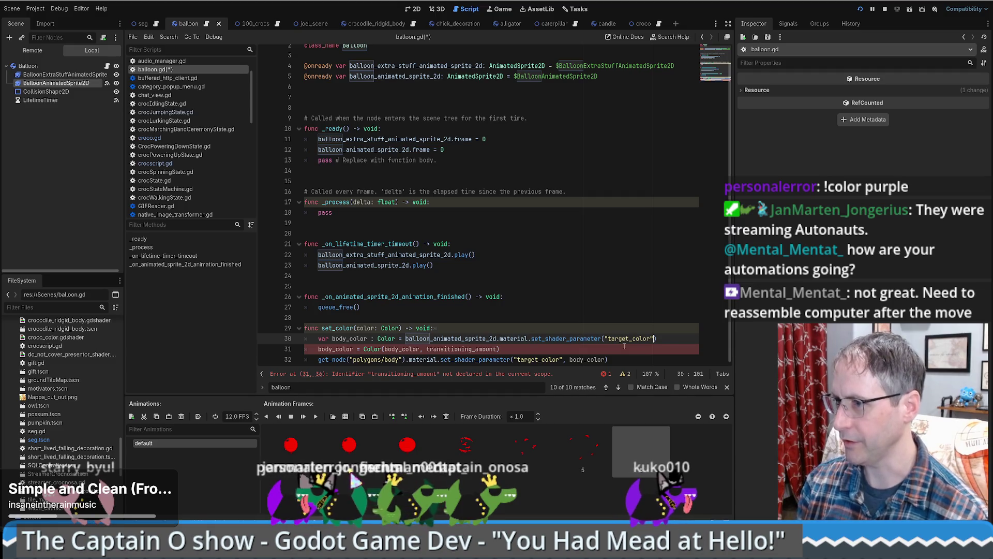
type(", color")
scroll(540, 353, "up", 1)
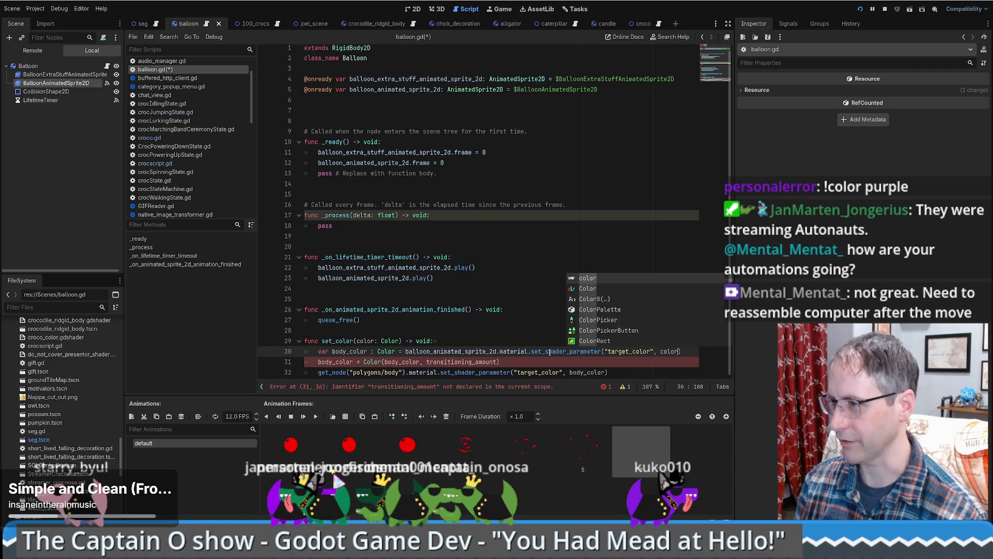
left_click_drag(613, 372, 682, 352)
key("BackSpace")
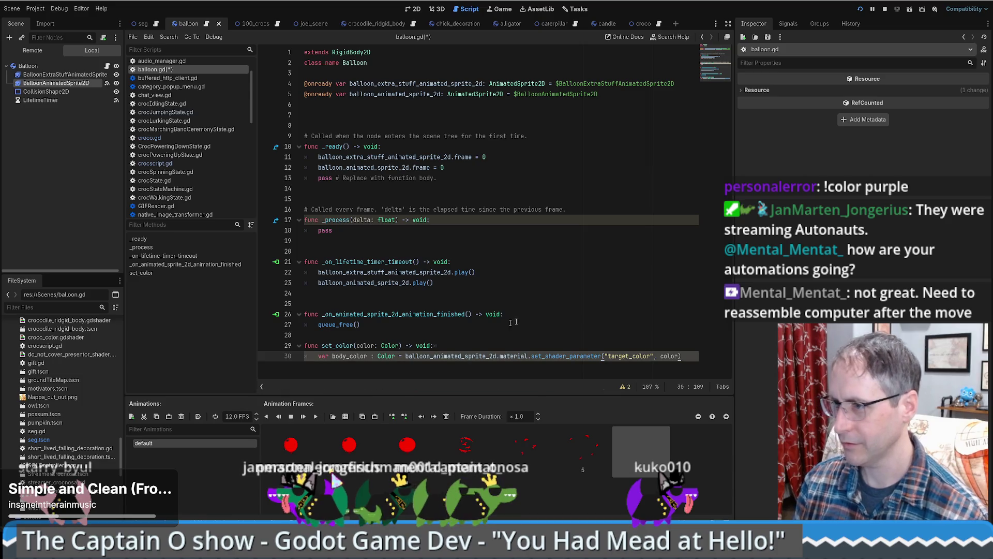
double_click(352, 344)
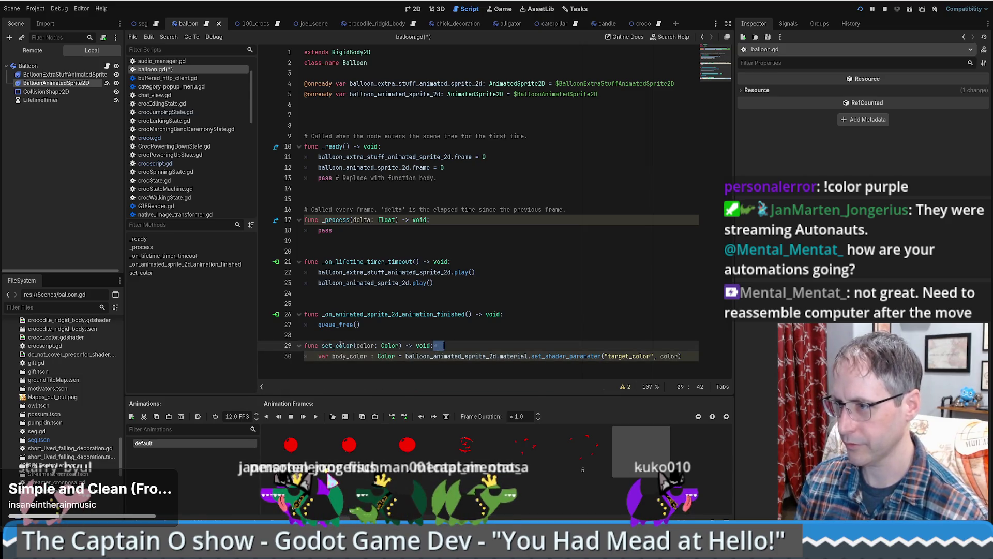
left_click(482, 340)
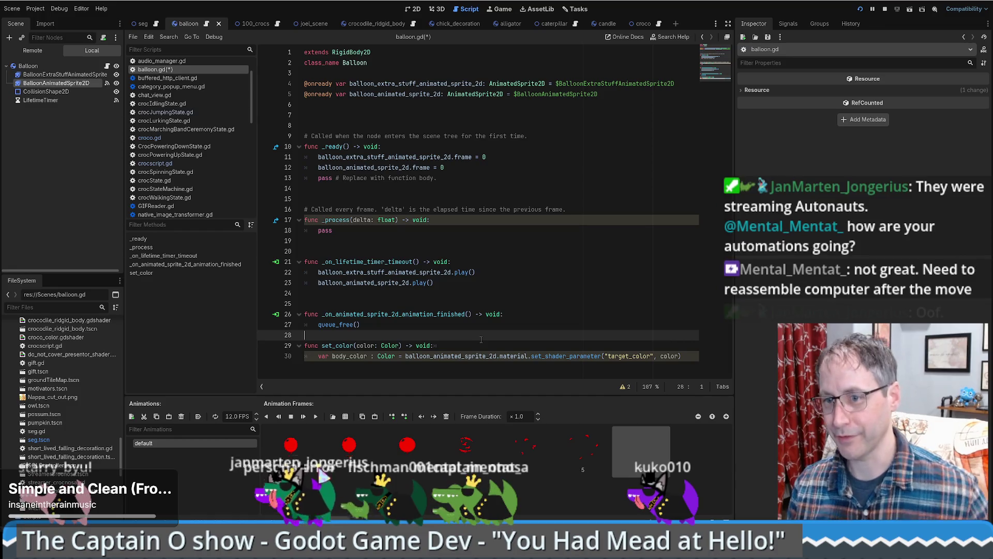
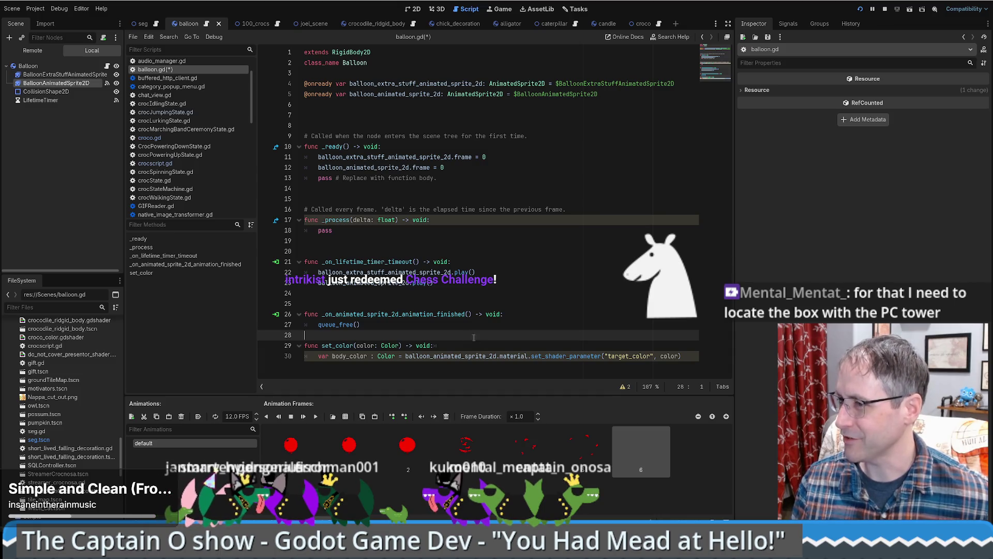
Step: Save balloon.gd with its draft set_color function and switch to the seg scene's seg.gd
left_click(441, 346)
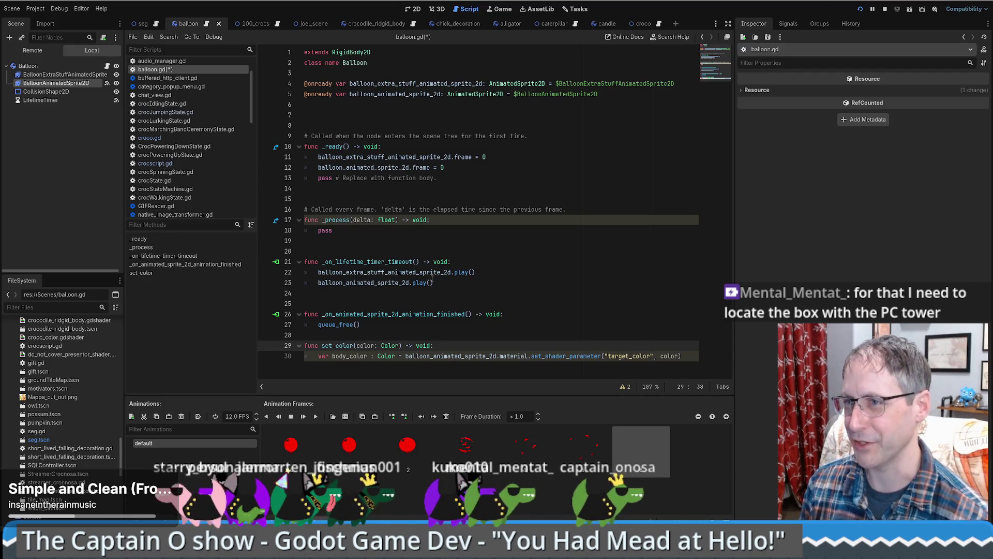
key("Up")
key("ctrl+s")
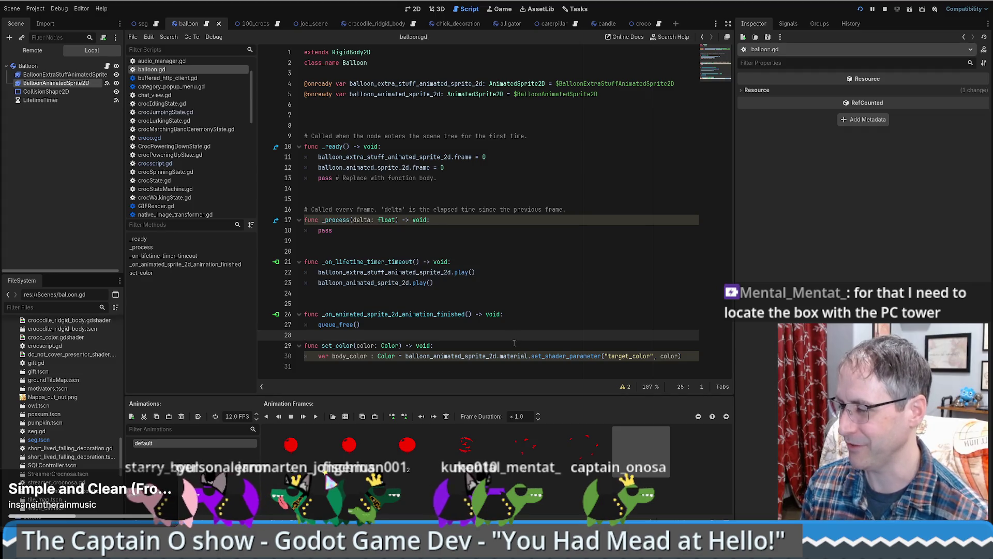
left_click(458, 347)
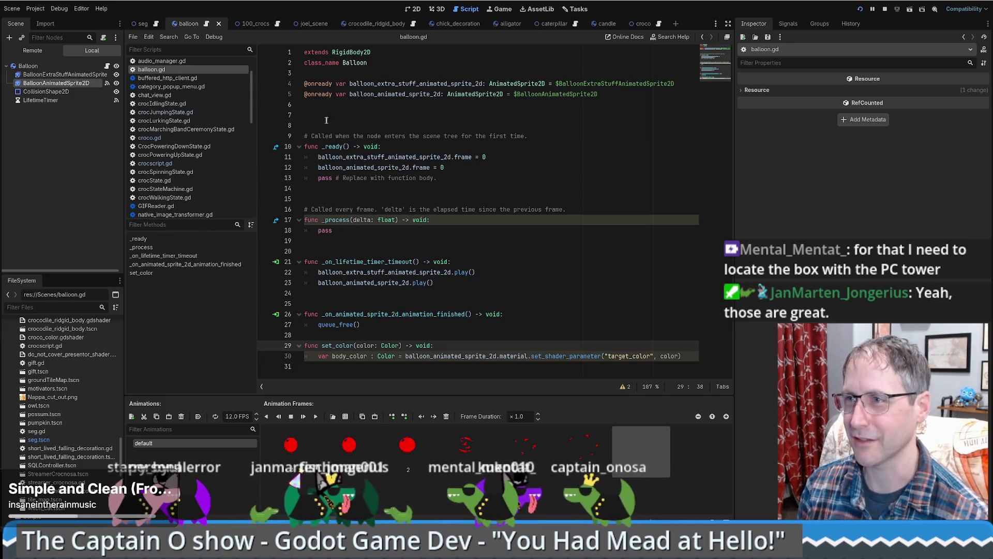
left_click(148, 24)
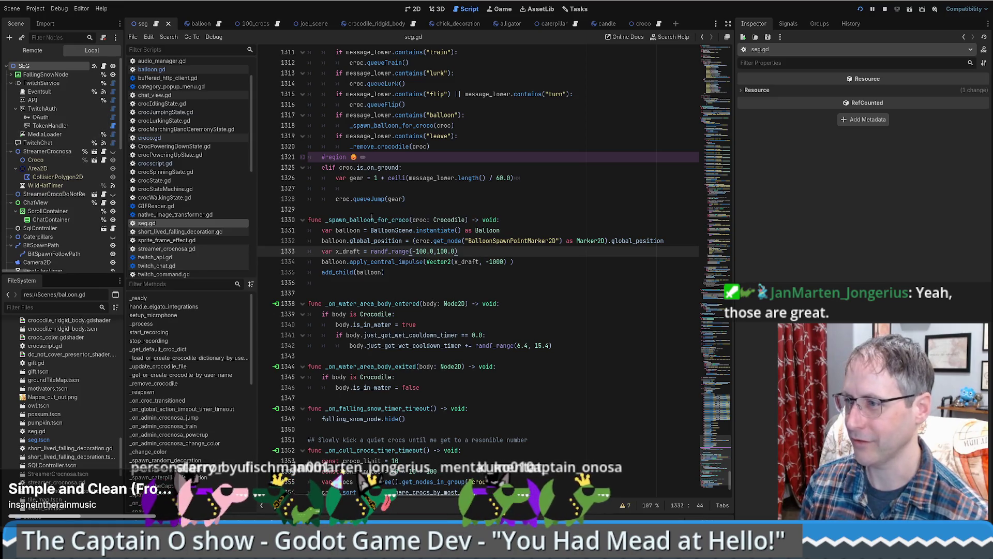
Step: Insert 'balloon.set_color(croc)' after the impulse call on line 1334, then view crocscript.gd
left_click(533, 262)
key("Return")
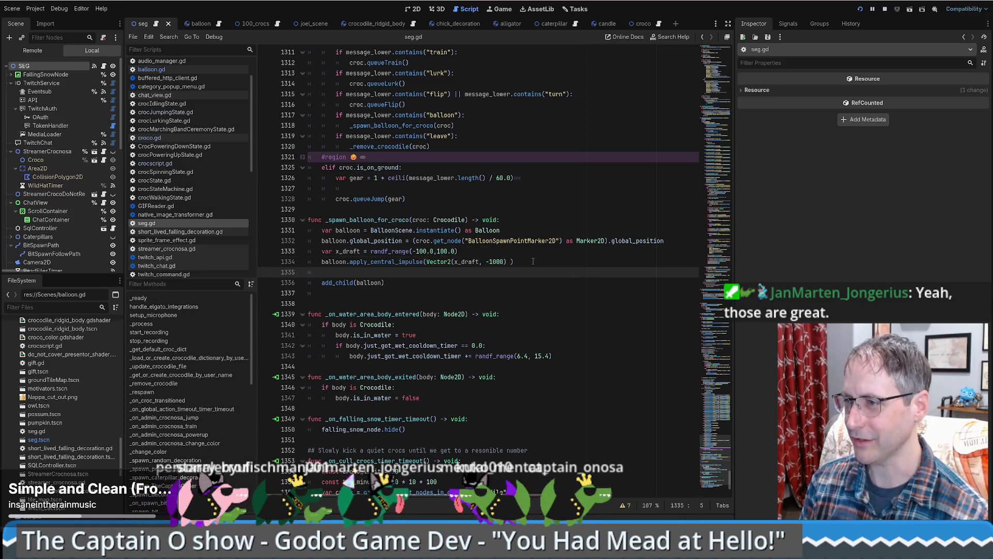
type("balloon.set")
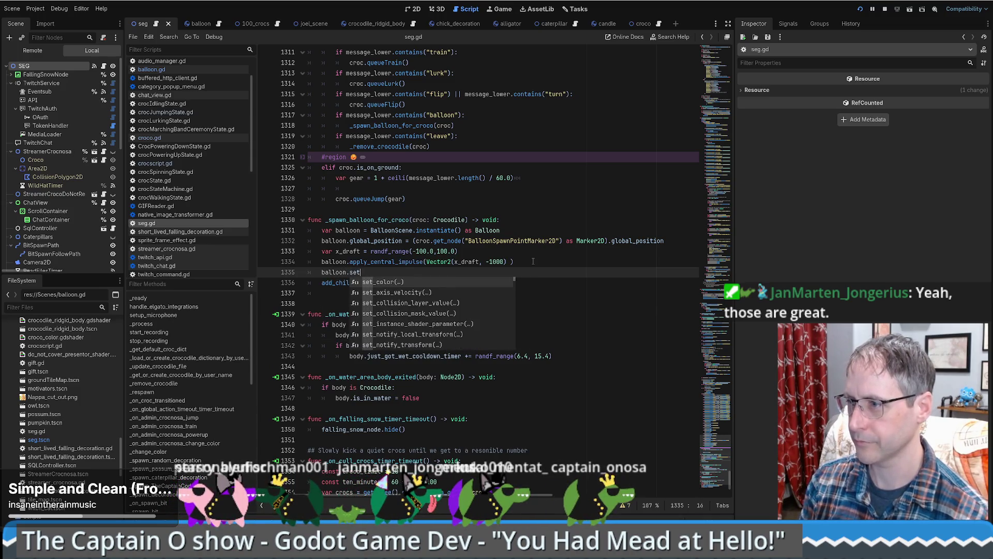
key("Return")
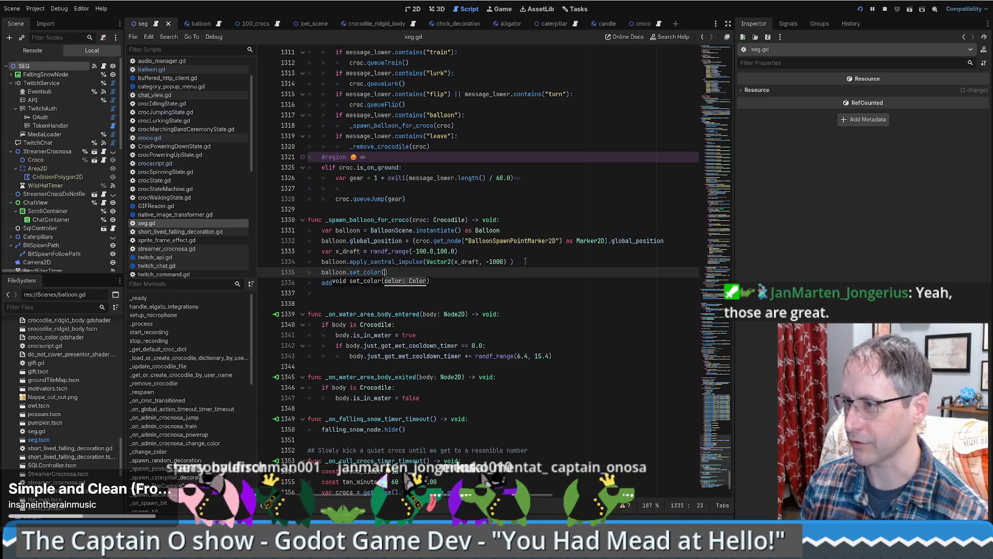
double_click(418, 241)
key("ctrl+c")
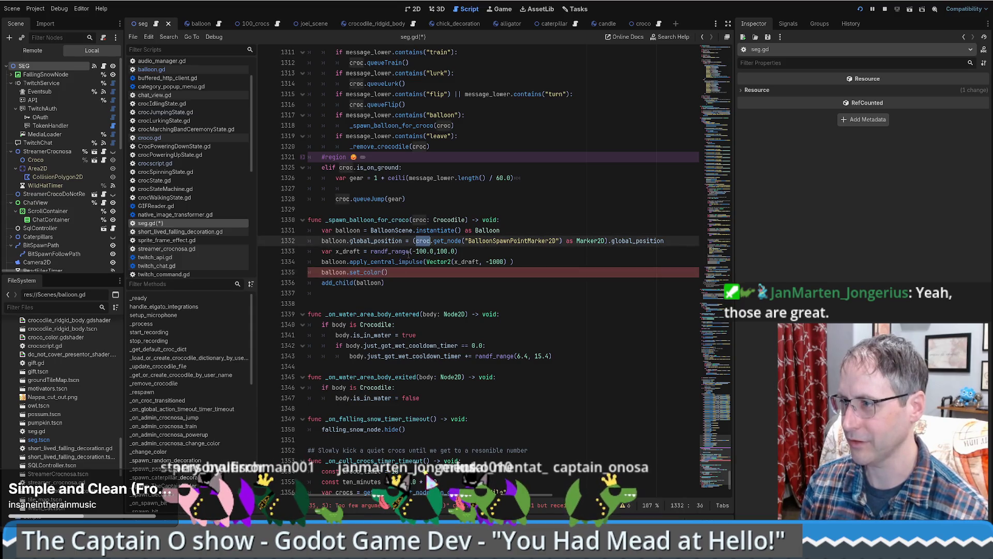
left_click(386, 272)
key("ctrl+v")
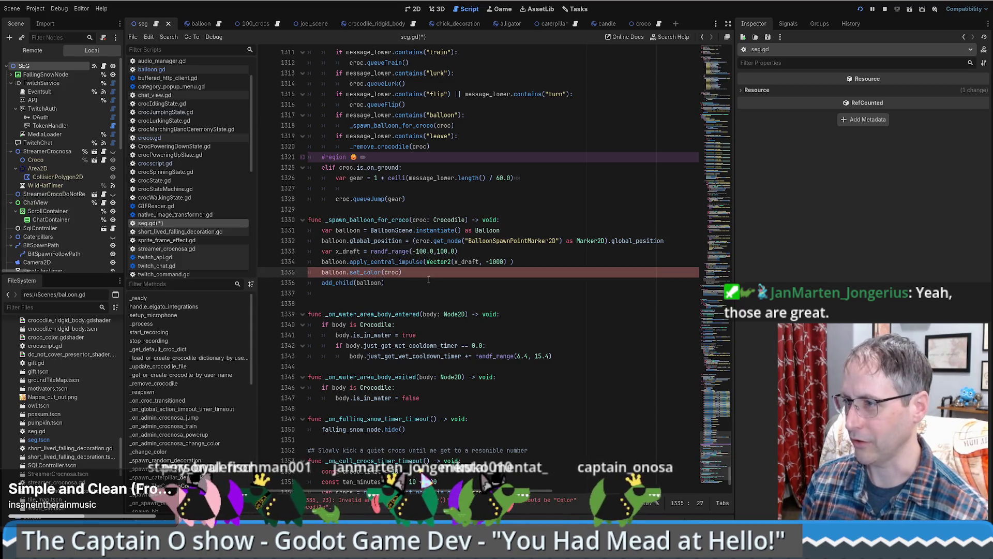
left_click(460, 219, "ctrl")
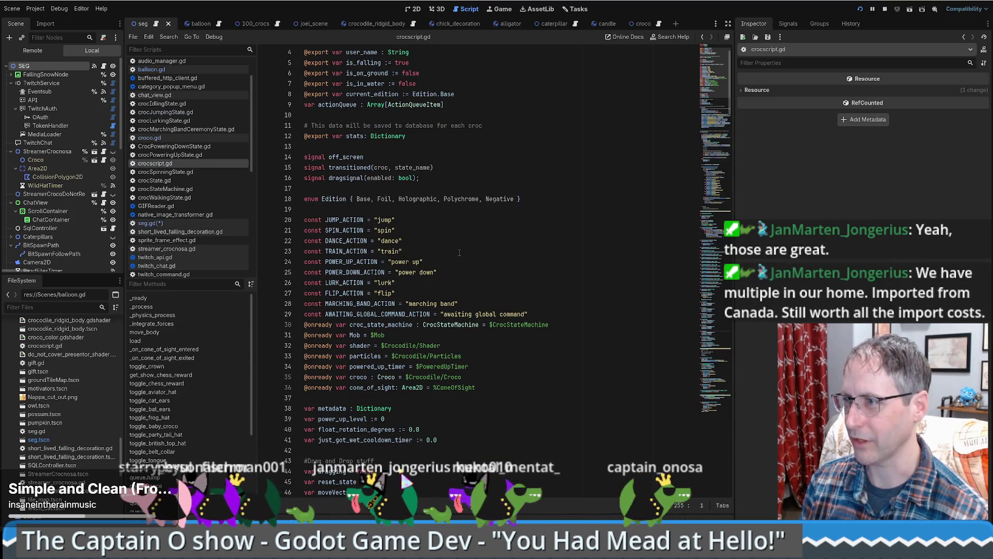
Step: Read croco.gd's body colour code around line 41, then return to the crocodile_ridgid_body scene
left_click(387, 376, "ctrl")
left_click(388, 191)
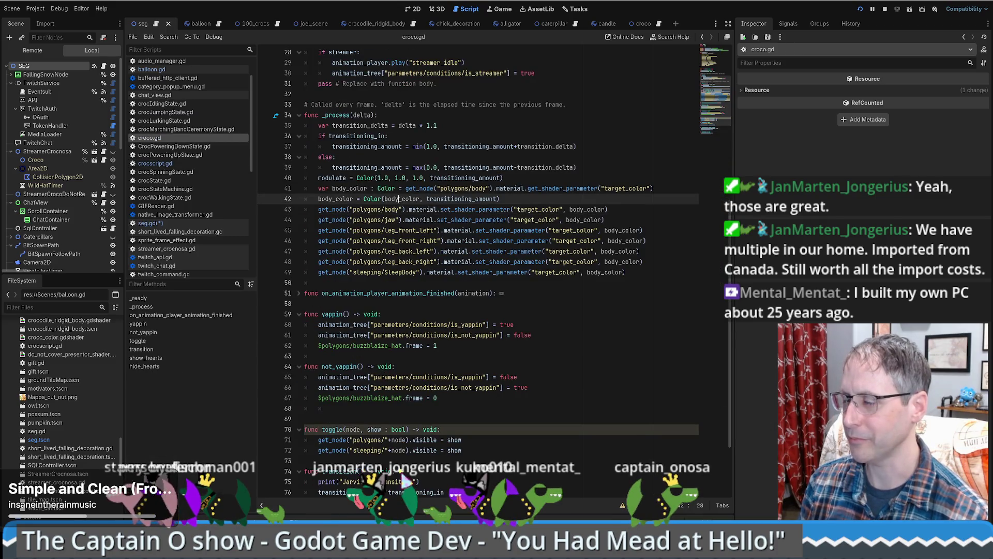
scroll(472, 224, "up", 3)
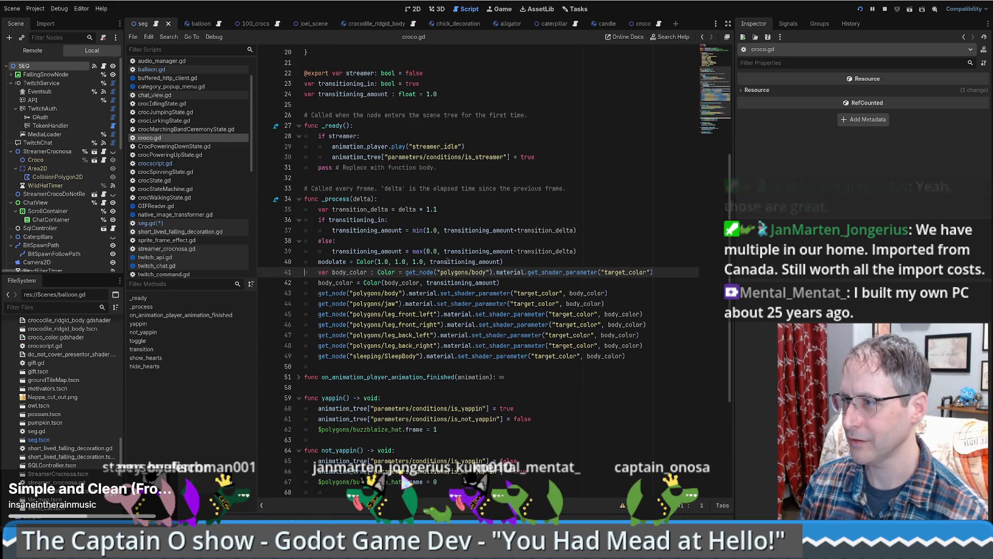
scroll(544, 228, "up", 4)
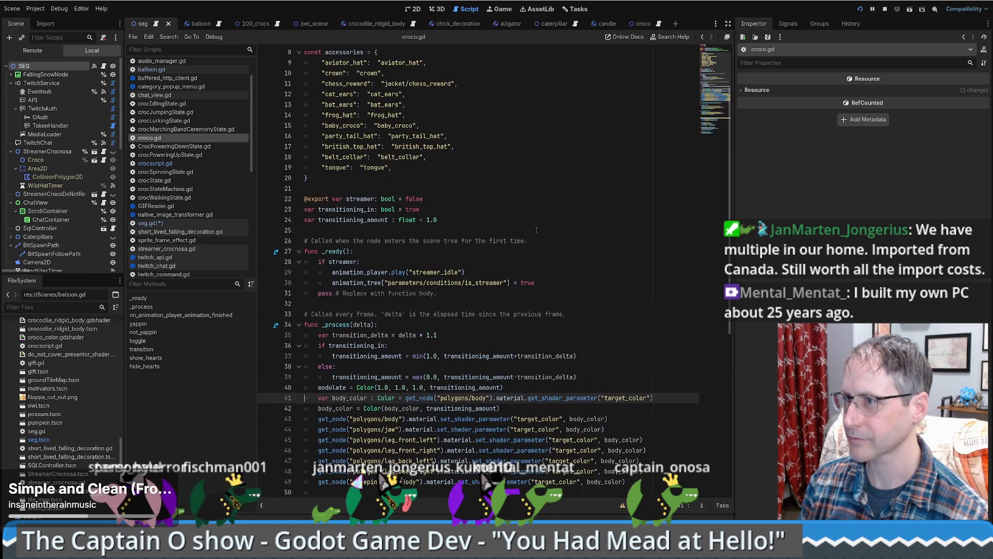
scroll(537, 230, "up", 3)
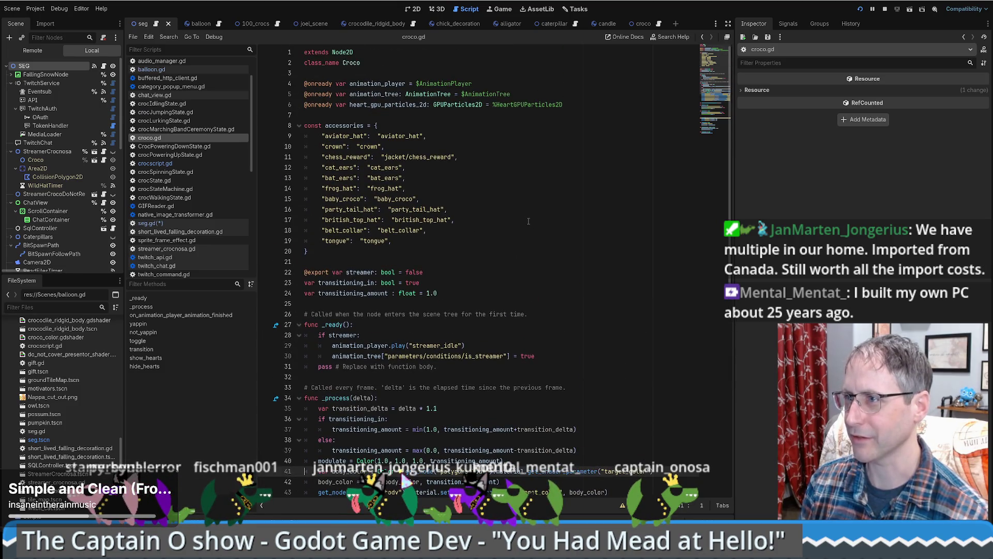
scroll(522, 228, "down", 5)
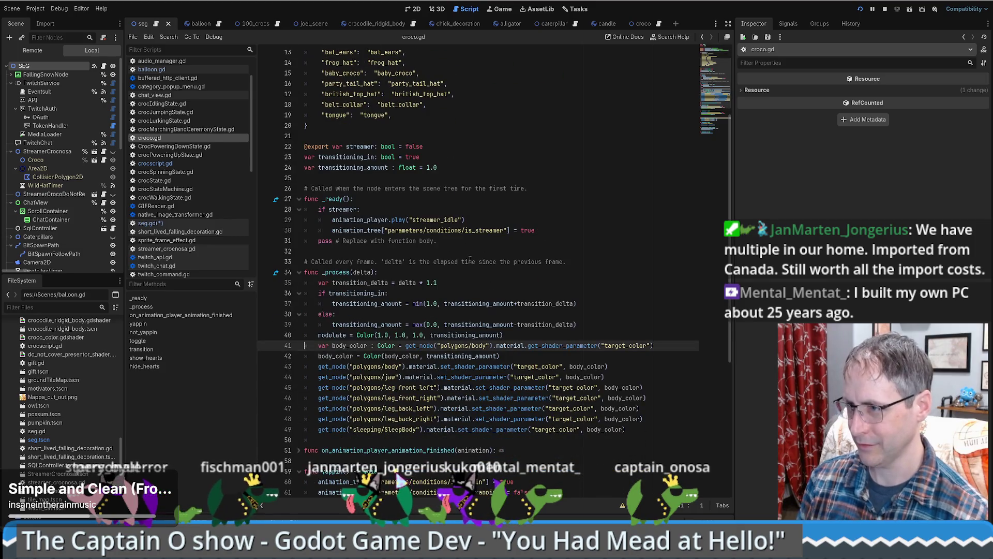
scroll(475, 251, "down", 3)
mouse_move(457, 238)
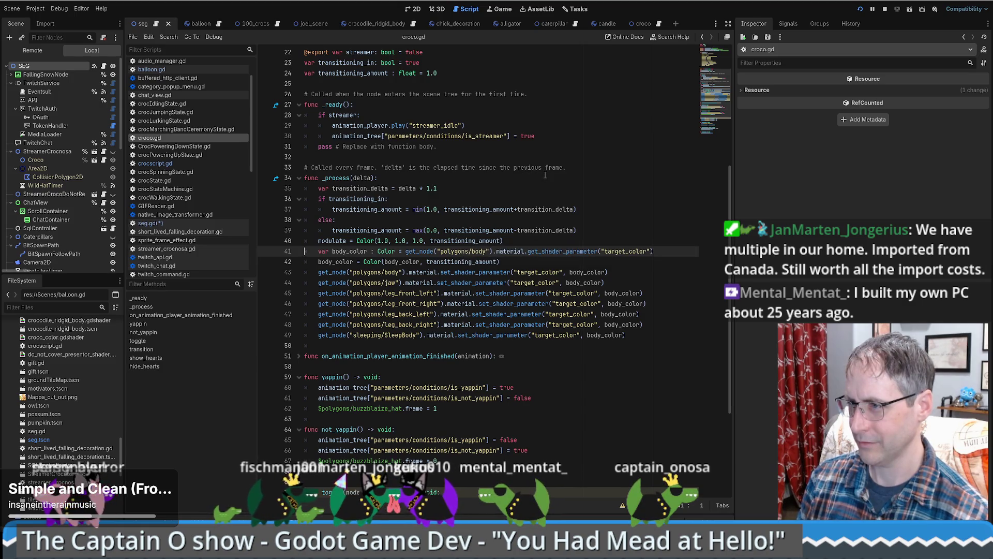
scroll(545, 175, "down", 5)
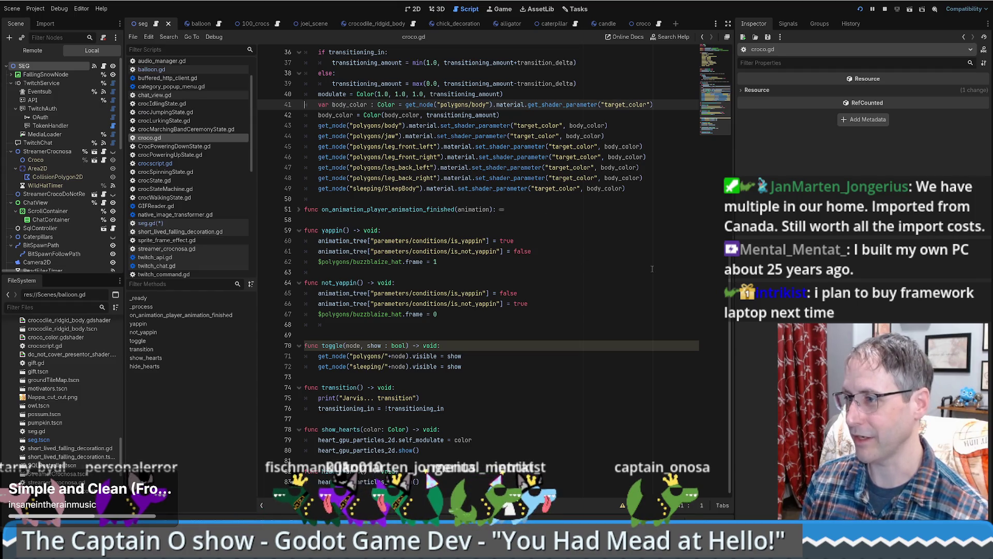
scroll(579, 263, "up", 8)
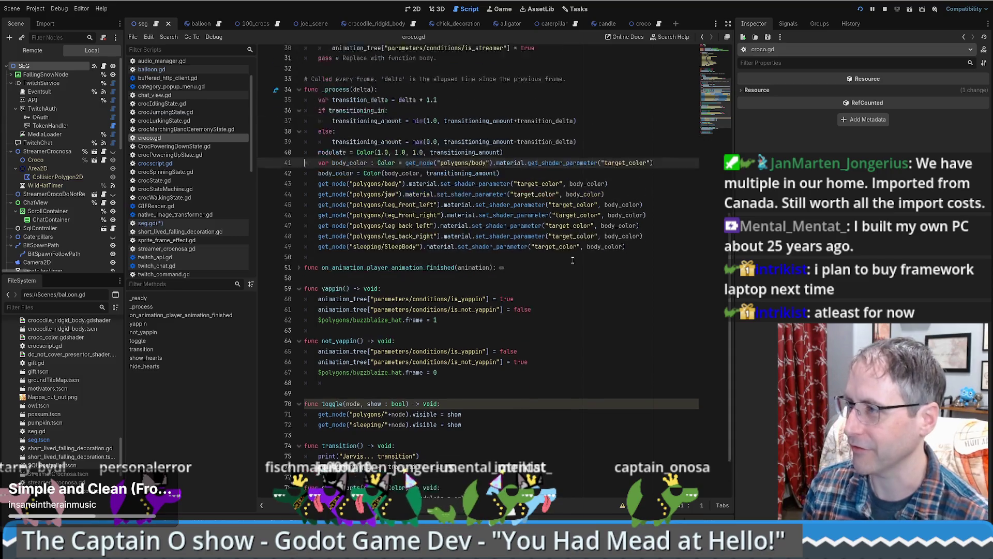
scroll(581, 266, "up", 3)
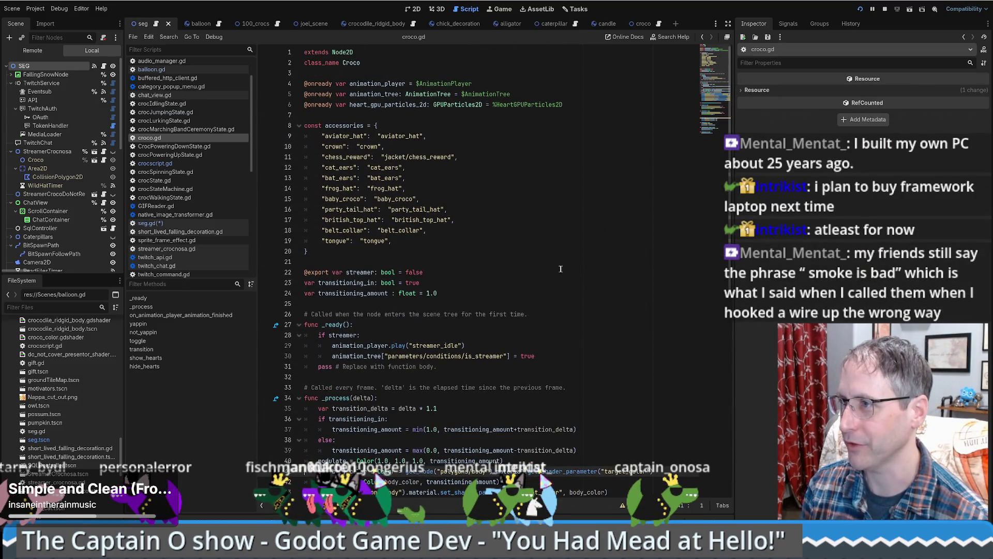
scroll(517, 267, "down", 8)
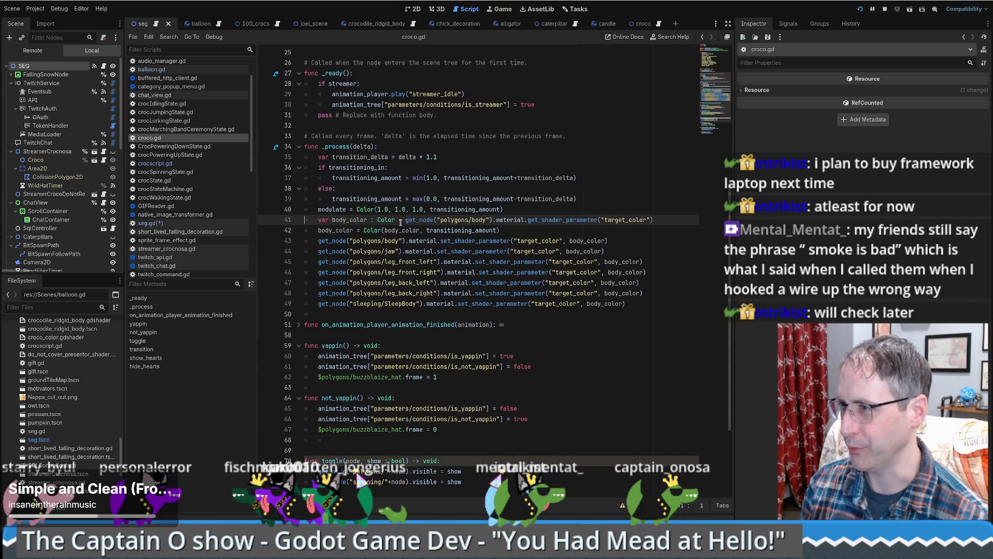
scroll(595, 230, "up", 2)
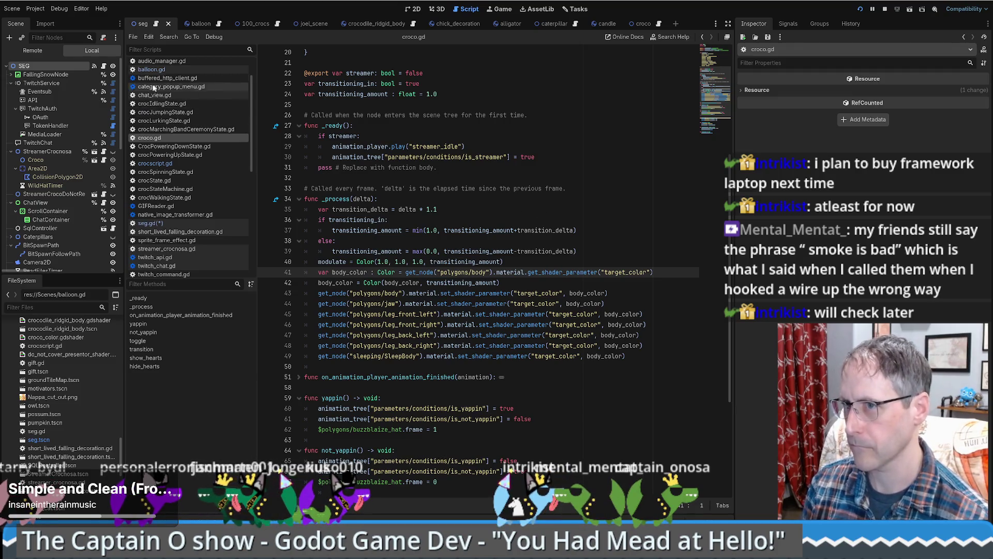
left_click(389, 25)
Step: Search crocscript.gd for 'color' to find the my_color variable on line 49
left_click(155, 162)
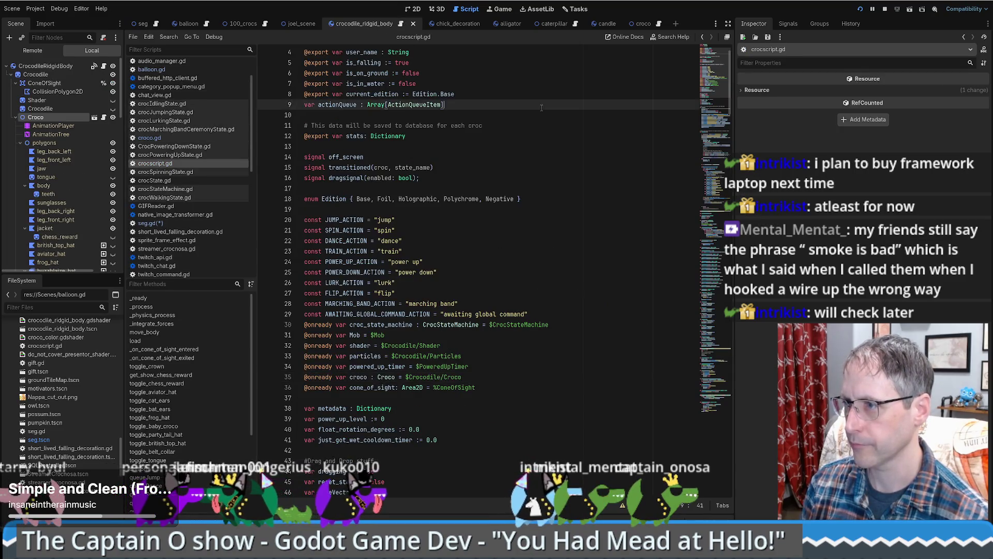
key("ctrl+f")
type("color")
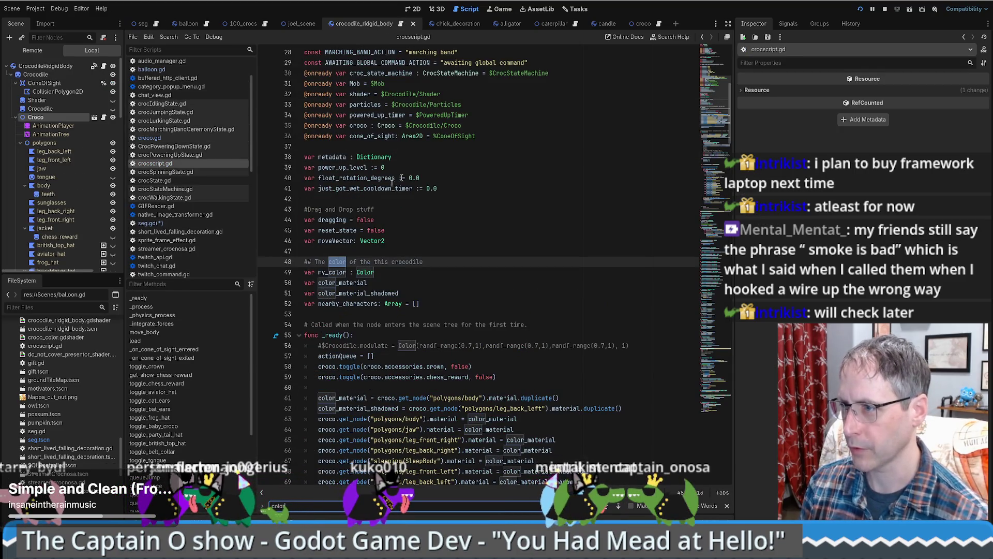
double_click(332, 271)
scroll(430, 277, "up", 4)
left_click(444, 262)
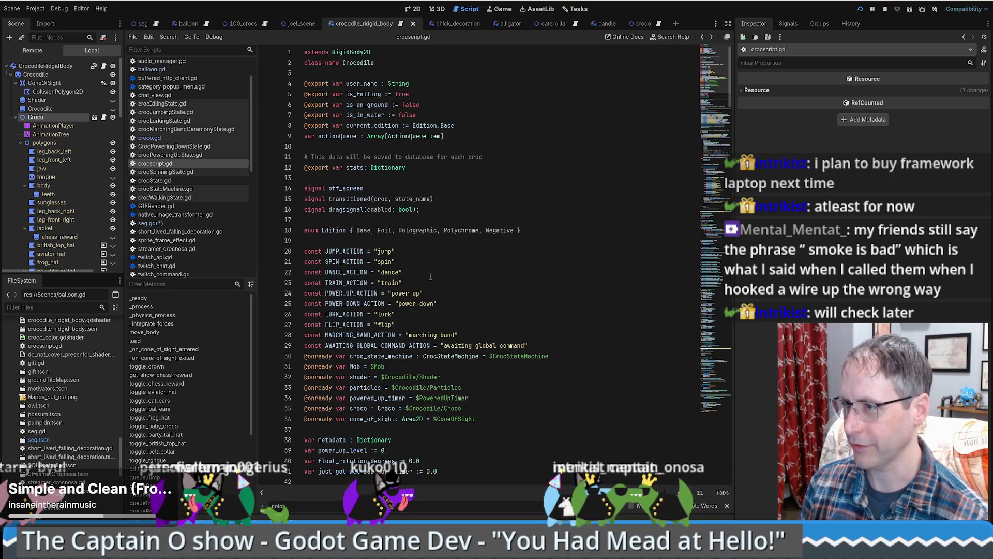
left_click(385, 261, "ctrl")
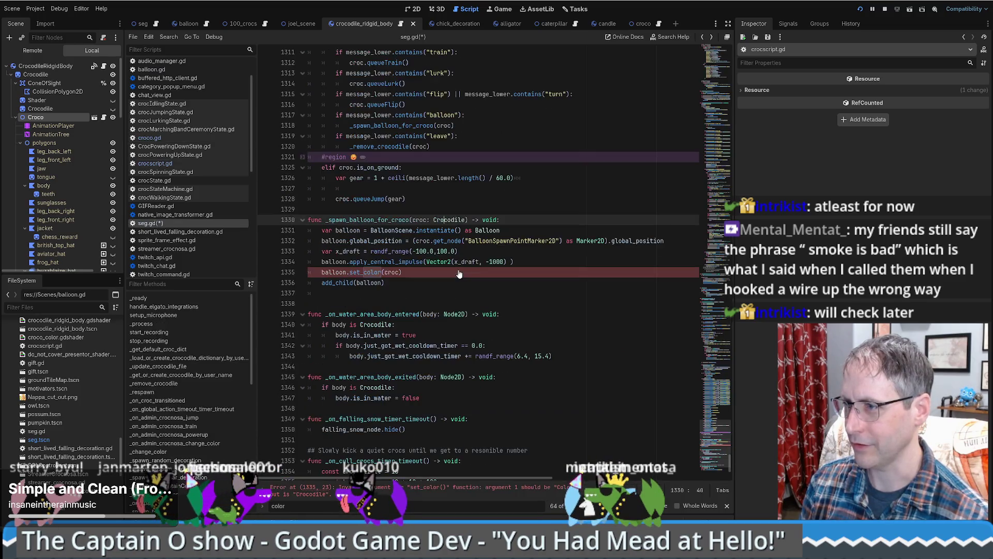
Step: Change the seg.gd call to balloon.set_color(croc.my_color) and save
double_click(392, 272)
key("Right")
type(".my_color")
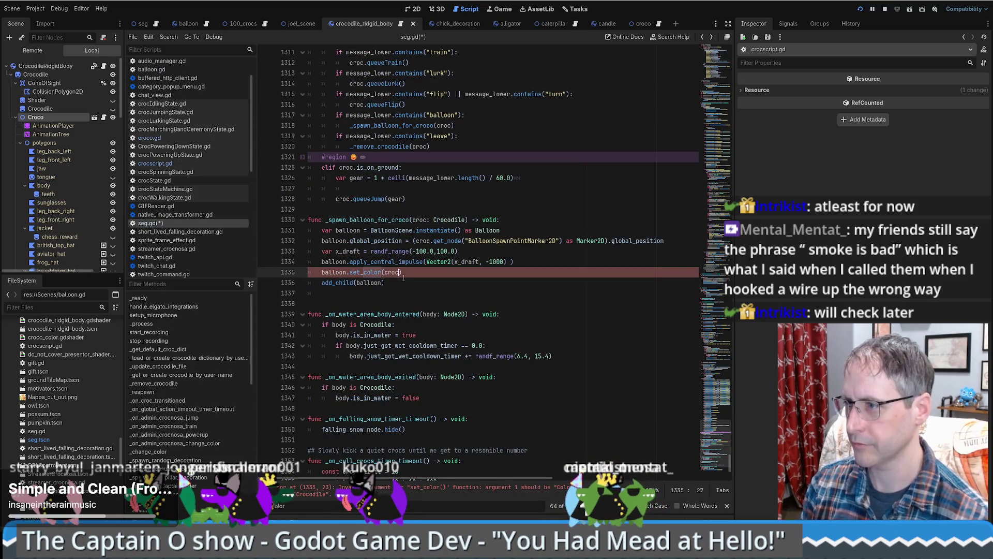
key("ctrl+s")
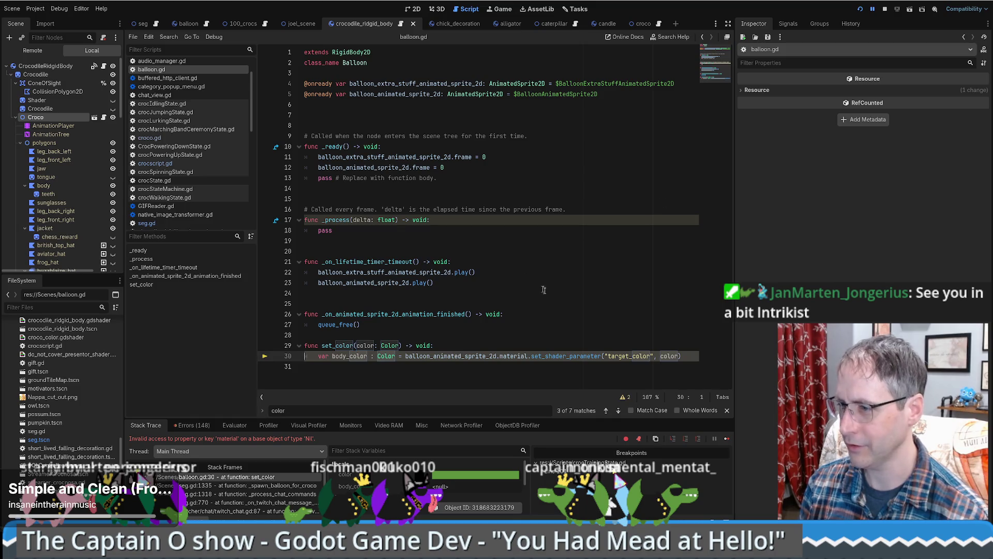
Step: Restart the game to see red balloons, then return to the editor at line 5
left_click(860, 9)
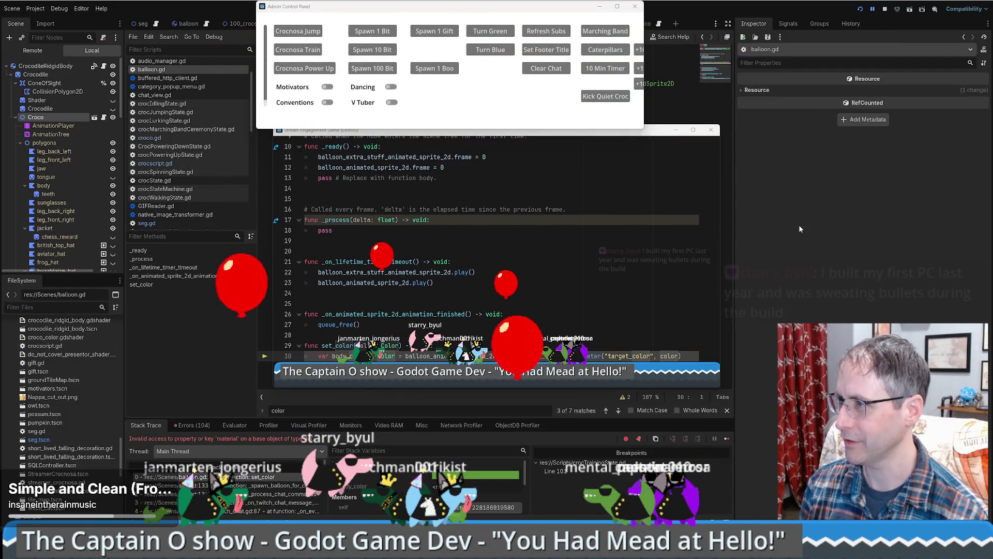
left_click(536, 206)
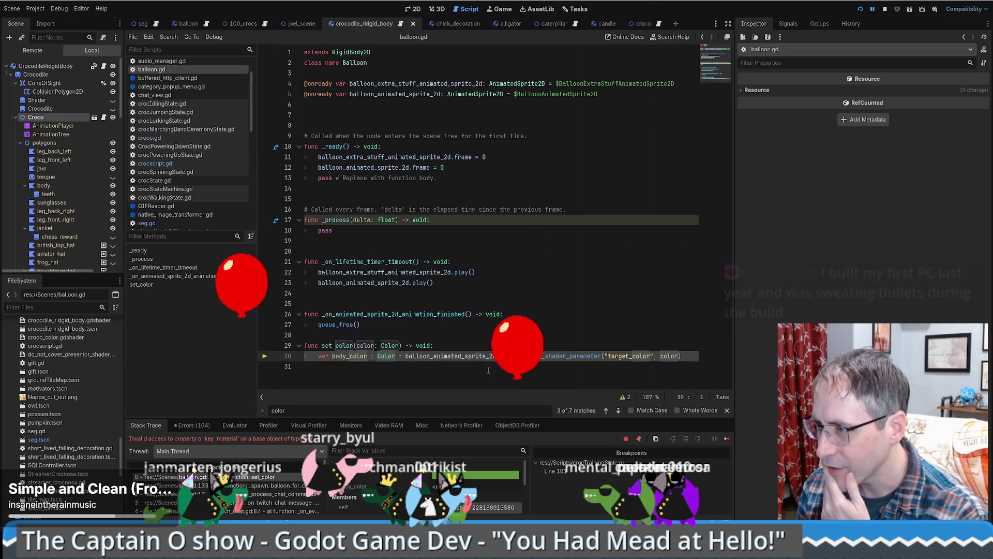
left_click(304, 94)
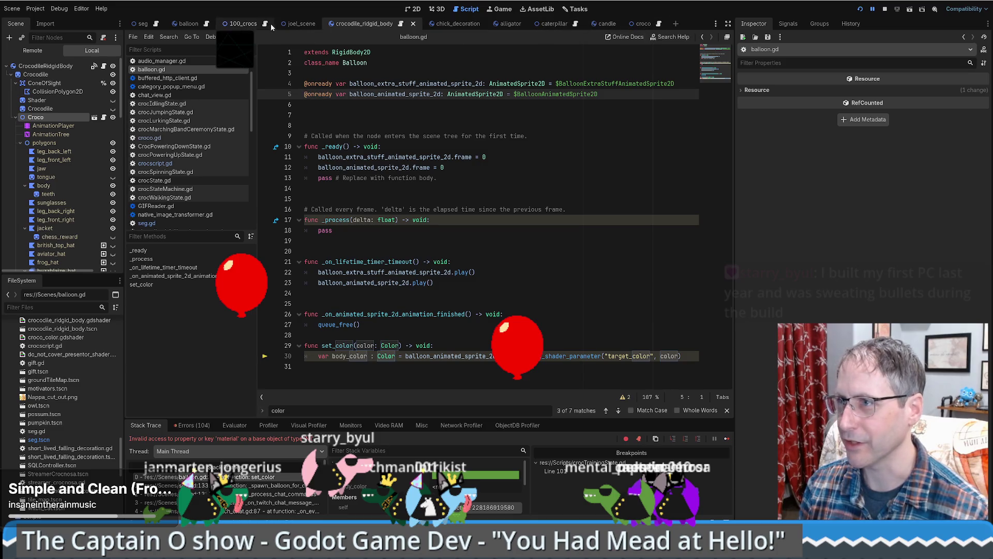
Step: In the balloon scene, select BalloonAnimatedSprite2D to view its ShaderMaterial
left_click(189, 24)
left_click(62, 75)
left_click(63, 83)
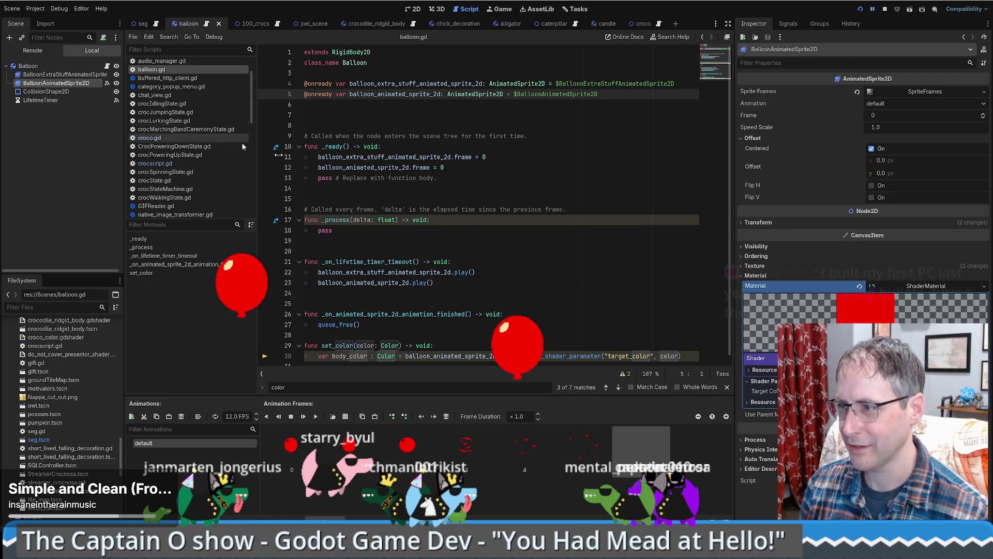
Step: Trace balloon_animated_sprite_2d from set_color's line 30 to its declaration and back
scroll(484, 228, "down", 1)
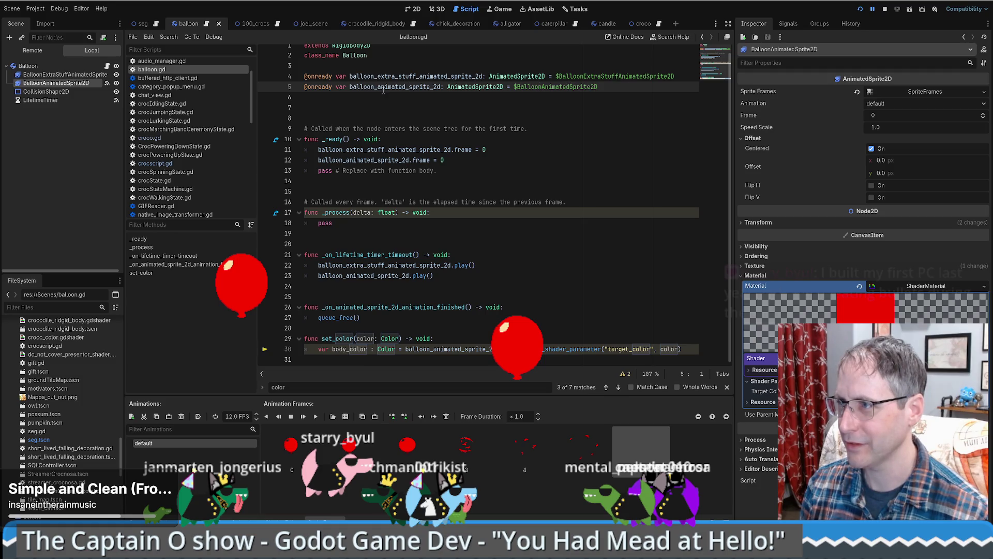
double_click(384, 88)
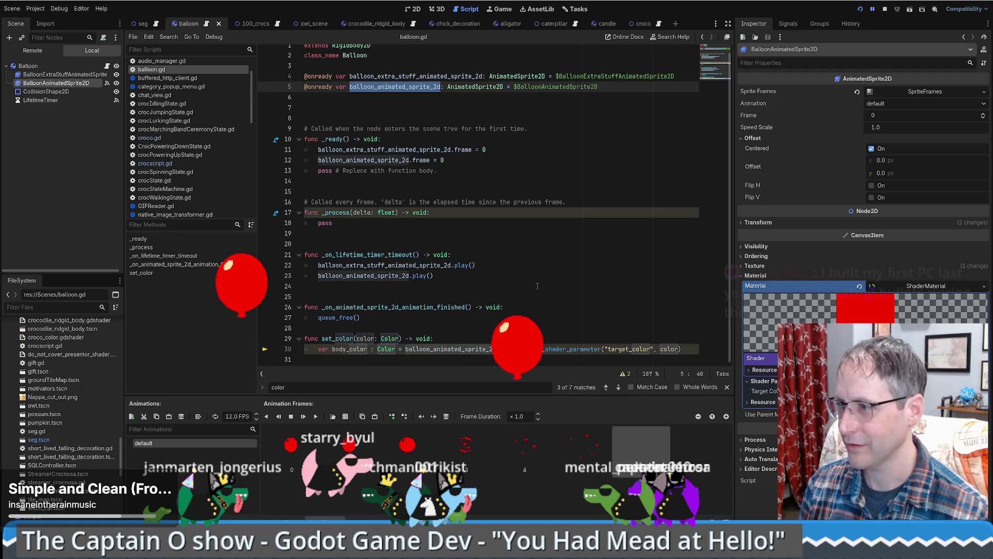
left_click(517, 349)
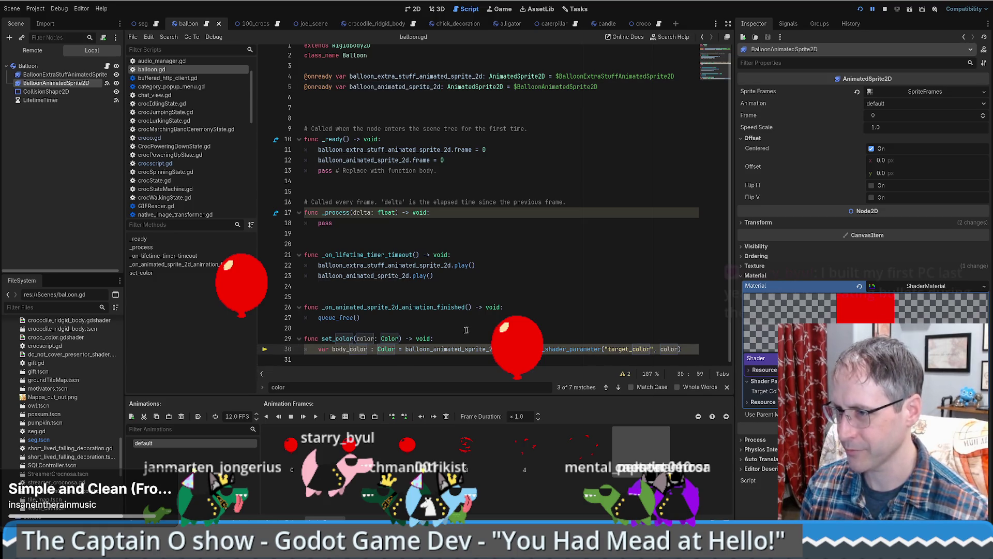
double_click(441, 350)
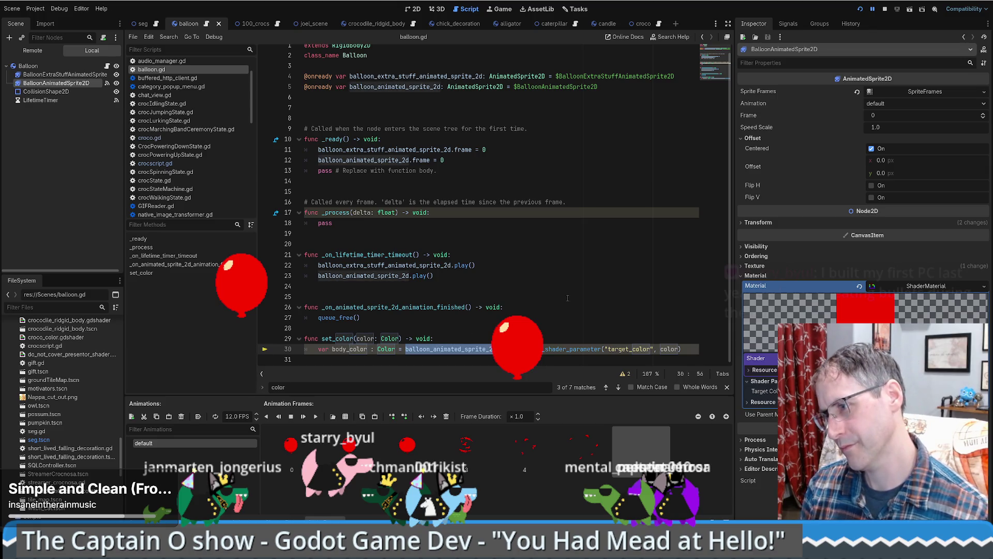
left_click(477, 349, "ctrl")
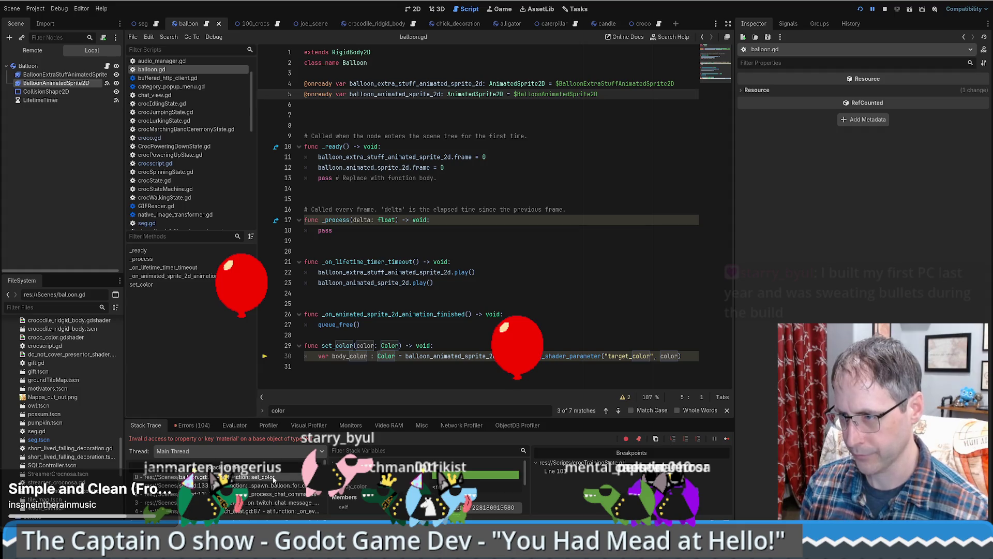
left_click(673, 356)
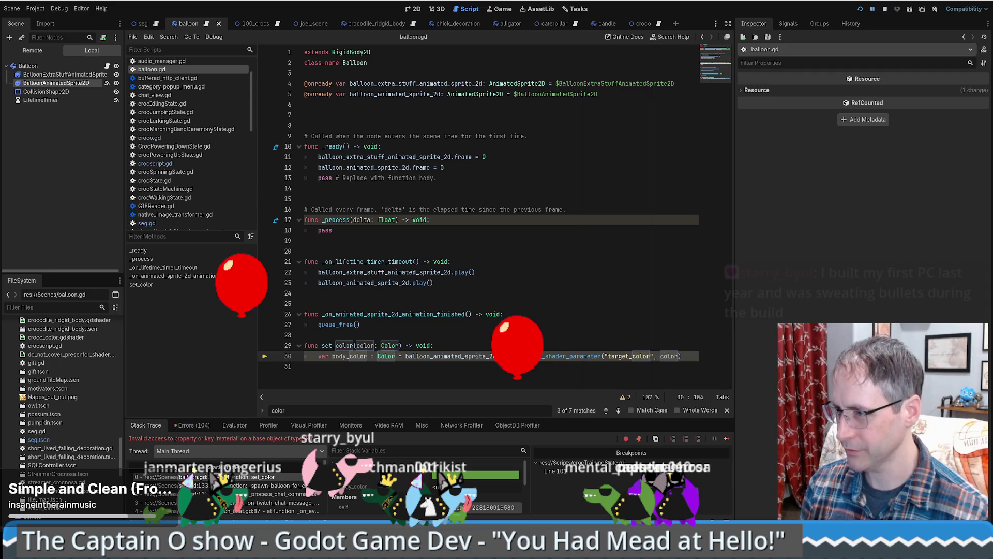
Step: Toggle a breakpoint on line 30 and open the CanvasItem reference for 'material'
left_click(265, 357)
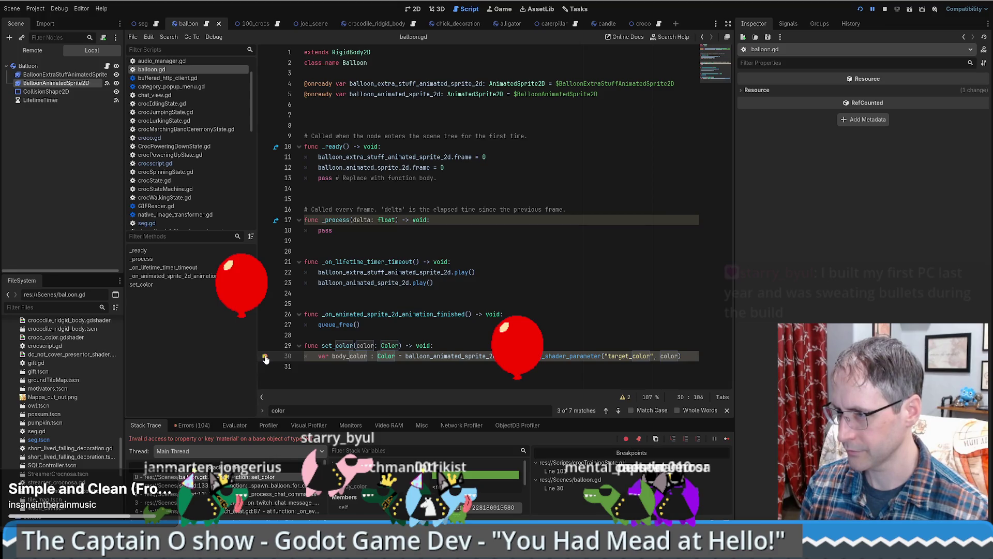
left_click(265, 357)
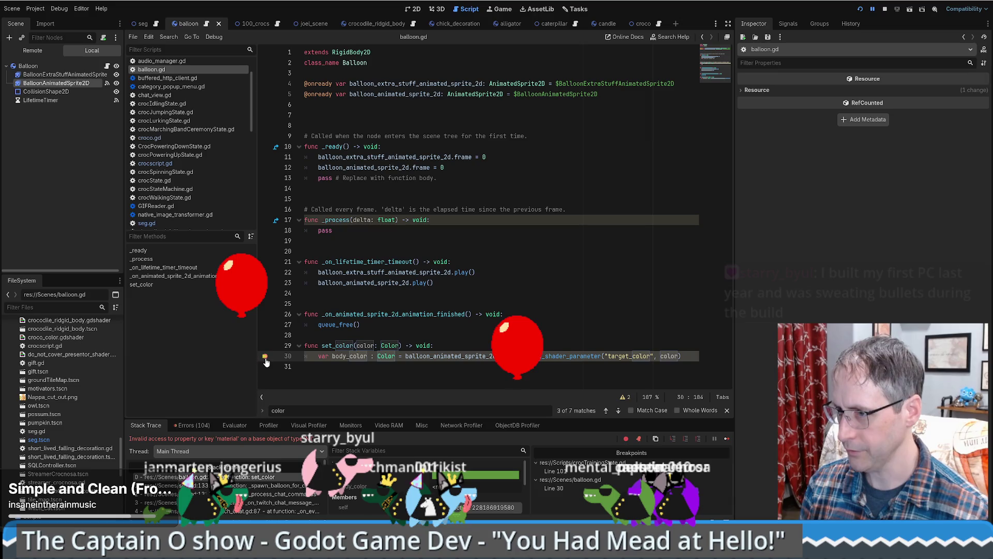
key("Up")
key("Home")
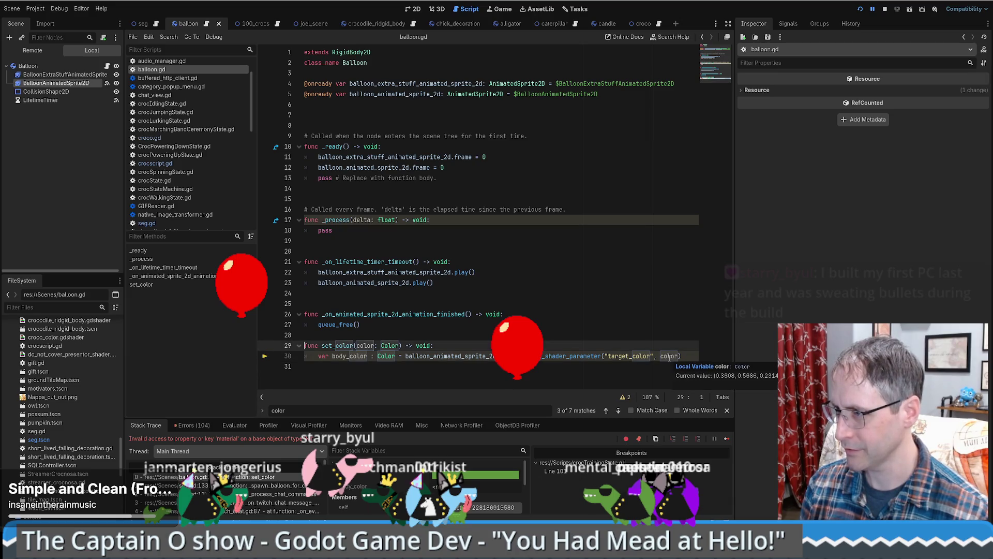
left_click(502, 356)
left_click(502, 356, "ctrl")
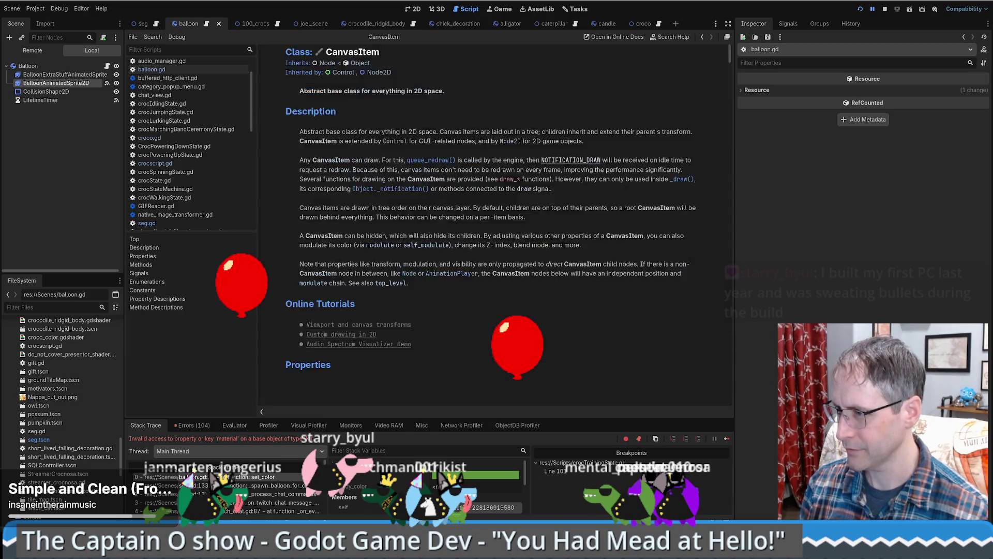
Step: Back in balloon.gd, check the sprite declaration and BalloonAnimatedSprite2D node, then switch to croco.gd
key("alt+Left")
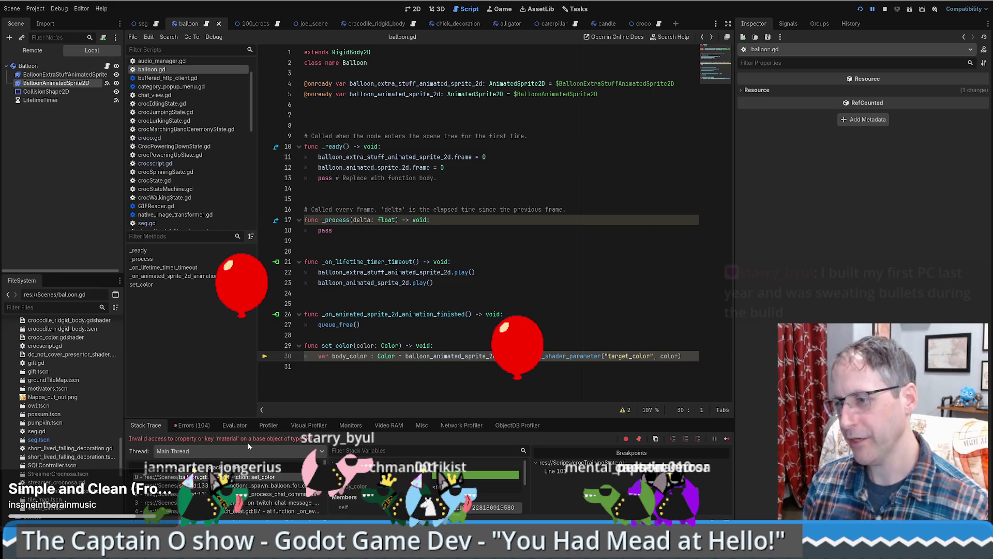
left_click(453, 358, "ctrl")
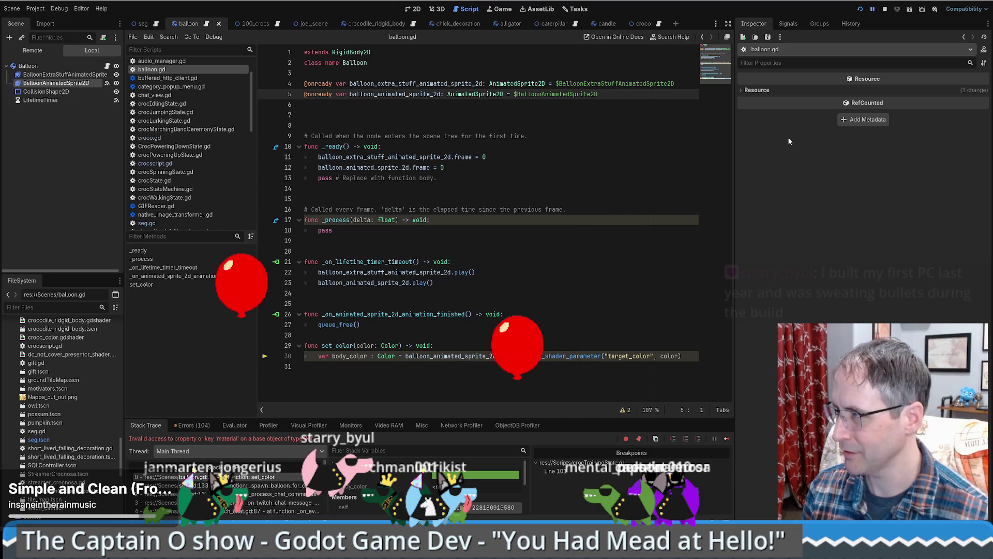
left_click(45, 84)
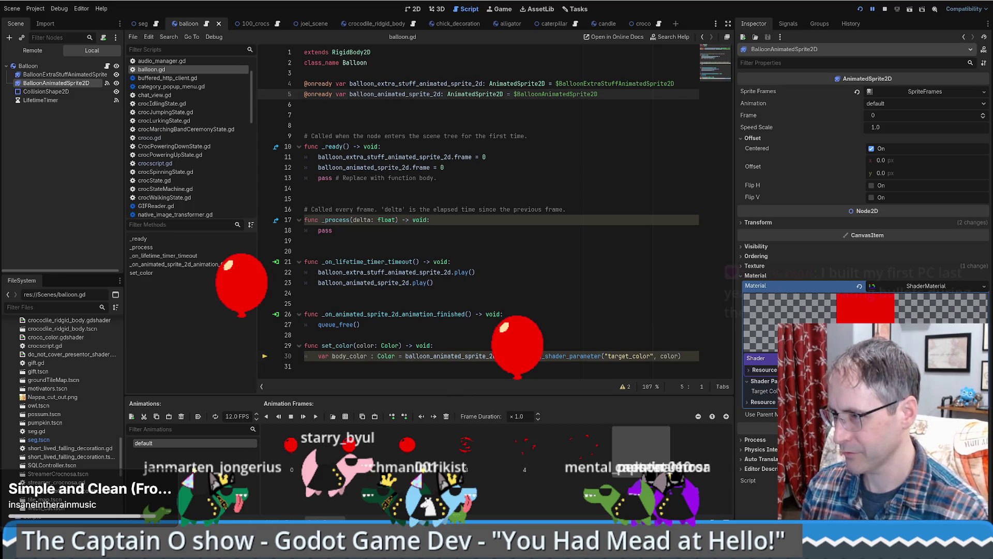
left_click(683, 356)
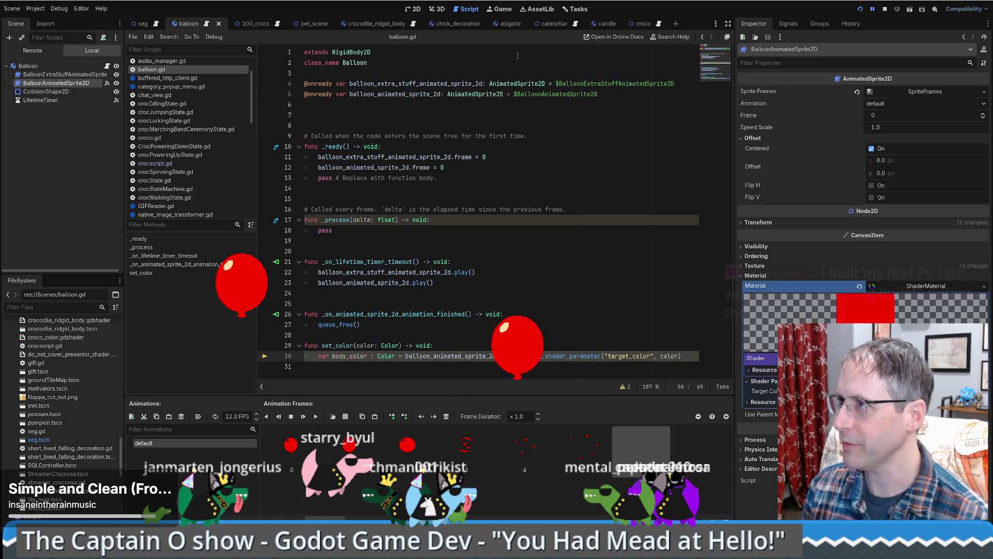
left_click(657, 24)
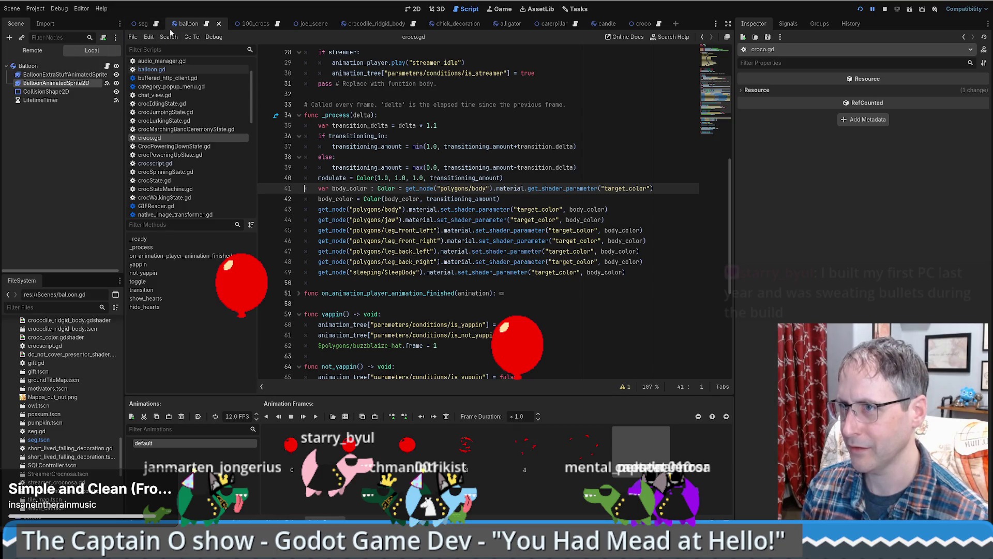
Step: Select the croco body node, then run Find in Files on 'polygons/body' from line 43
left_click(646, 26)
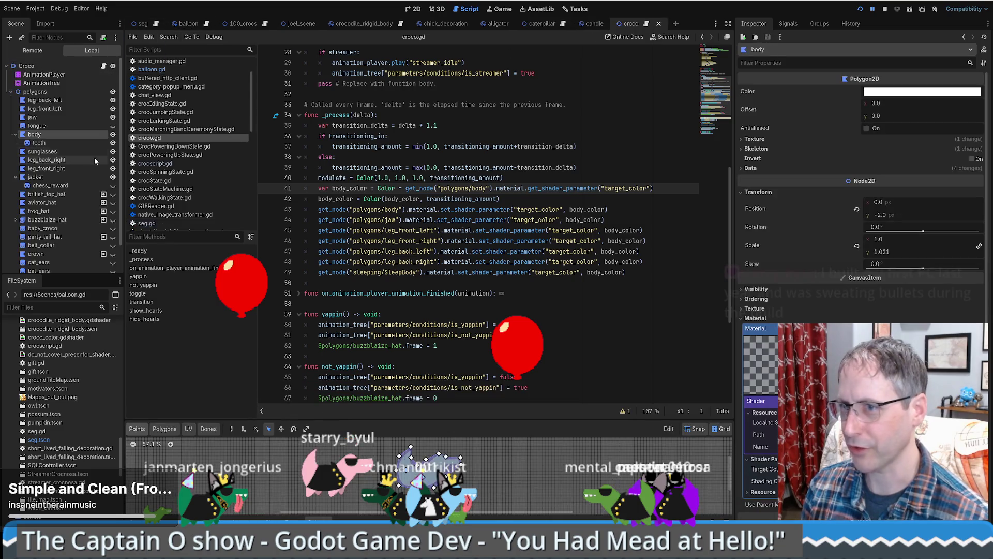
left_click(38, 135)
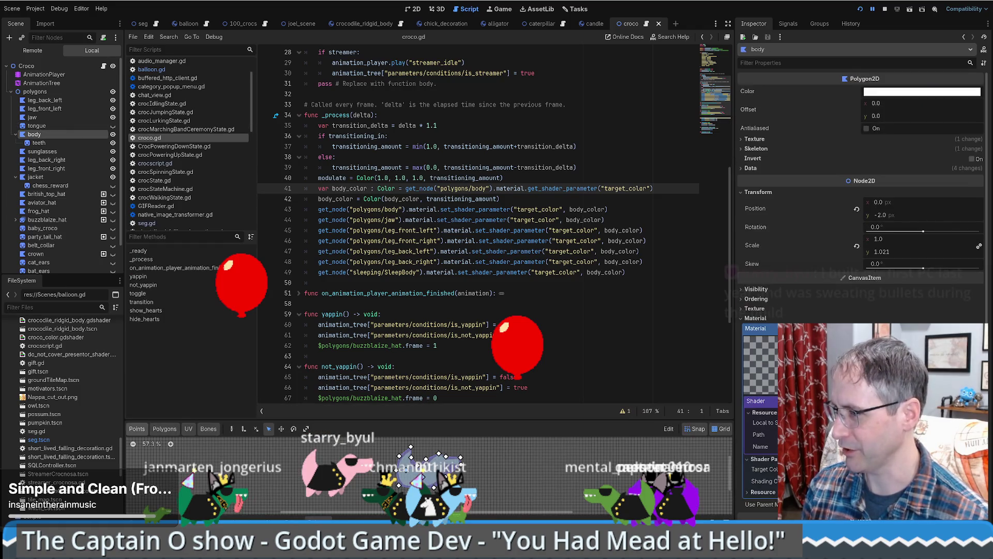
double_click(423, 209)
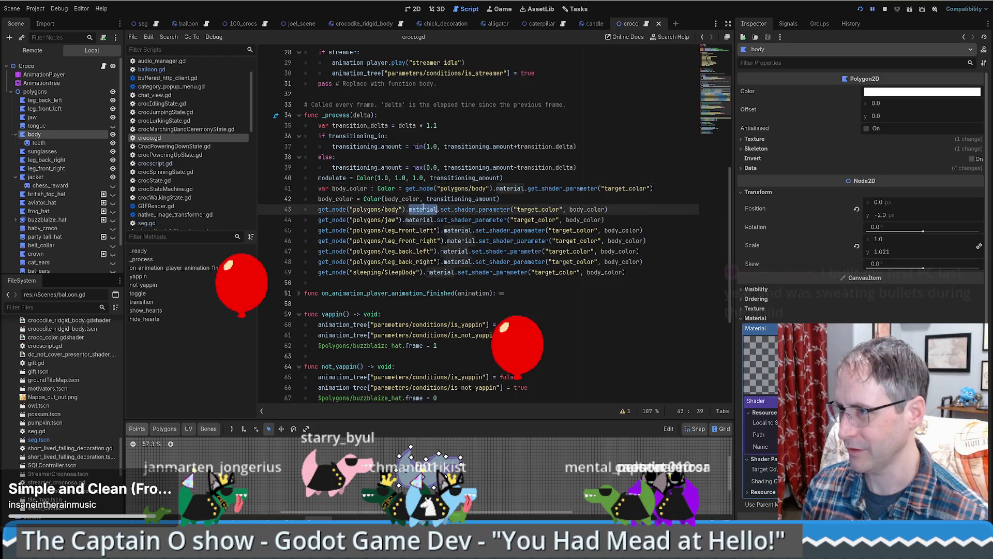
scroll(429, 219, "up", 6)
scroll(507, 232, "up", 3)
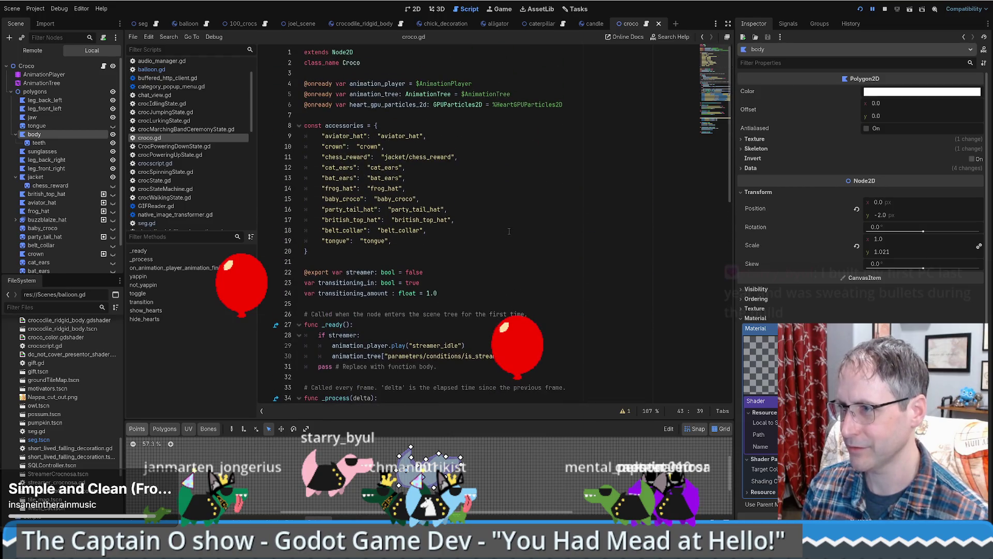
scroll(509, 231, "down", 7)
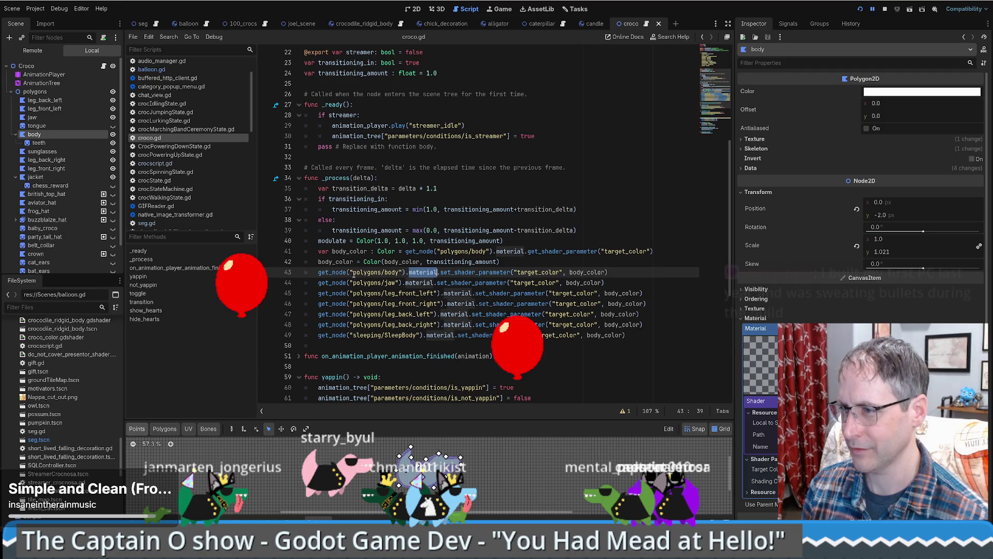
left_click_drag(354, 272, 399, 272)
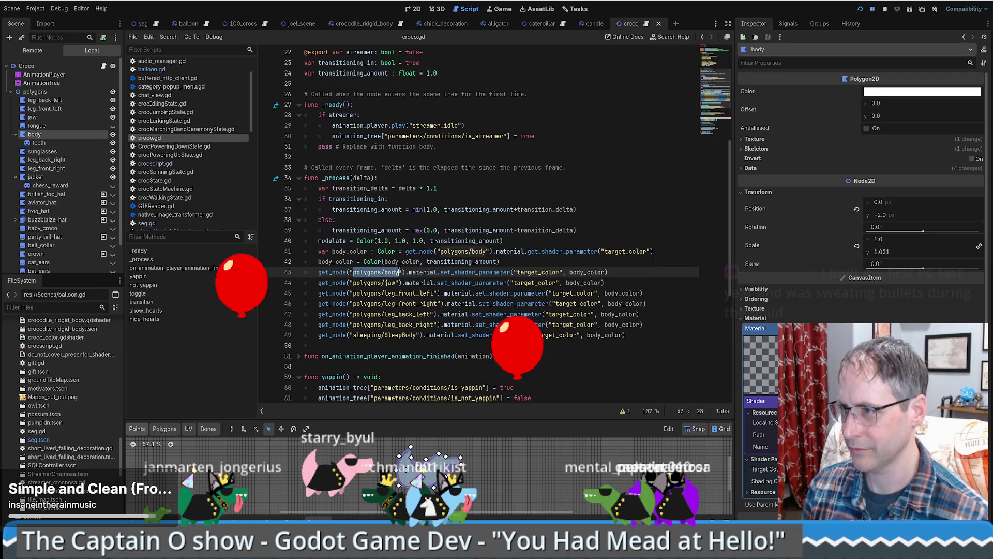
key("ctrl+shift+f")
key("Return")
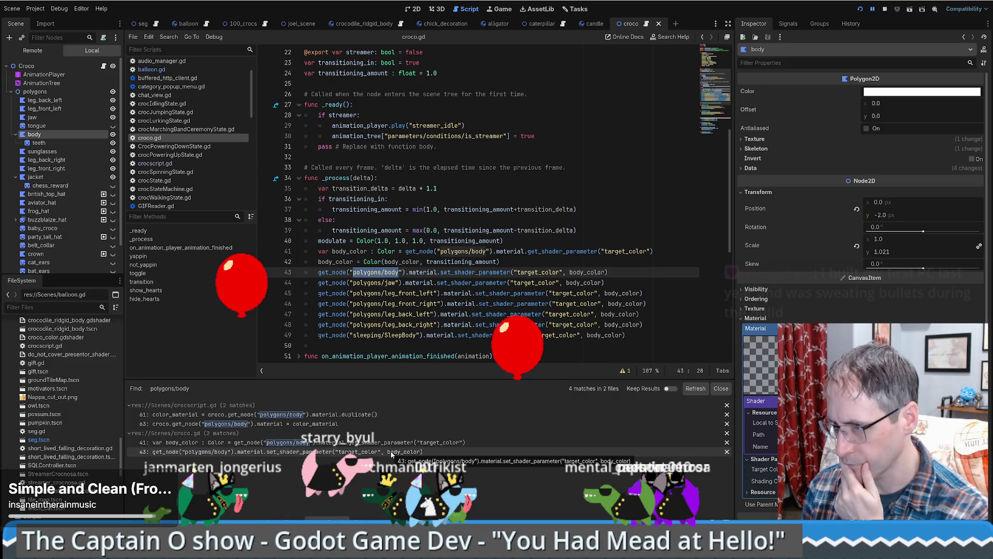
Step: Open crocscript.gd's line 61 match, jump to color_material, and mark the assignment lines 61–63
left_click(311, 414)
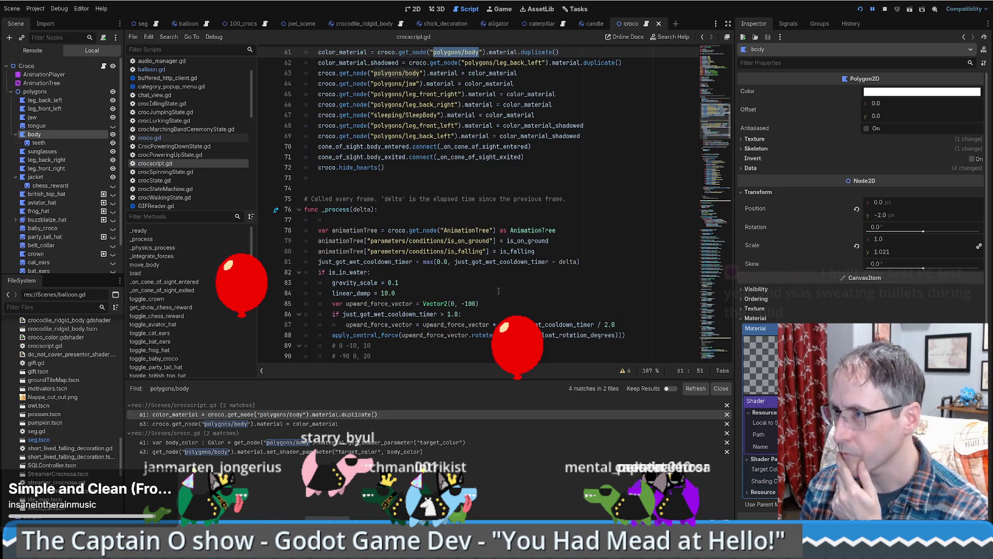
scroll(528, 274, "up", 3)
scroll(566, 243, "down", 2)
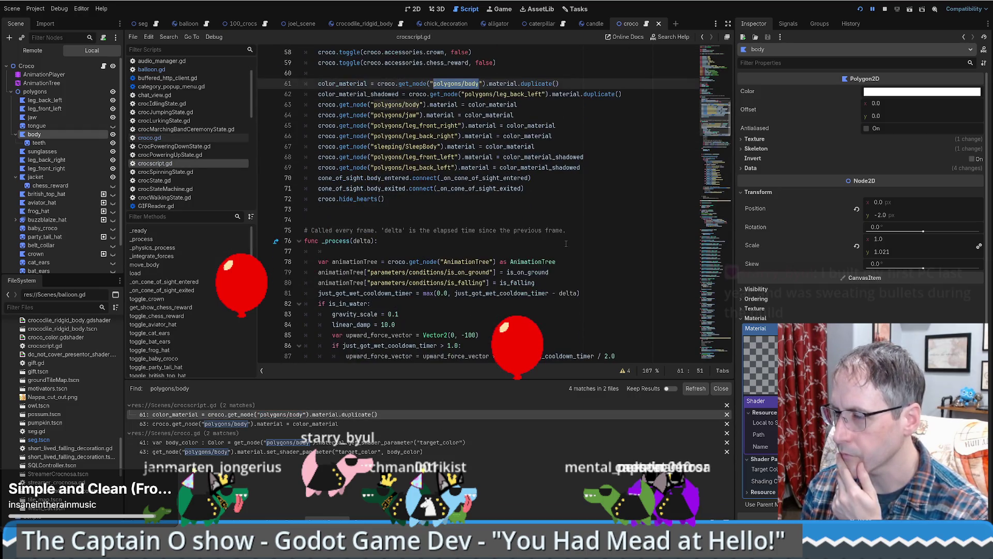
scroll(568, 243, "up", 4)
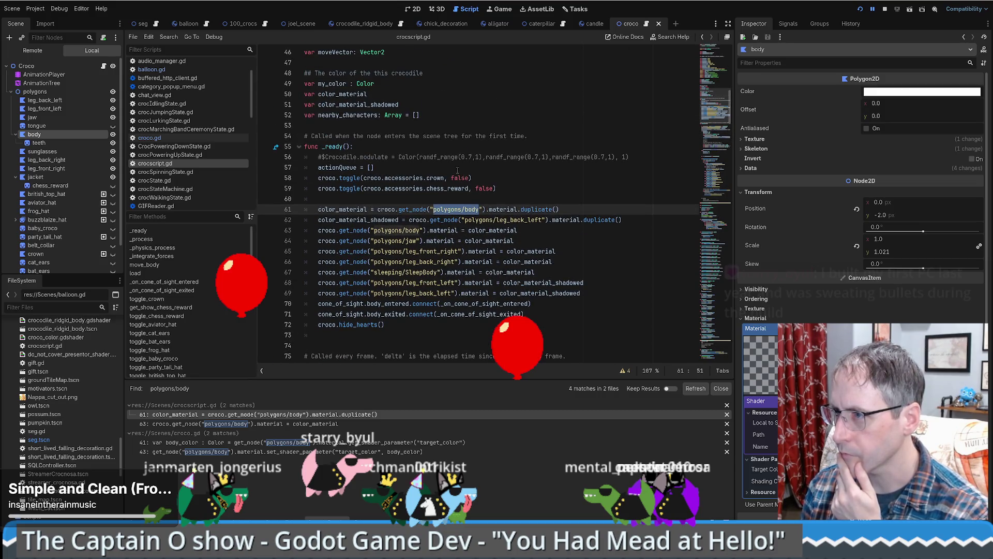
left_click(341, 209)
left_click(341, 209, "ctrl")
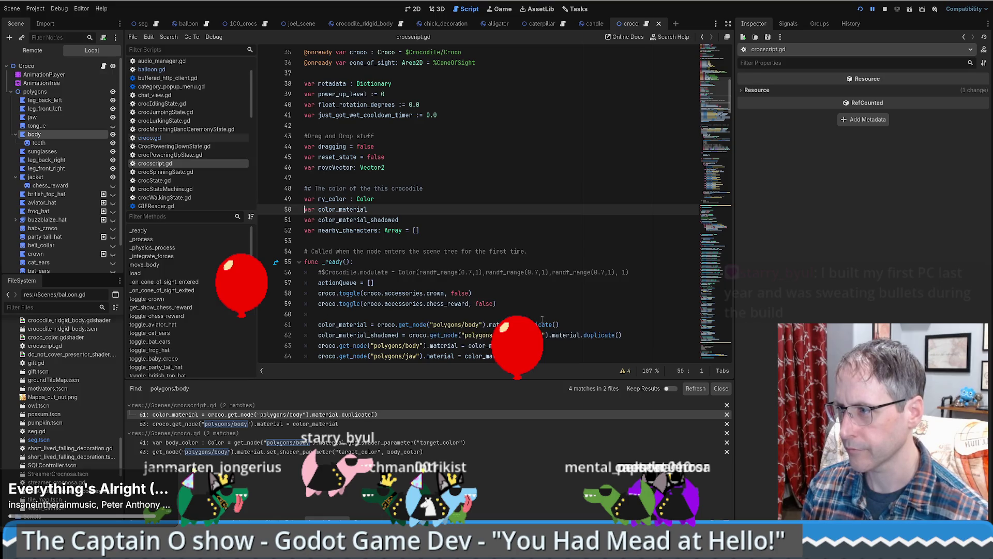
scroll(542, 319, "down", 2)
scroll(536, 314, "down", 1)
left_click_drag(525, 225, 555, 251)
key("ctrl+c")
left_click(582, 202)
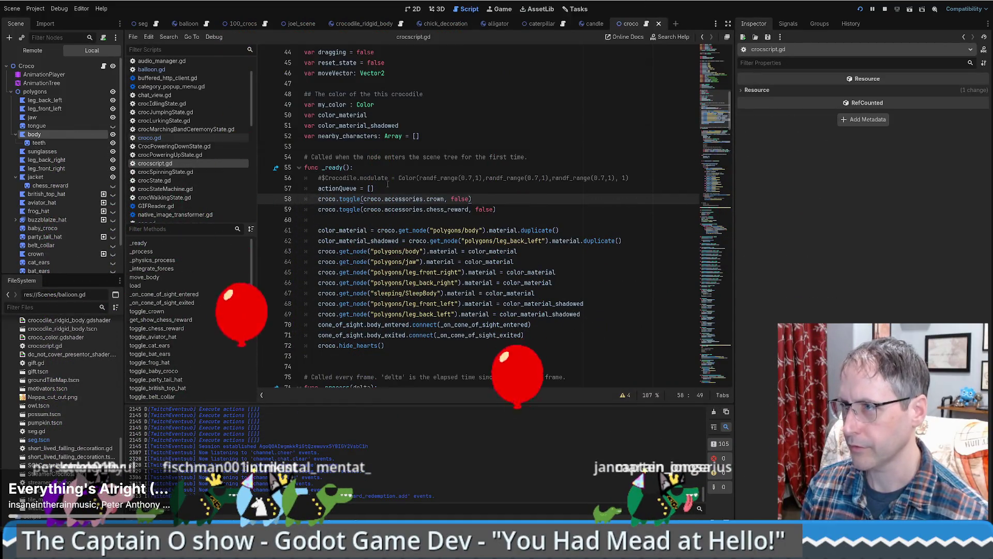
Step: From seg.gd's balloon spawn lines, jump to set_color's definition in balloon.gd
left_click(156, 24)
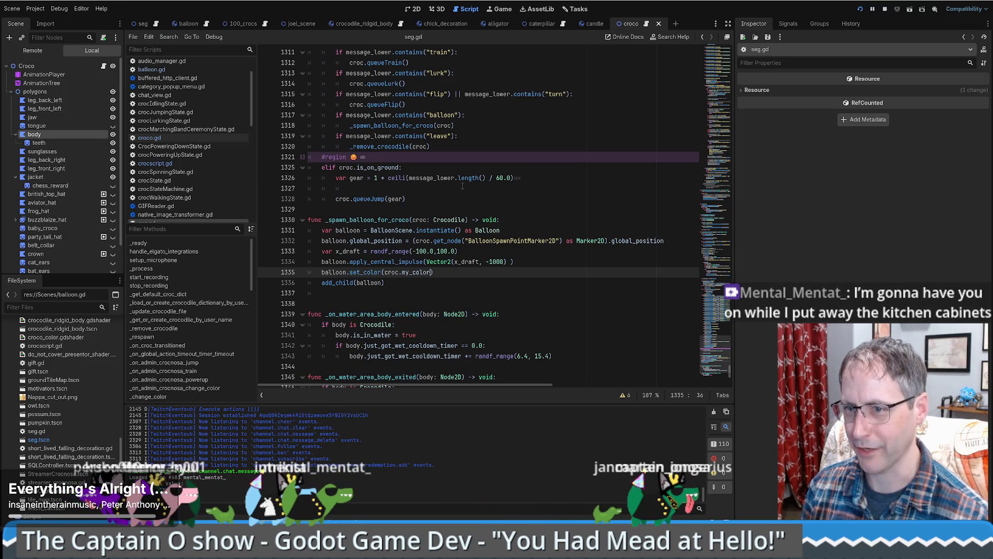
scroll(548, 253, "down", 2)
scroll(580, 256, "up", 2)
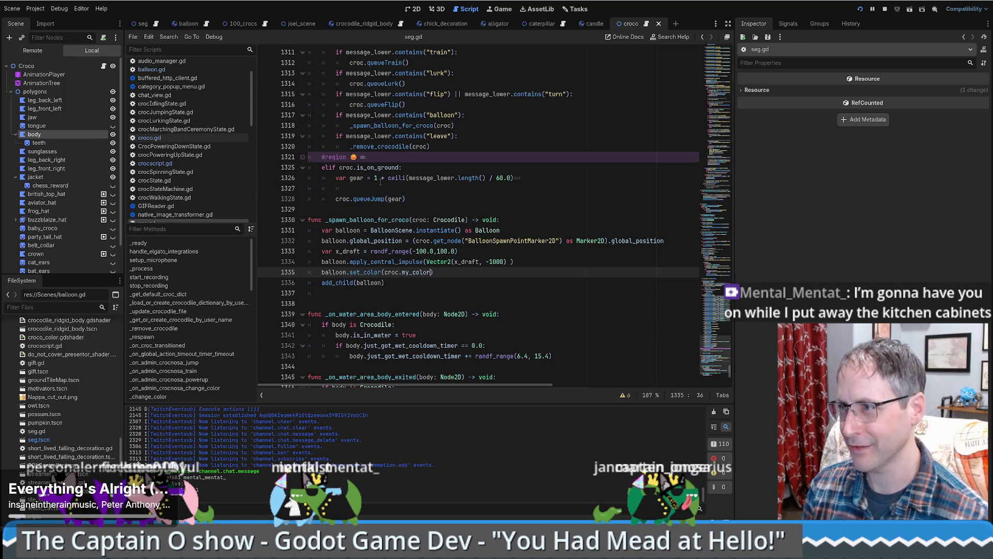
scroll(353, 240, "down", 2)
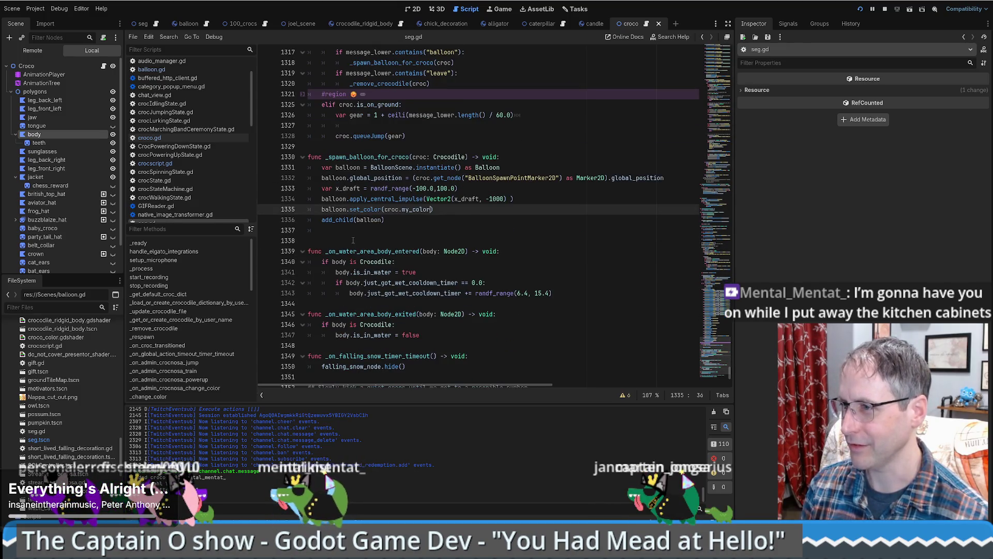
scroll(477, 211, "up", 1)
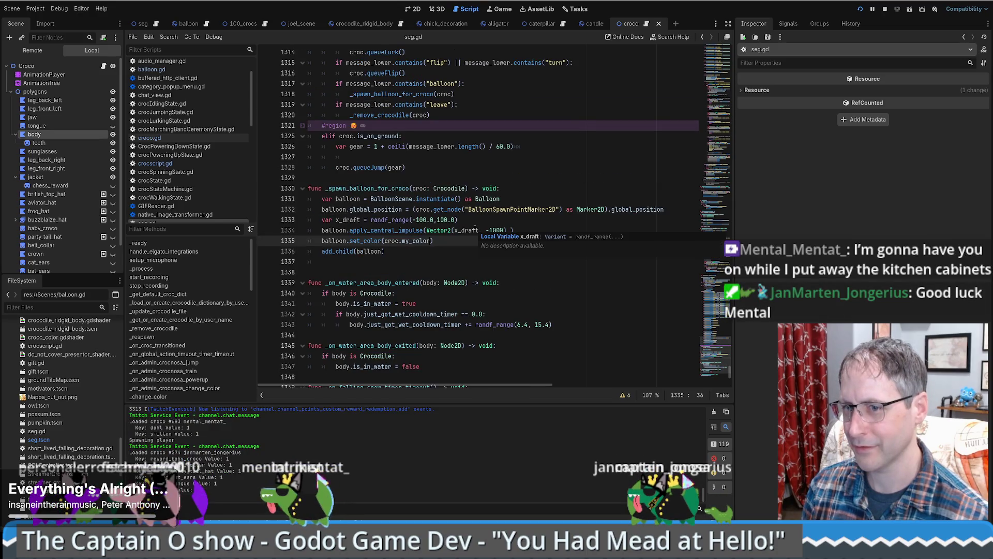
type(")")
scroll(439, 267, "down", 1)
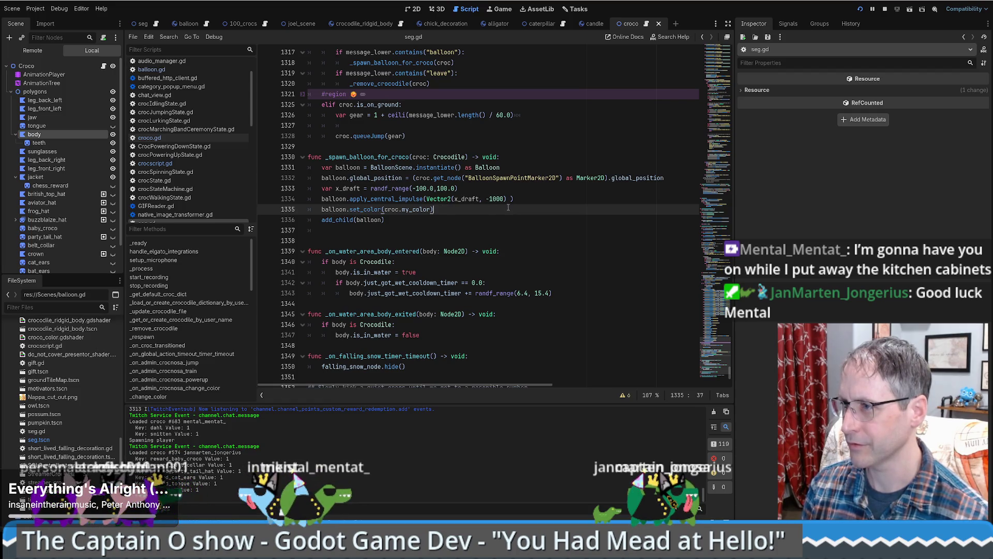
left_click(512, 190)
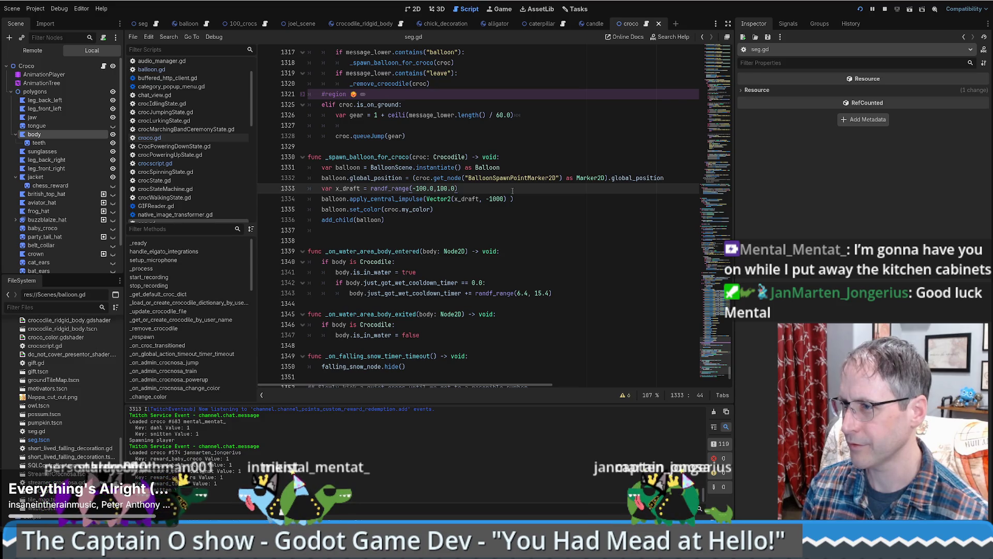
left_click(360, 210, "ctrl")
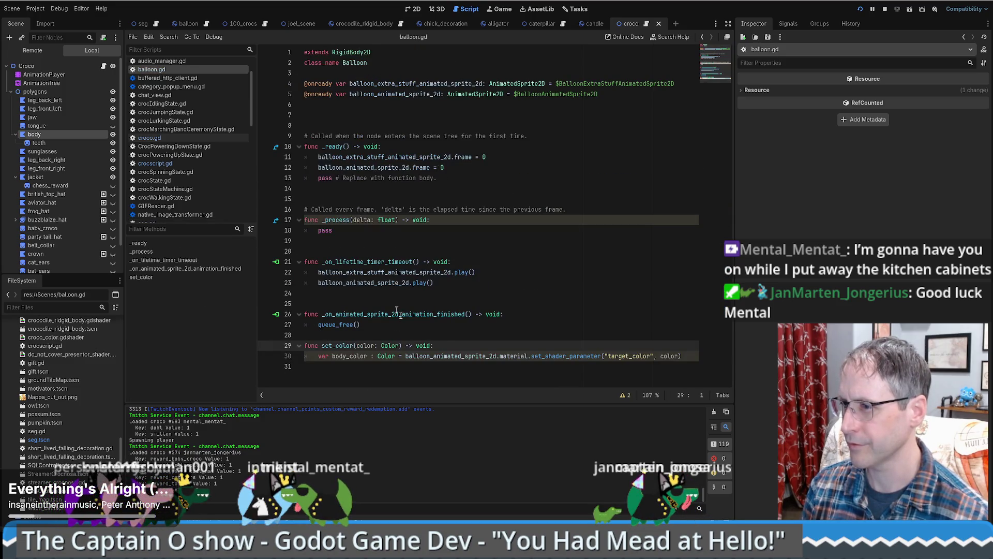
Step: Paste the croco material-duplication lines into set_color and check the balloon sprite's material reference
key("ctrl+v")
scroll(430, 352, "down", 1)
left_click_drag(406, 370, 527, 370)
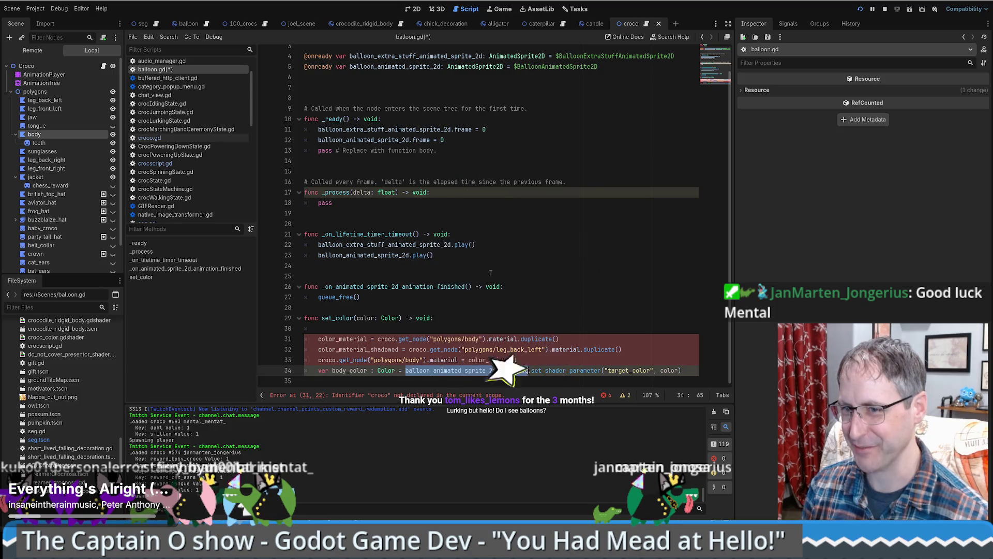
left_click(491, 273)
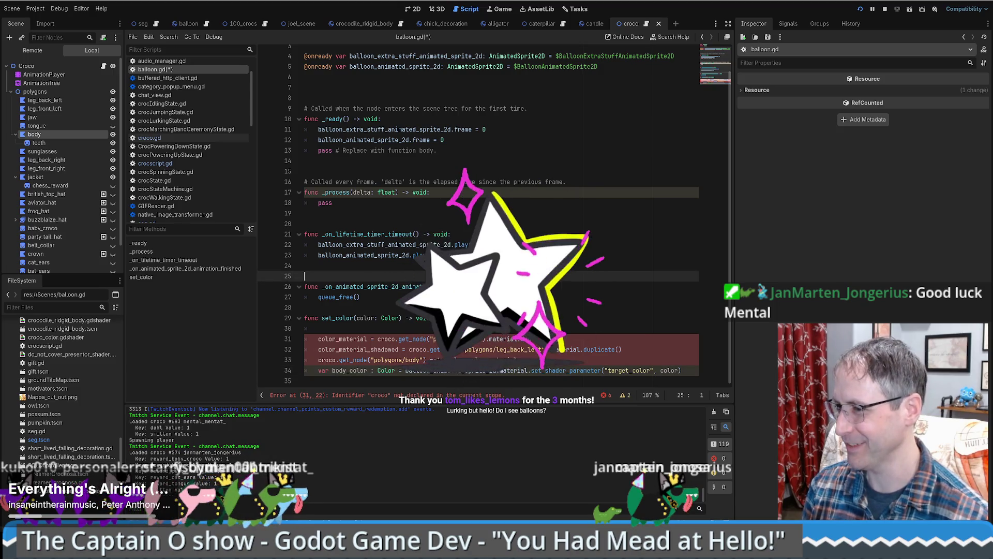
double_click(450, 370)
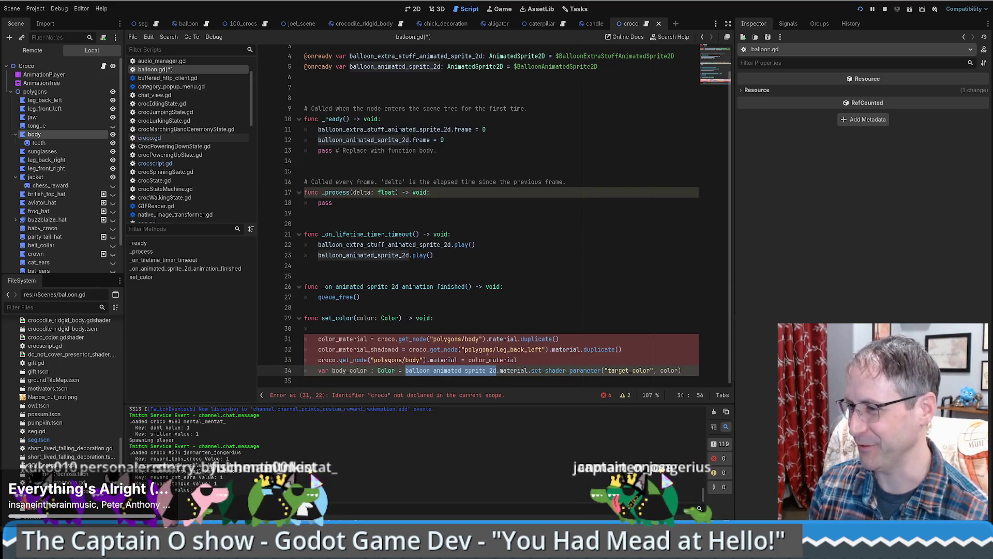
left_click(399, 370)
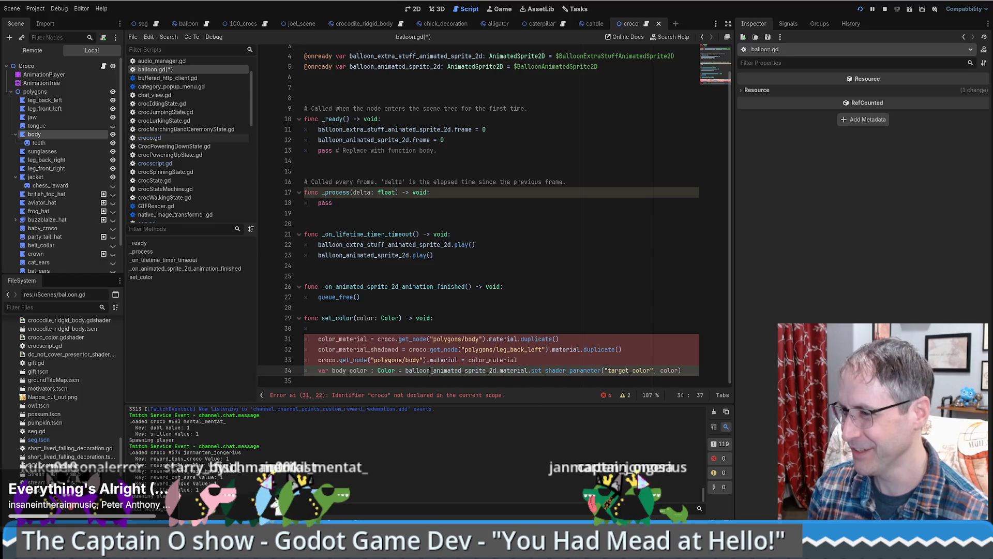
Step: Swap the croco body lookup on line 31 for balloon_animated_sprite_2d and delete the shadowed material line
double_click(431, 370)
key("ctrl+c")
mouse_move(378, 339)
left_mouse_down()
mouse_move(520, 339)
mouse_move(492, 339)
left_mouse_up()
key("ctrl+v")
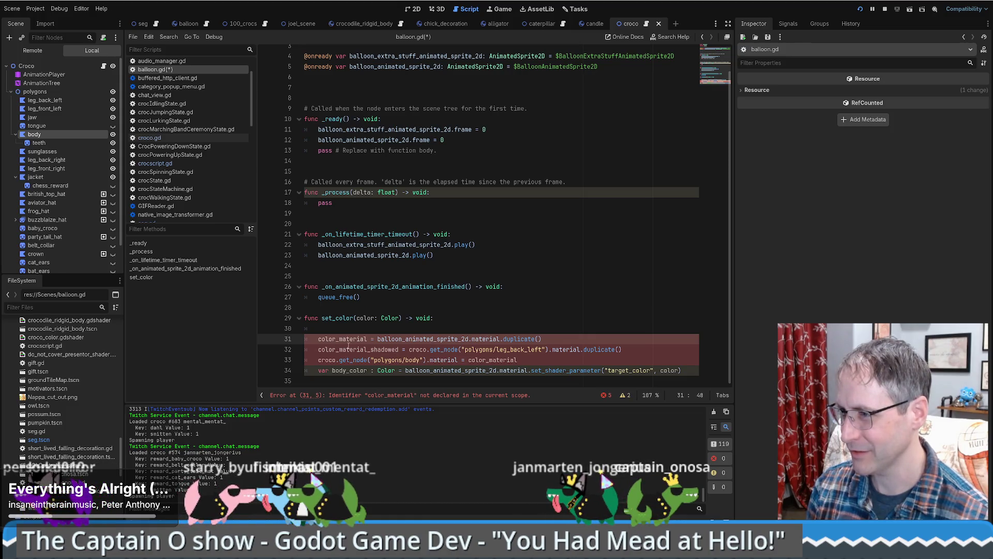
left_click_drag(638, 350, 632, 342)
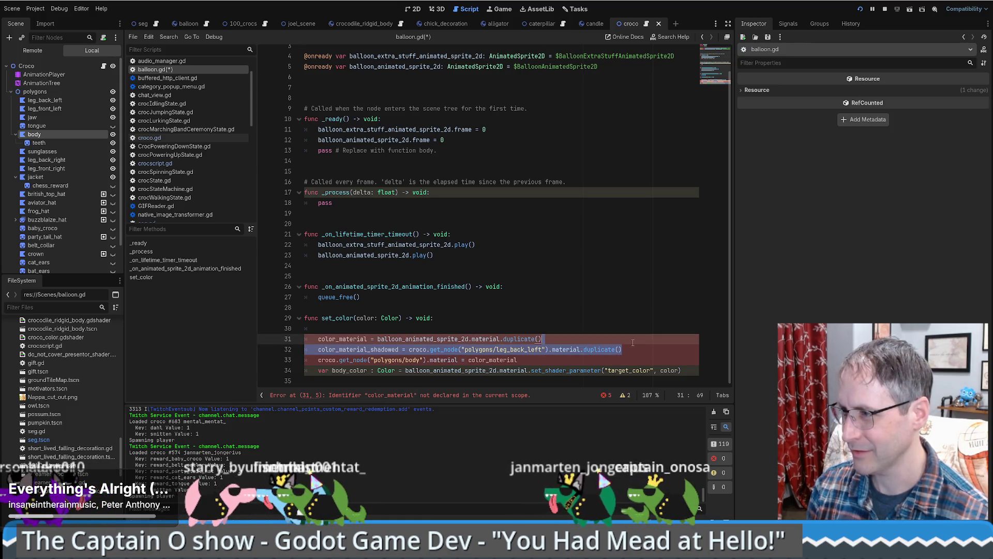
key("Delete")
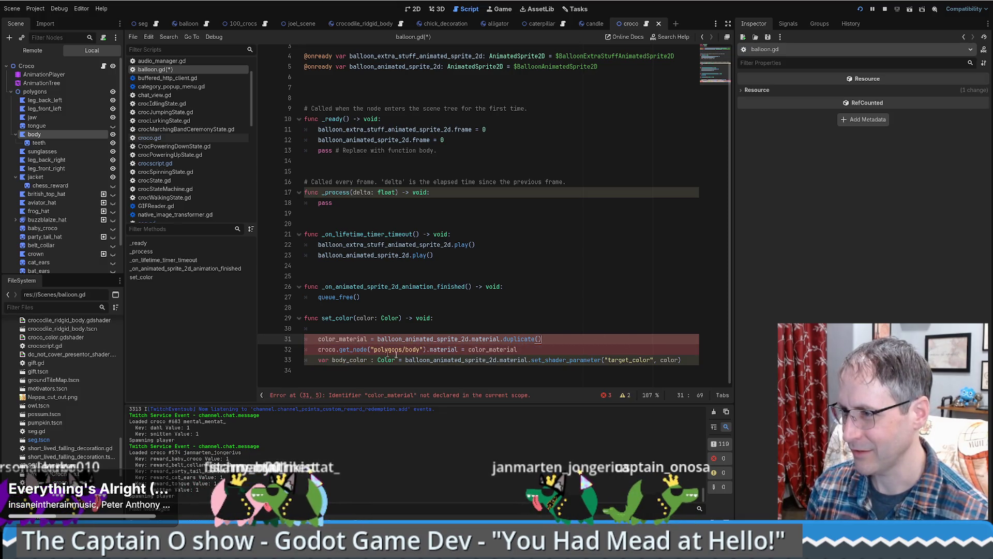
Step: Replace the remaining croco lookup with the balloon sprite and declare color_material with var
double_click(441, 359)
left_click_drag(320, 350, 424, 350)
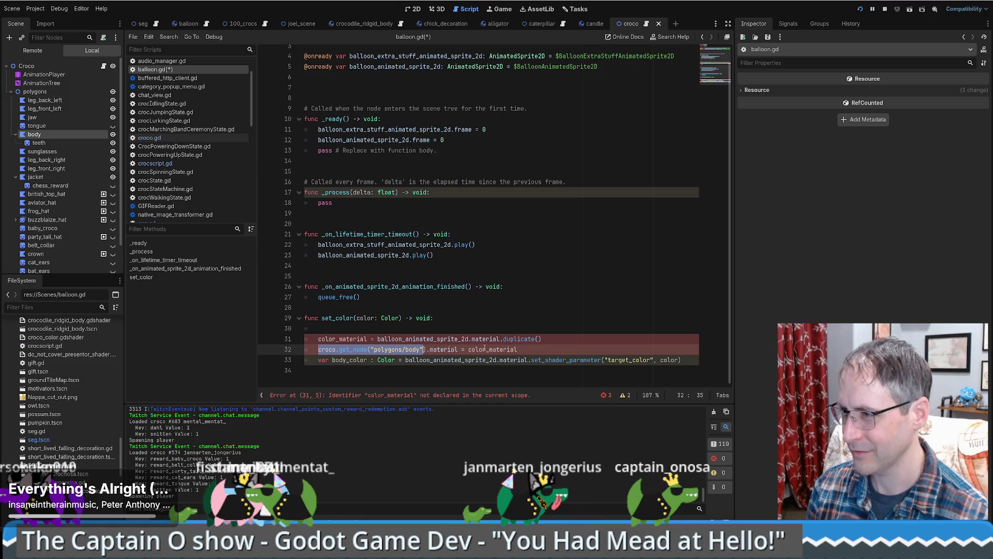
key("ctrl+v")
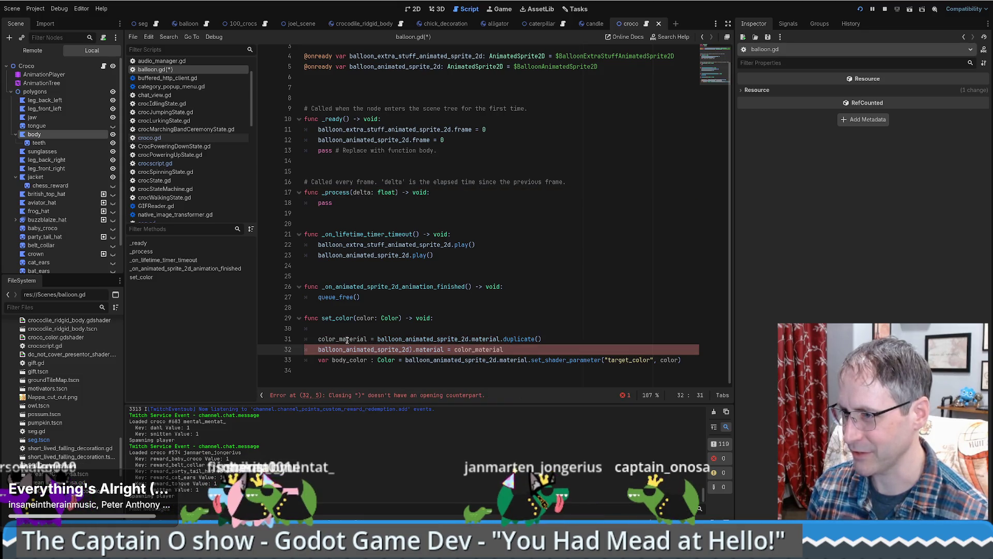
left_click(349, 339)
key("Home")
type("var")
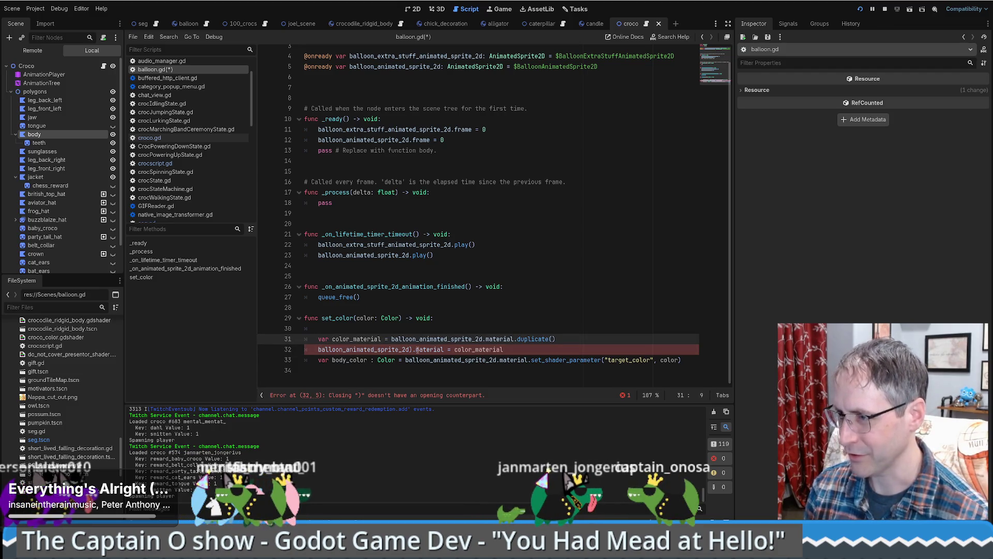
Step: Add a color_material line calling the copied target_color set_shader_parameter
left_click(578, 339)
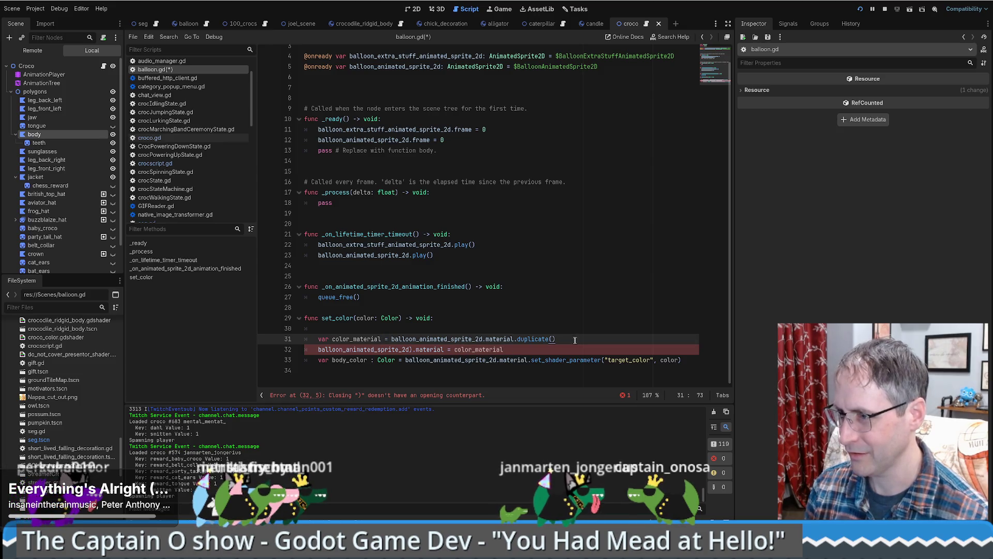
key("Return")
type("color_material")
left_click(529, 370)
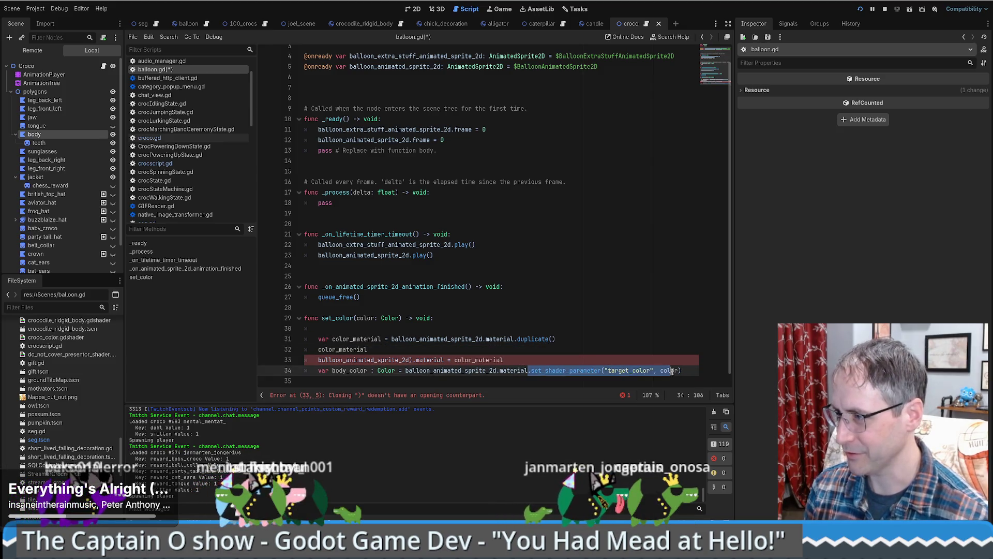
key("shift+End")
key("ctrl+c")
left_click(533, 352)
key("ctrl+v")
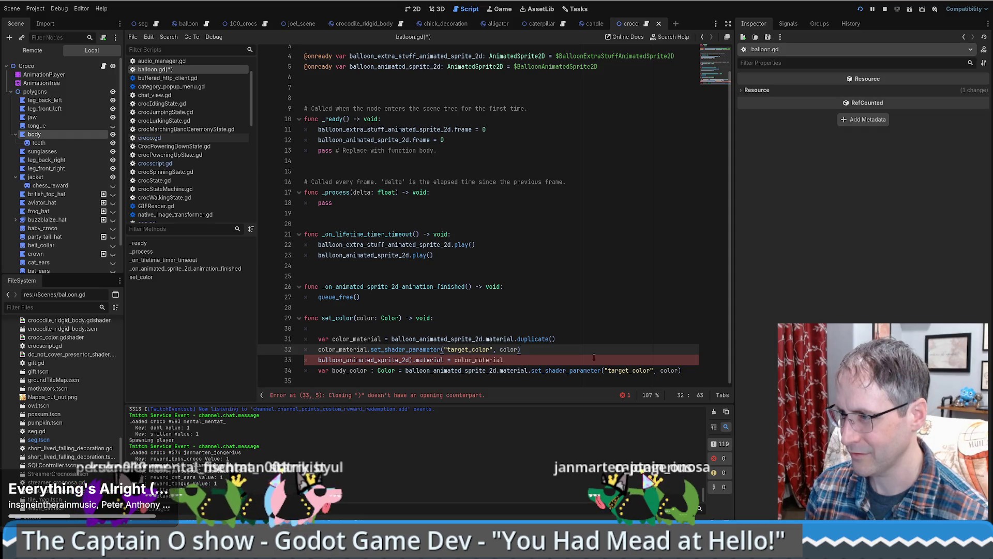
Step: Remove the old body_color line, stray parenthesis and blank line, save balloon.gd and rerun the game
triple_click(649, 365)
key("BackSpace")
key("BackSpace")
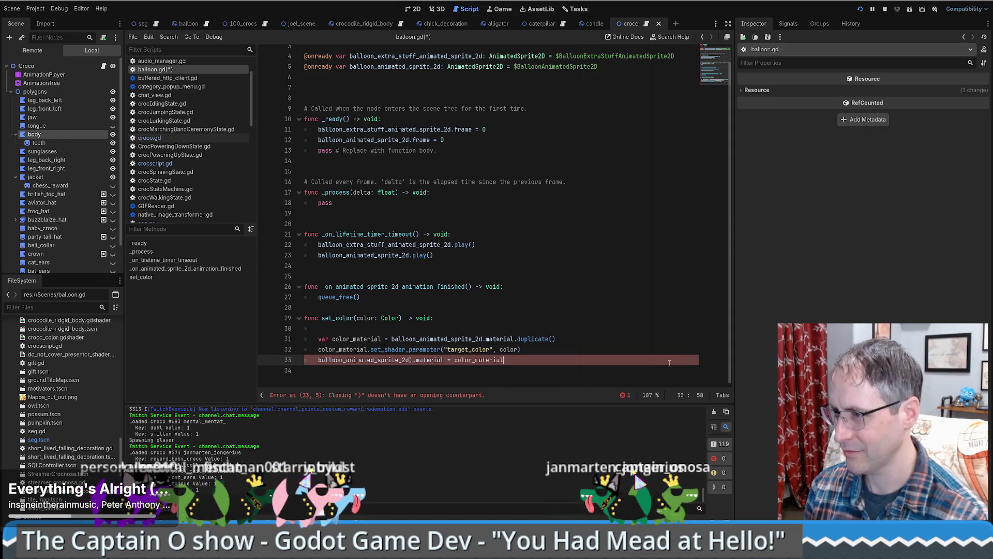
left_click(411, 360)
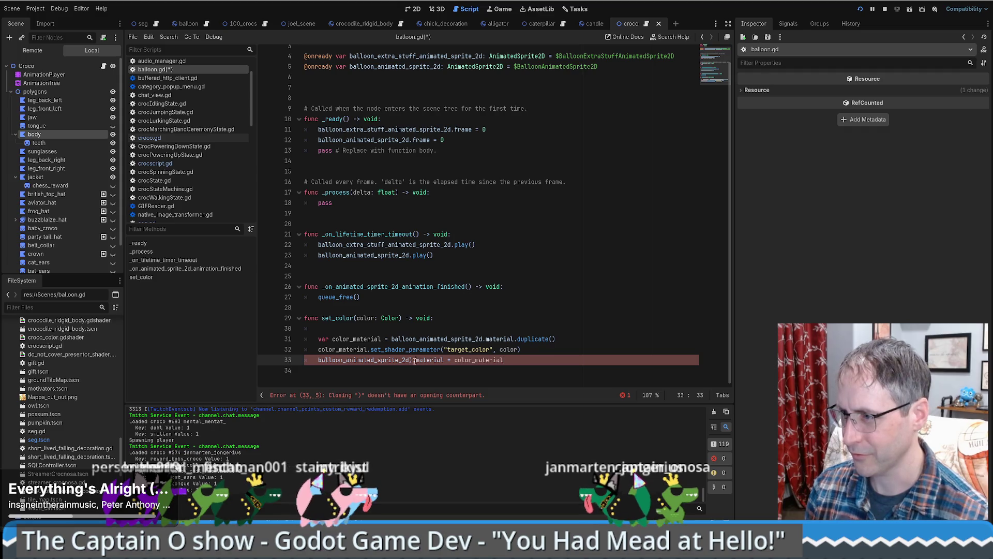
key("BackSpace")
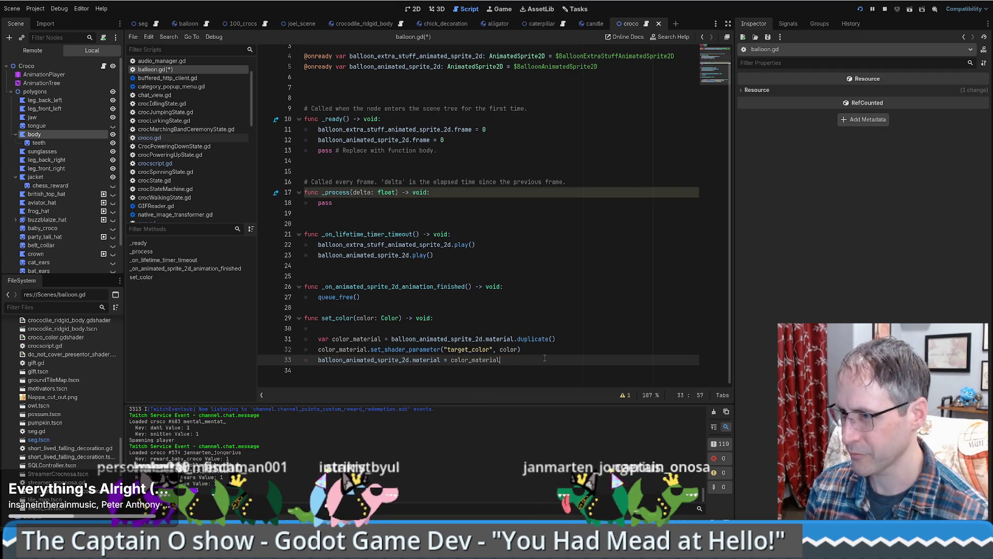
left_click(489, 318)
key("Delete")
key("ctrl+s")
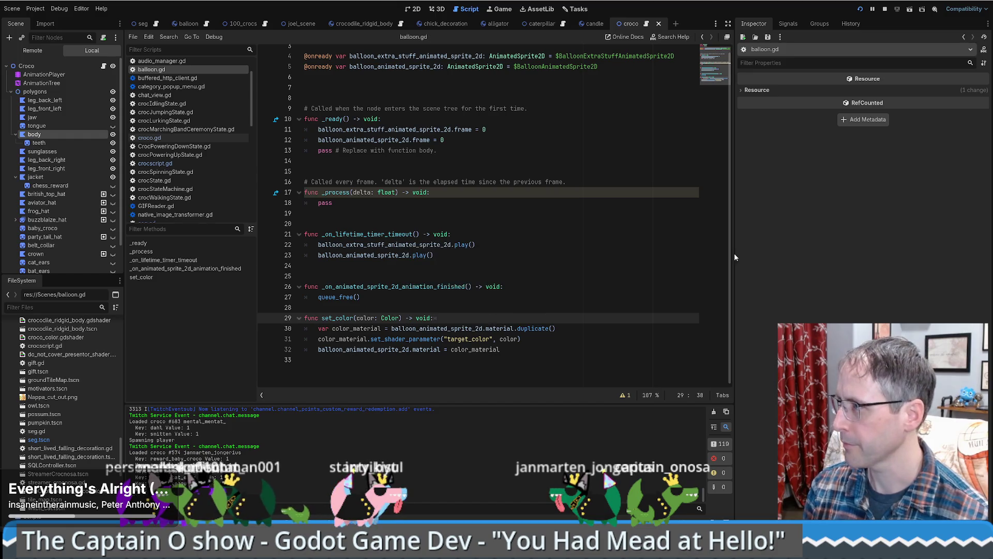
left_click(860, 8)
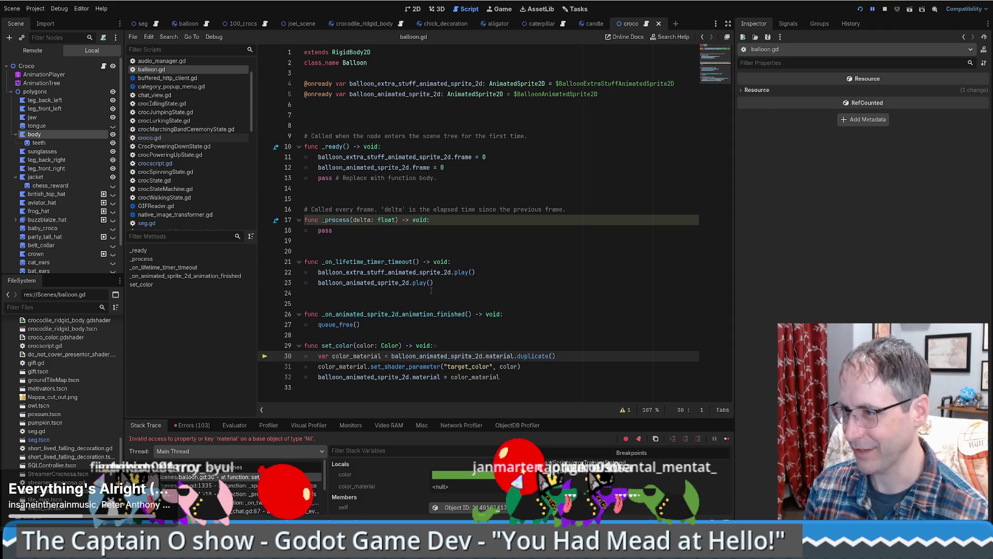
key("ctrl")
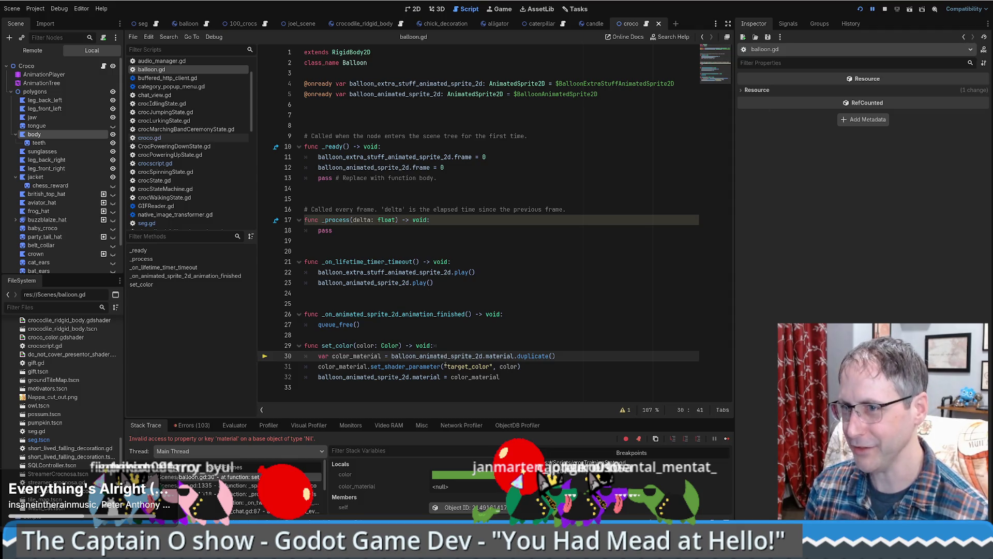
left_click(32, 50)
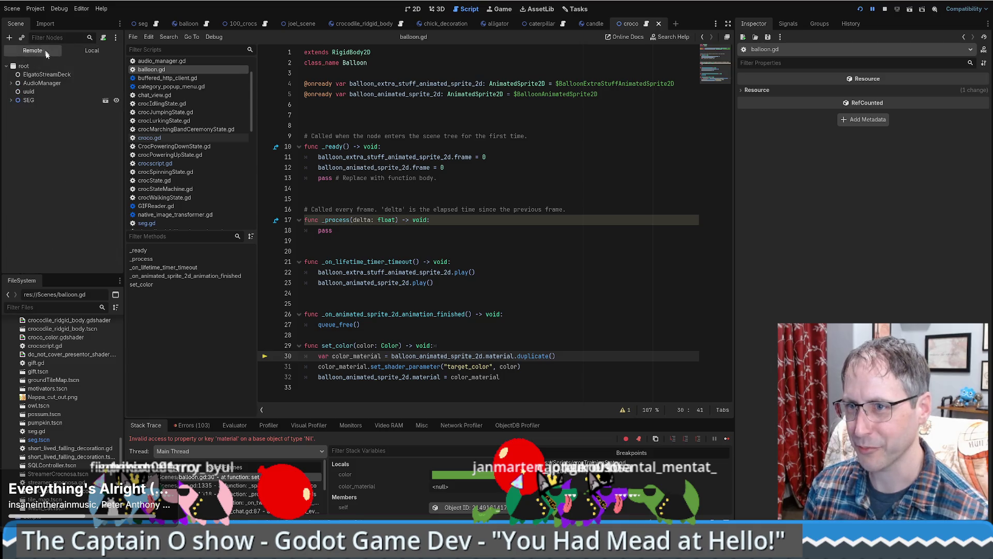
left_click(13, 100)
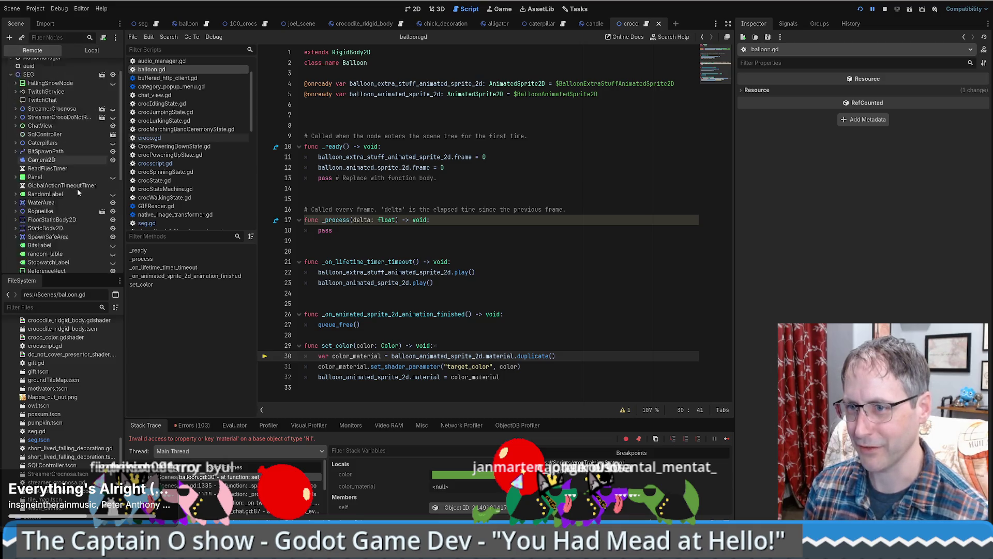
scroll(77, 187, "down", 5)
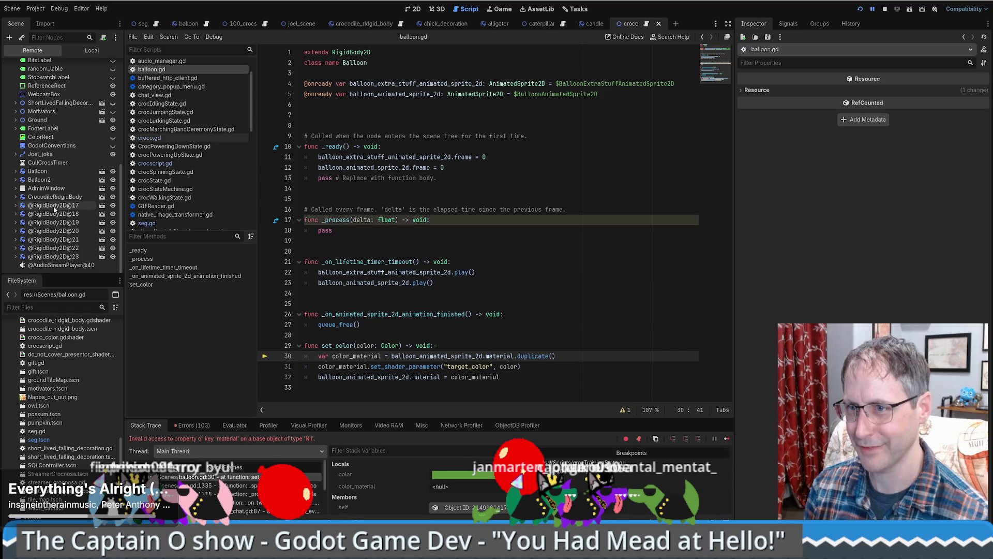
left_click(56, 248)
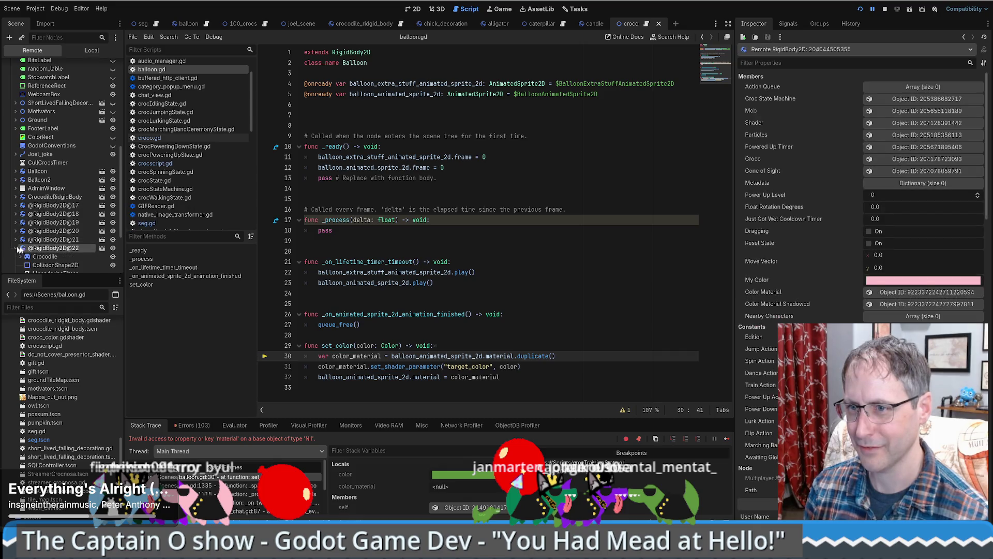
scroll(67, 250, "down", 3)
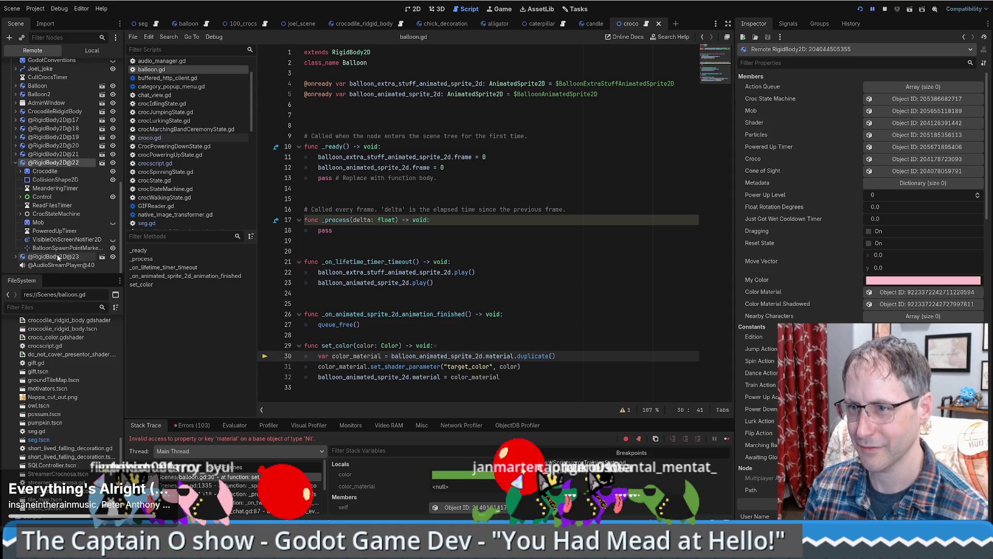
left_click(60, 257)
scroll(61, 249, "up", 5)
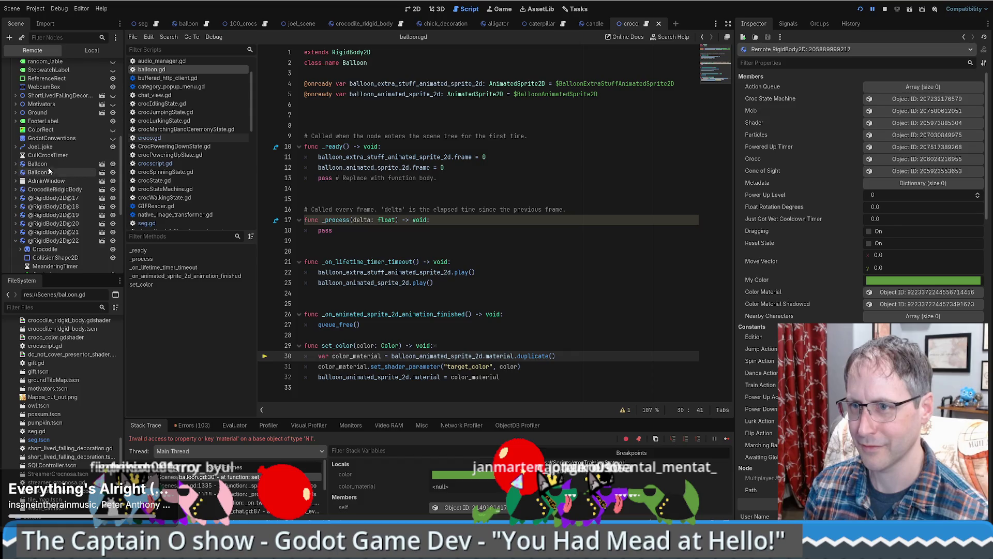
Step: Inspect the live Balloon node and its BalloonAnimatedSprite2D, then stop the running game
left_click(50, 164)
left_click(102, 164)
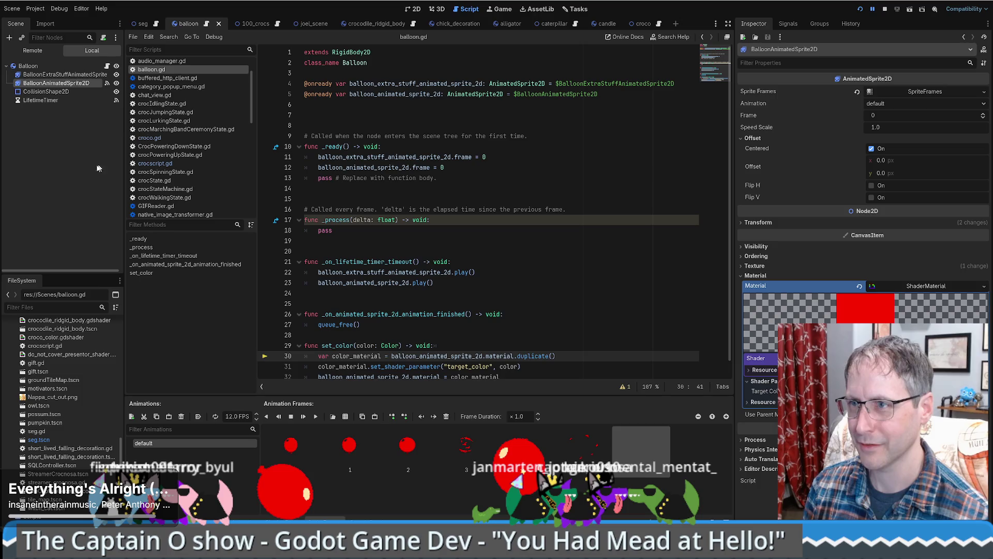
left_click(32, 50)
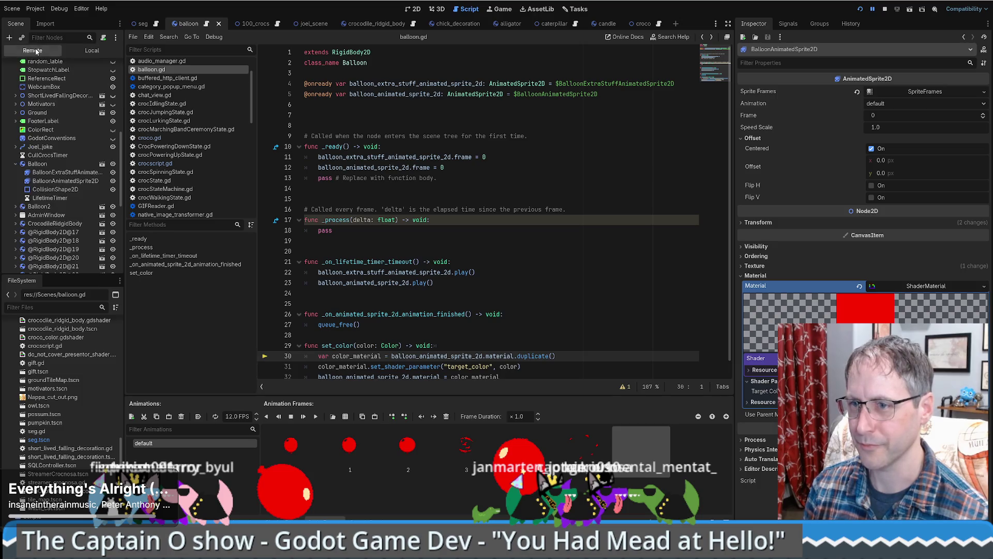
left_click(49, 164)
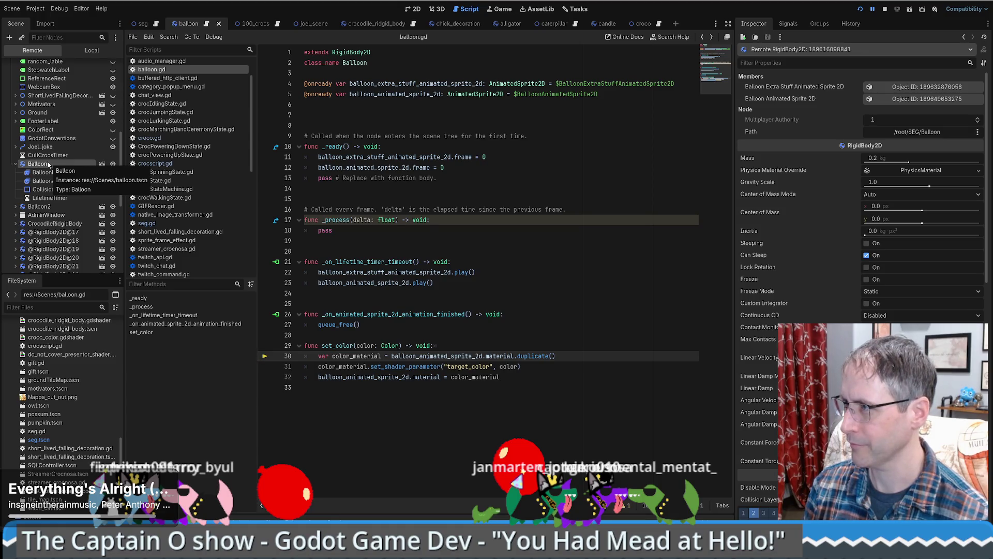
left_click(890, 97)
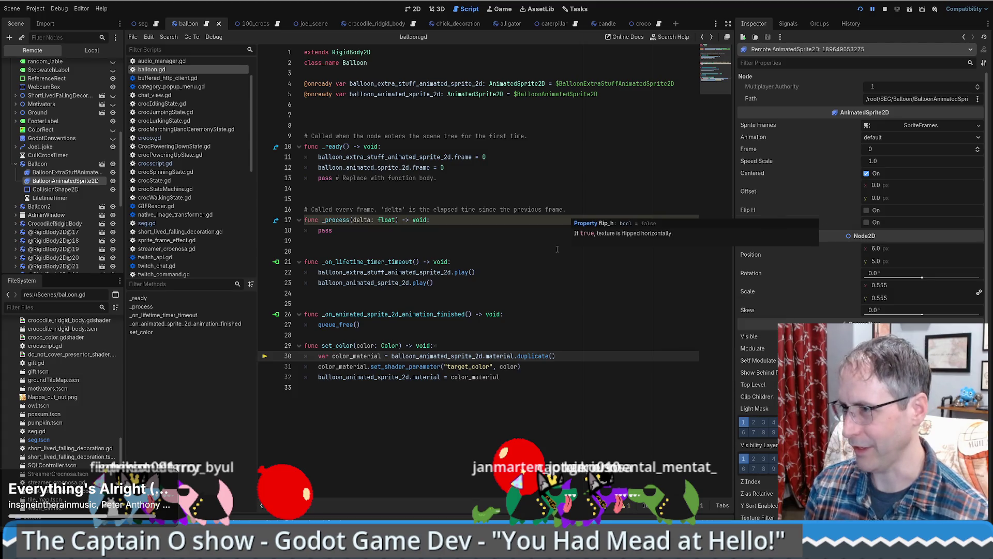
left_click(886, 11)
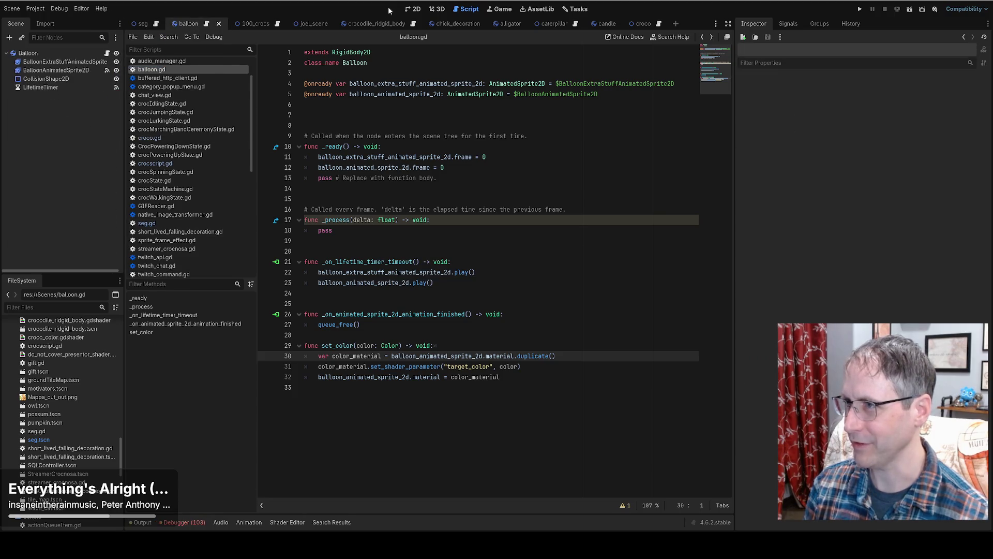
Step: In the 2D view, inspect the Balloon's physics, sprite frames and collision shape, then reopen balloon.gd
left_click(413, 9)
left_click(36, 55)
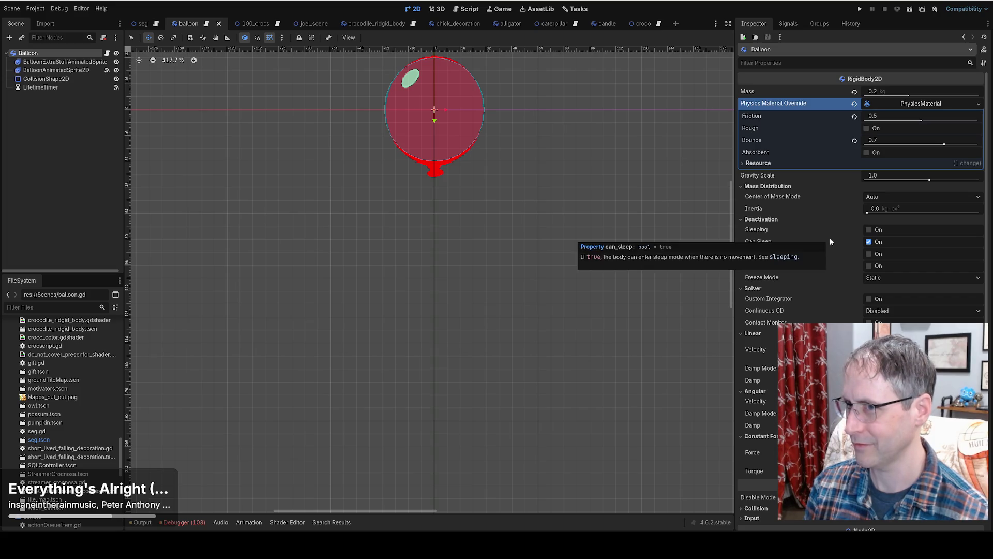
scroll(859, 207, "down", 5)
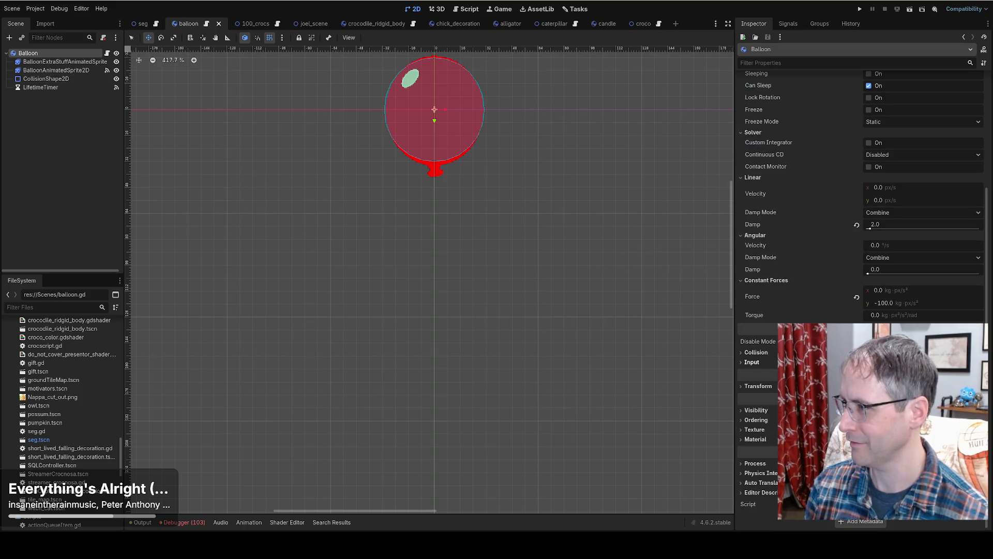
left_click(56, 70)
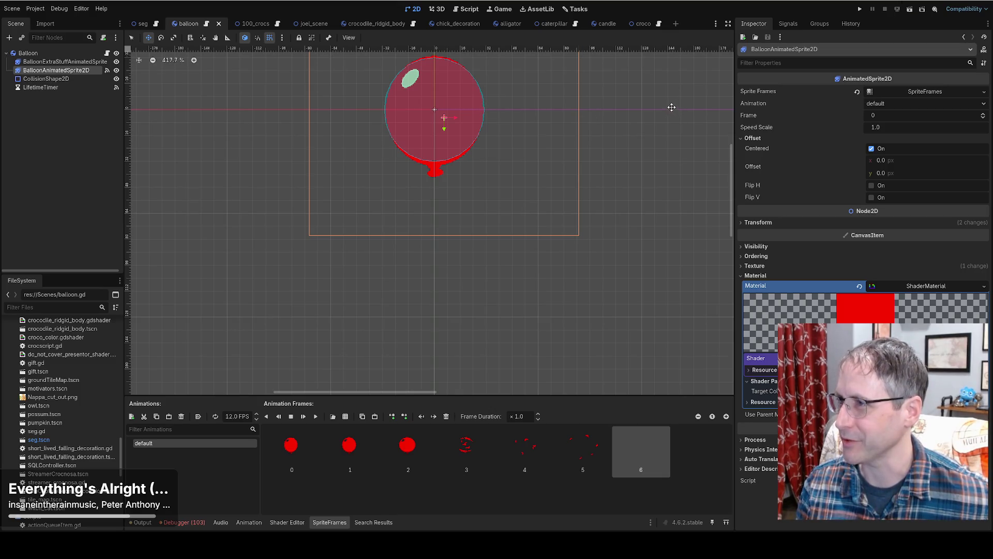
left_click_drag(561, 160, 548, 251)
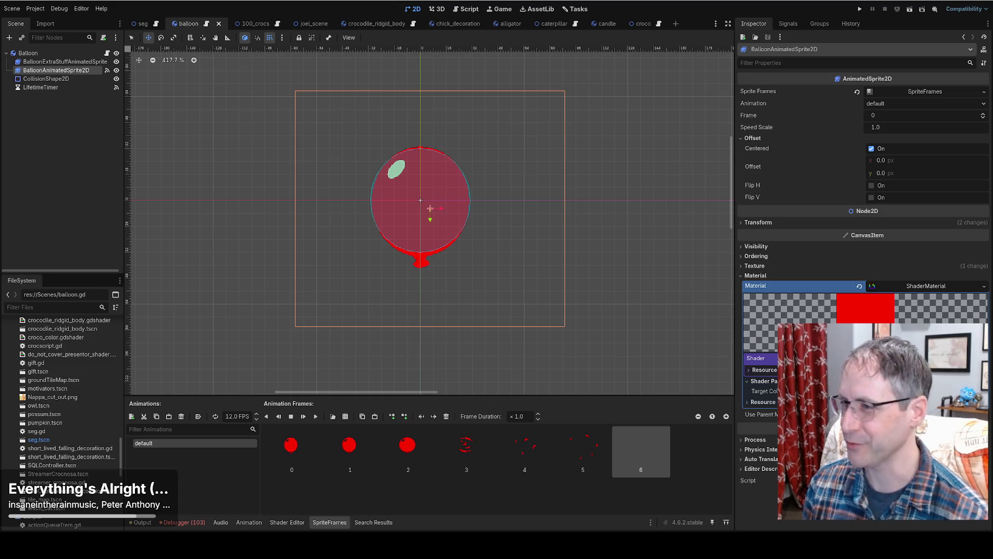
left_click(63, 77)
left_click(63, 73)
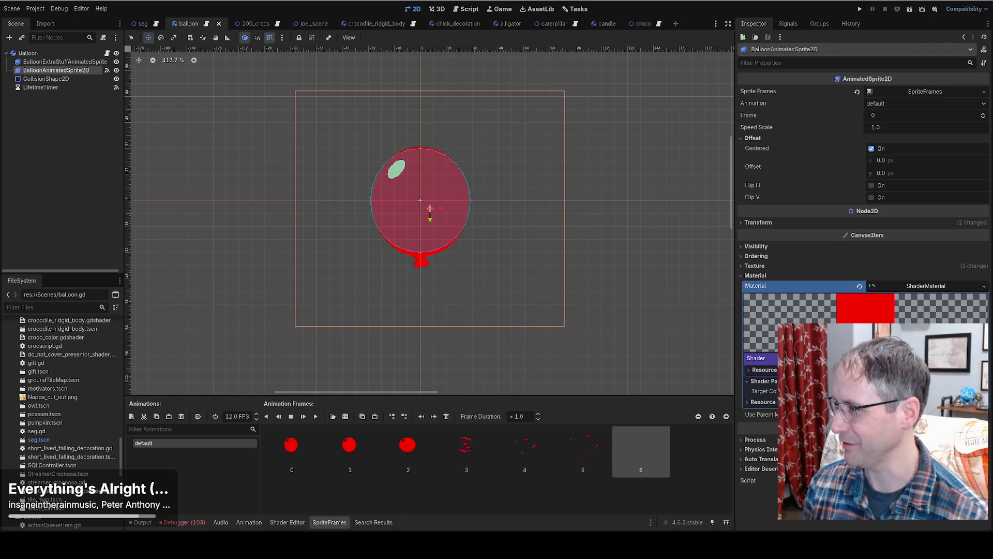
left_click(205, 25)
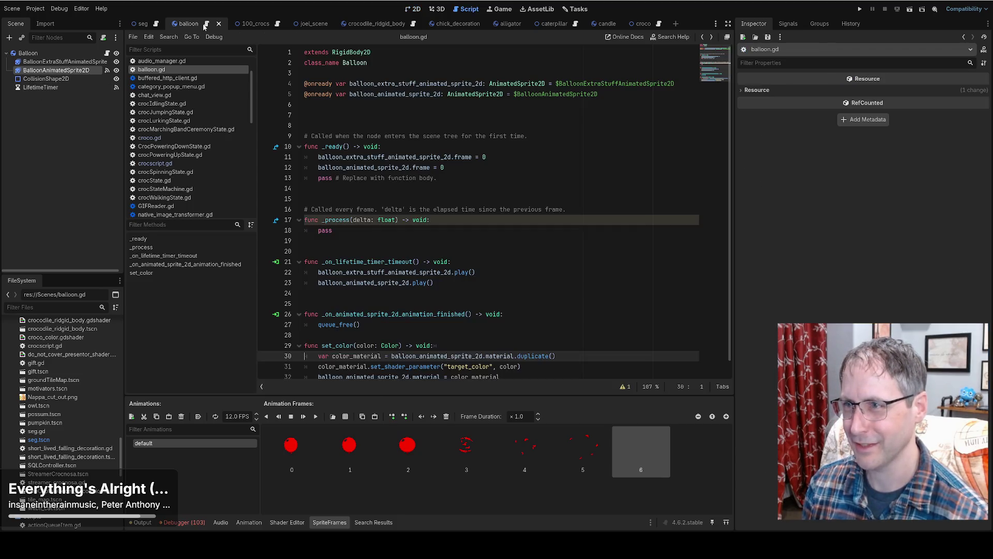
left_click_drag(601, 94, 305, 94)
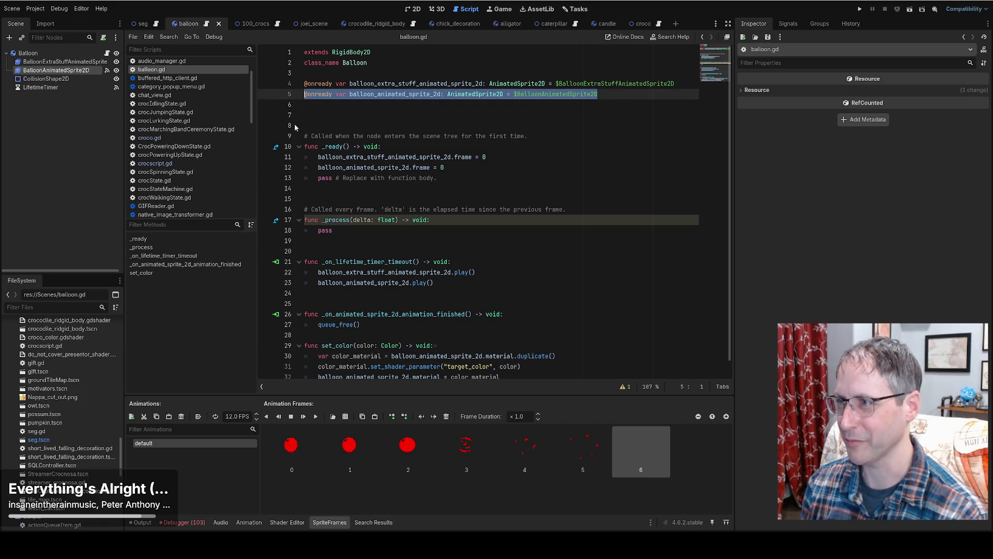
left_click_drag(54, 70, 412, 92)
double_click(411, 93)
left_click(393, 106)
key("BackSpace")
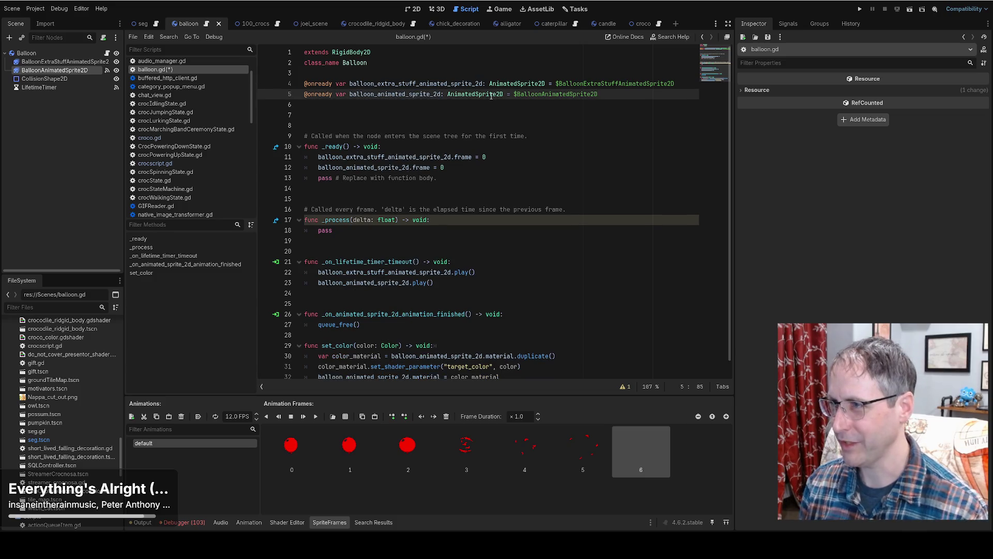
left_click(479, 95, "ctrl")
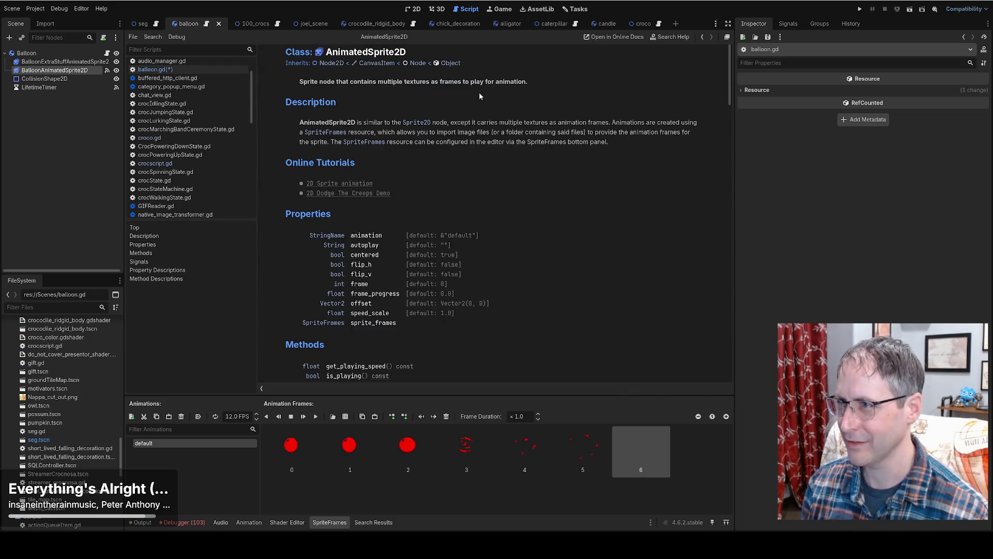
key("alt+Left")
double_click(409, 96)
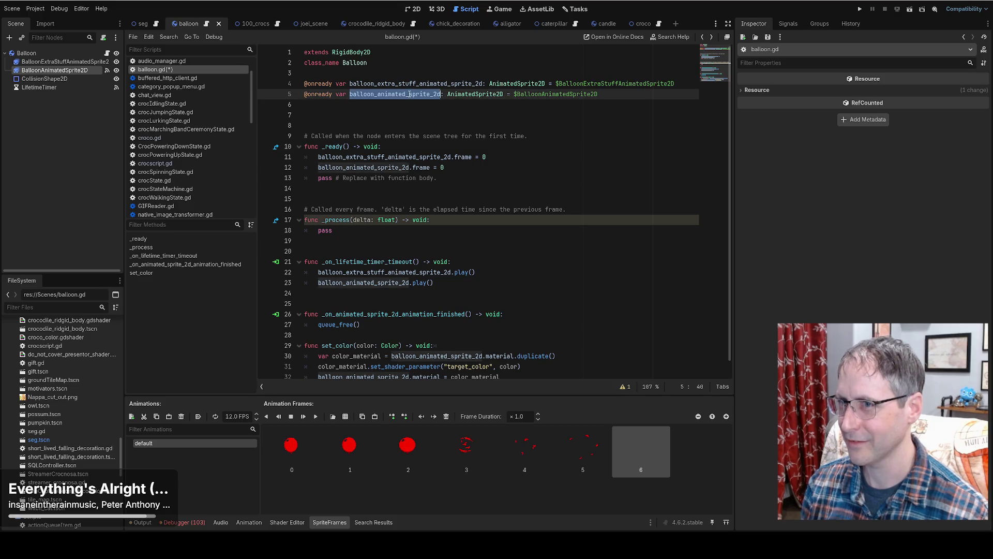
Step: Set a breakpoint on line 30, run until it pauses there, inspect the sprite reference, then stop
scroll(511, 303, "down", 1)
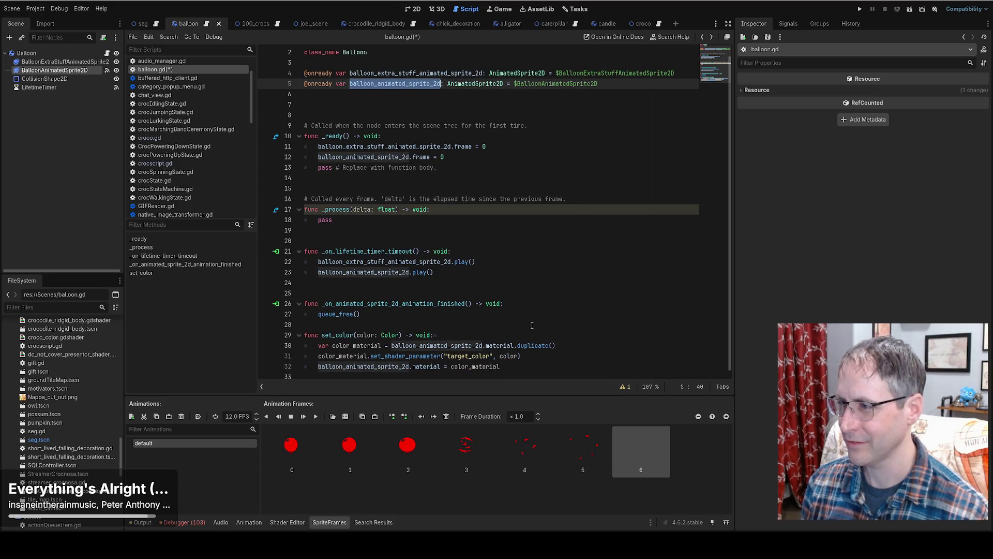
mouse_move(468, 345)
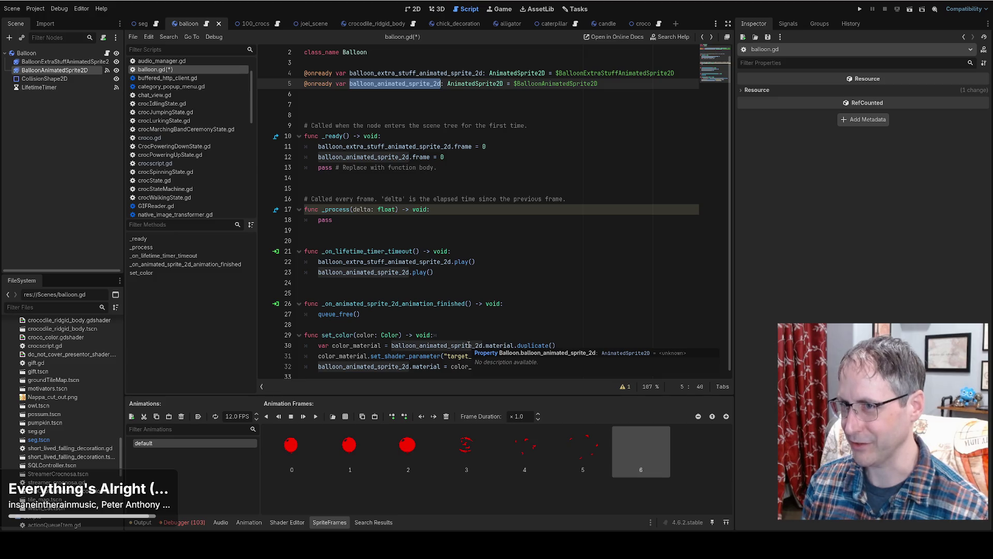
left_click(271, 344)
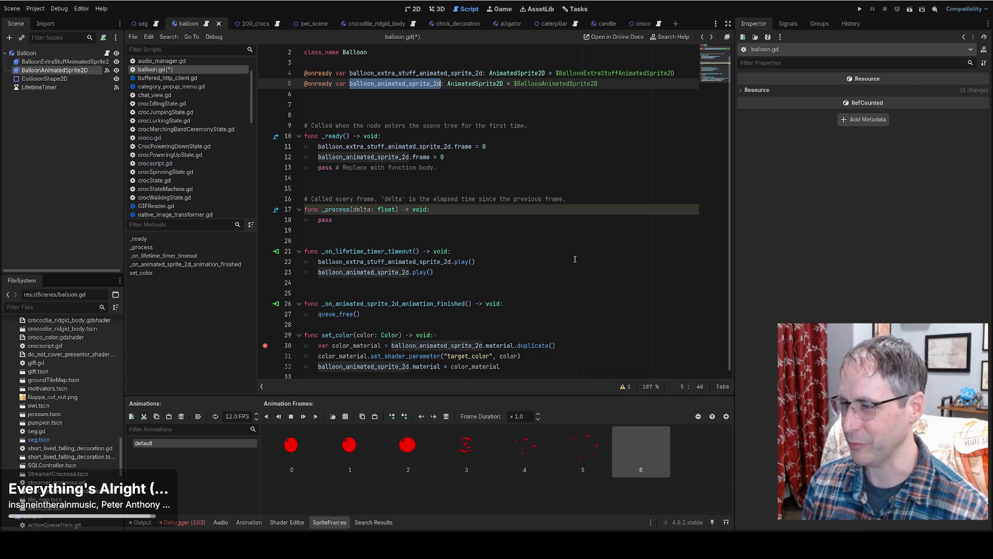
left_click(860, 9)
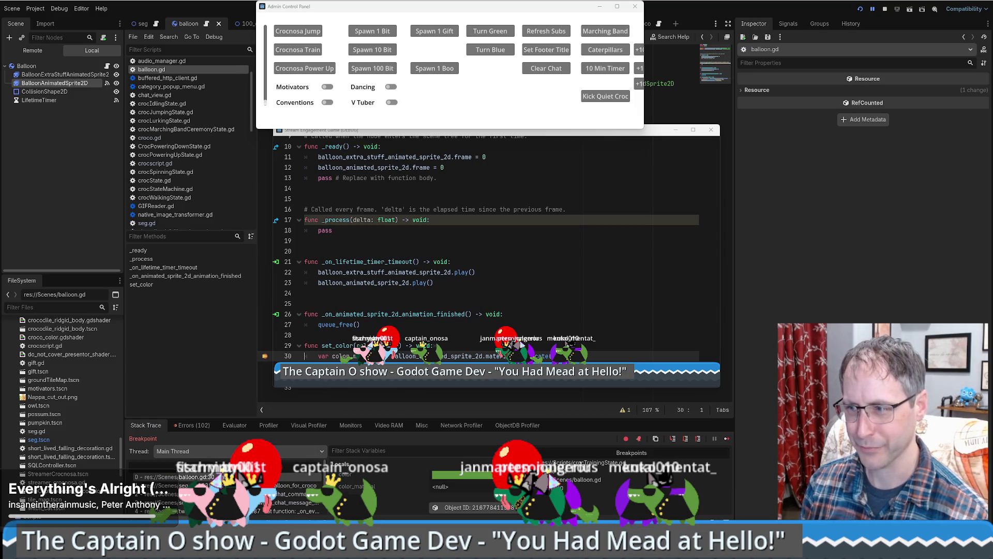
left_click(445, 356)
scroll(384, 497, "down", 2)
scroll(384, 498, "down", 1)
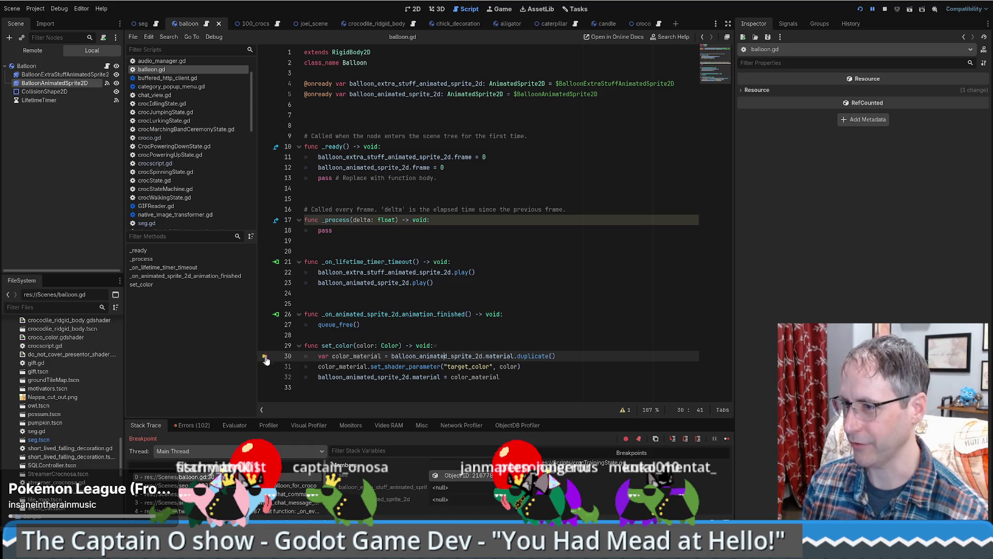
left_click(887, 10)
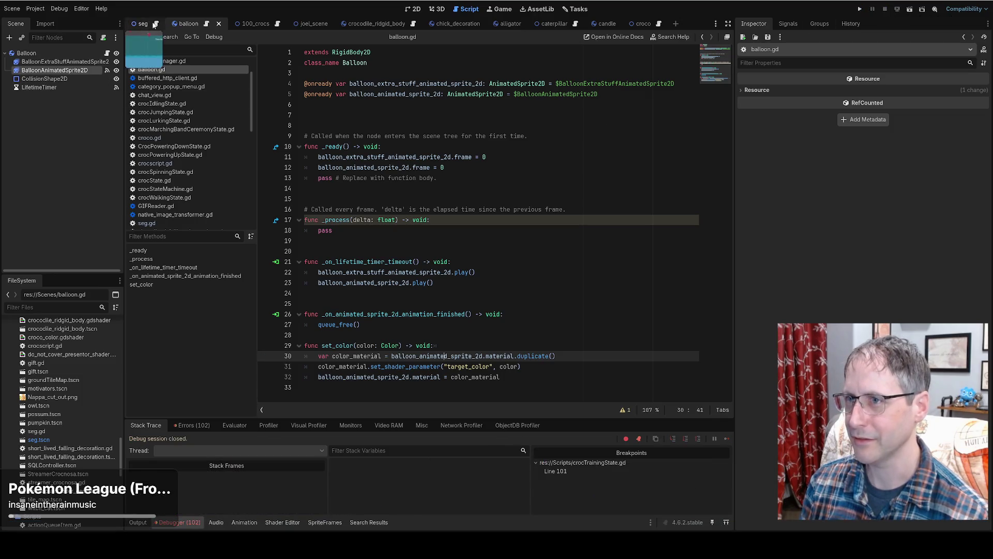
Step: Insert a call_deferred() line after add_child(balloon) in seg.gd via autocomplete and open its documentation
key("alt+Left")
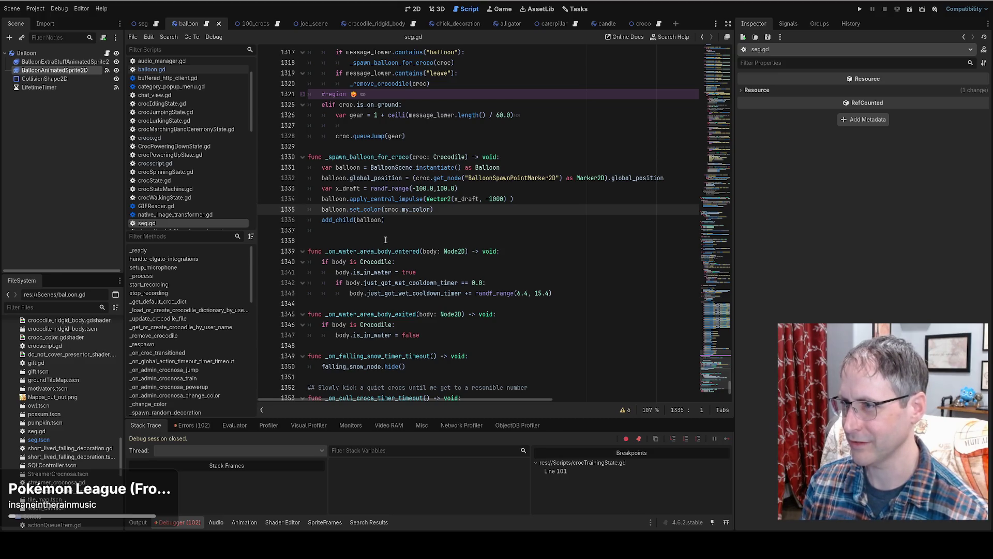
left_click(433, 219)
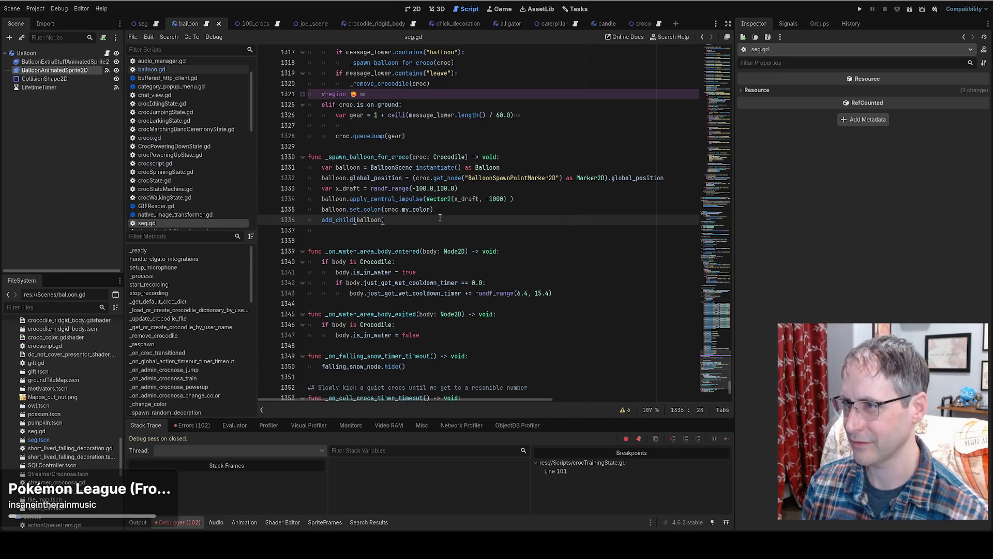
key("Return")
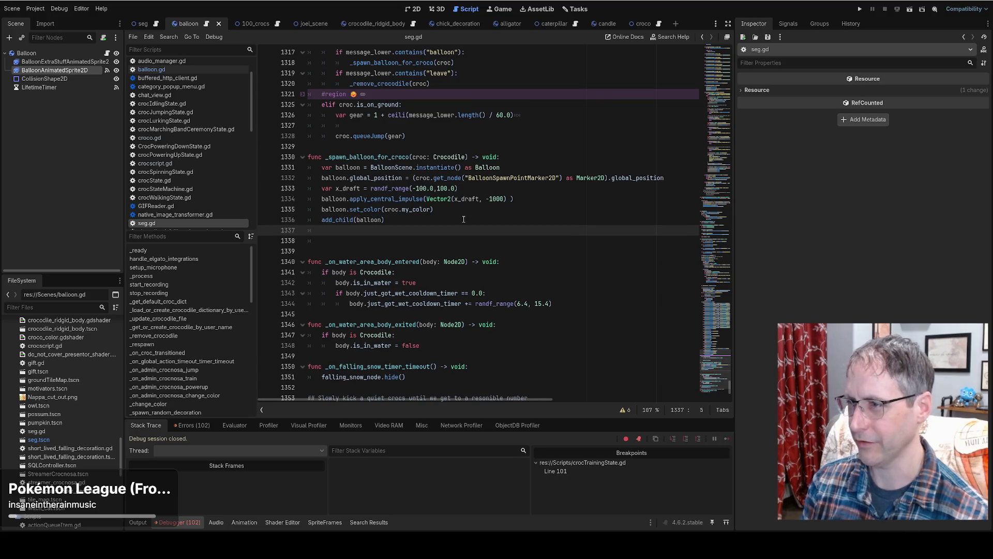
type("queue_d")
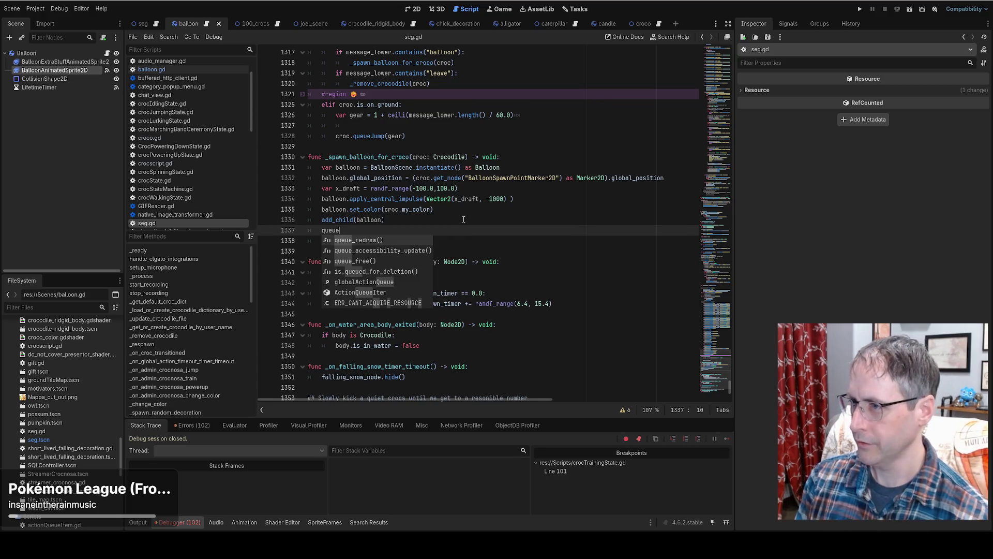
key("BackSpace")
key("BackSpace")
key("BackSpace")
type("defer")
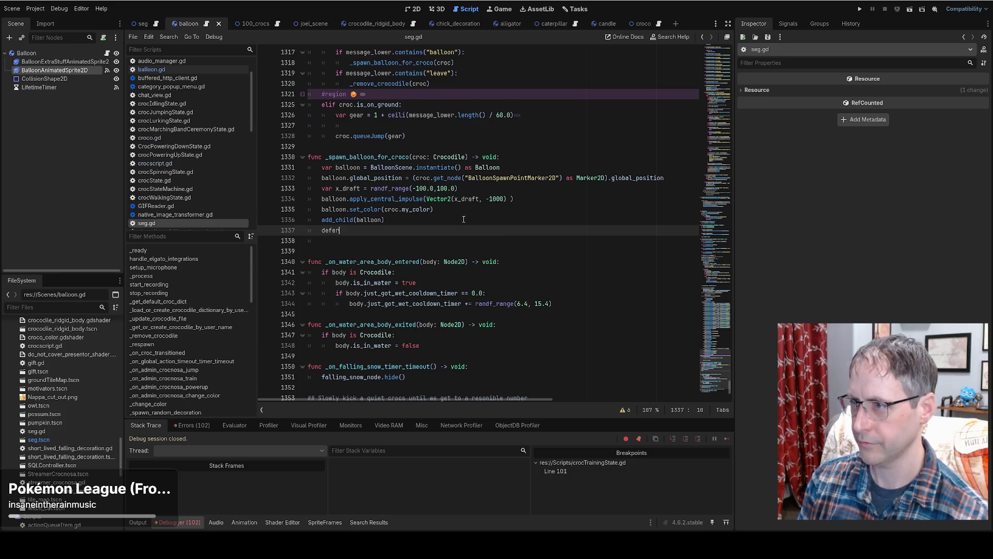
key("Down")
key("Down")
key("Down")
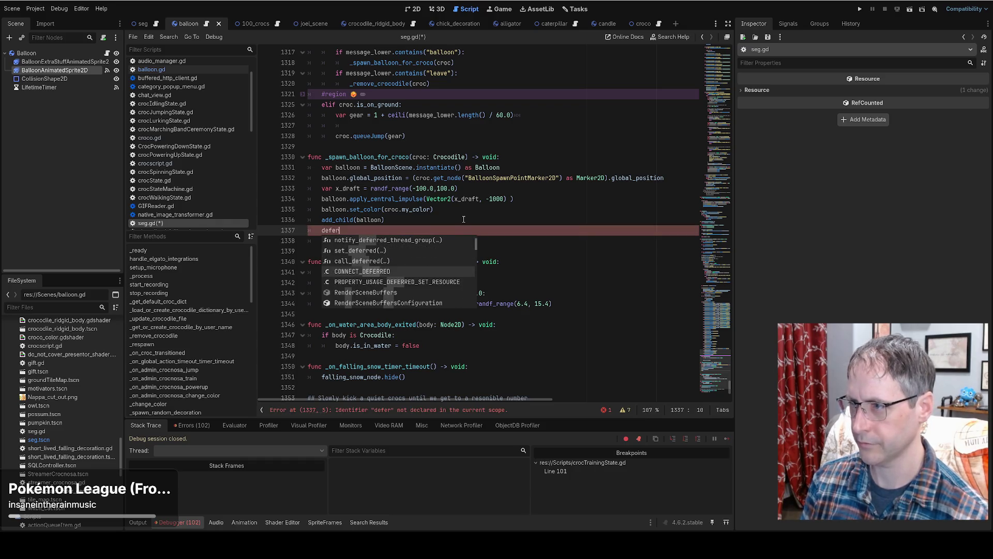
key("Return")
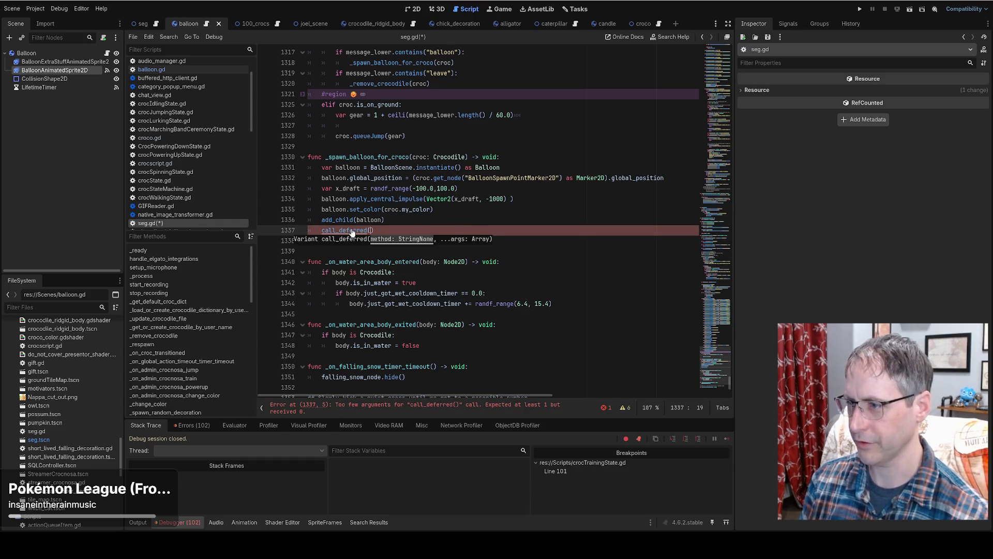
left_click(352, 232, "ctrl")
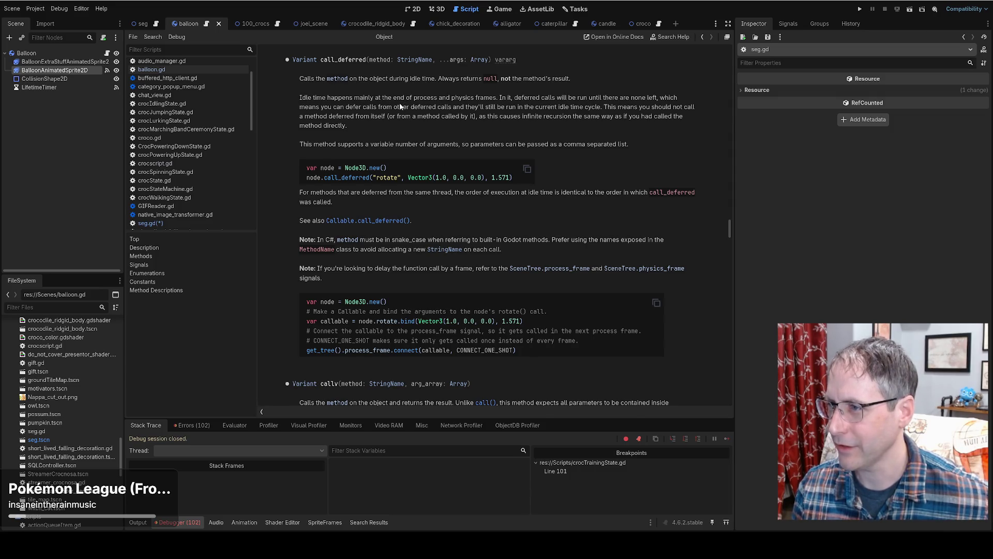
Step: Back in seg.gd, delete the stray call_deferred() line after add_child(balloon)
key("alt+Left")
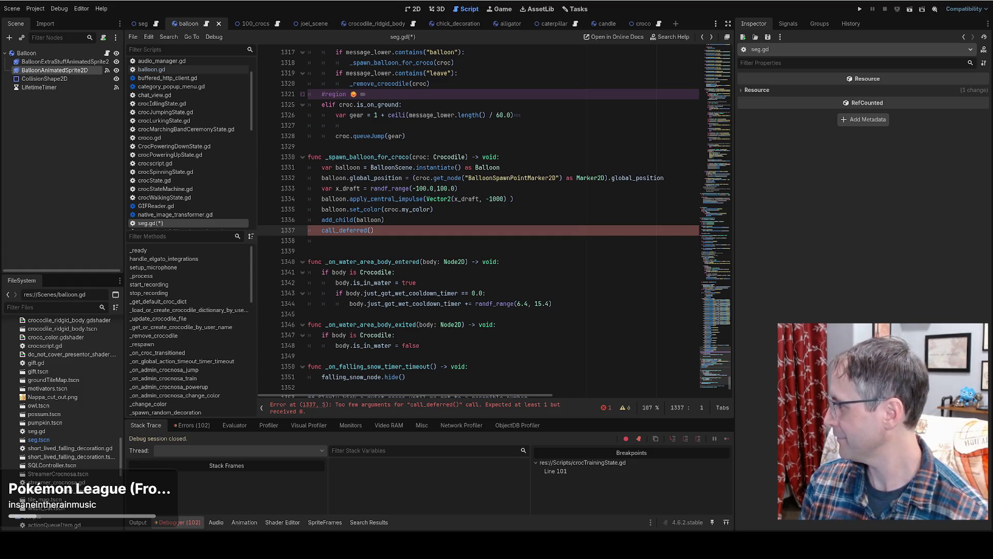
left_click(383, 220)
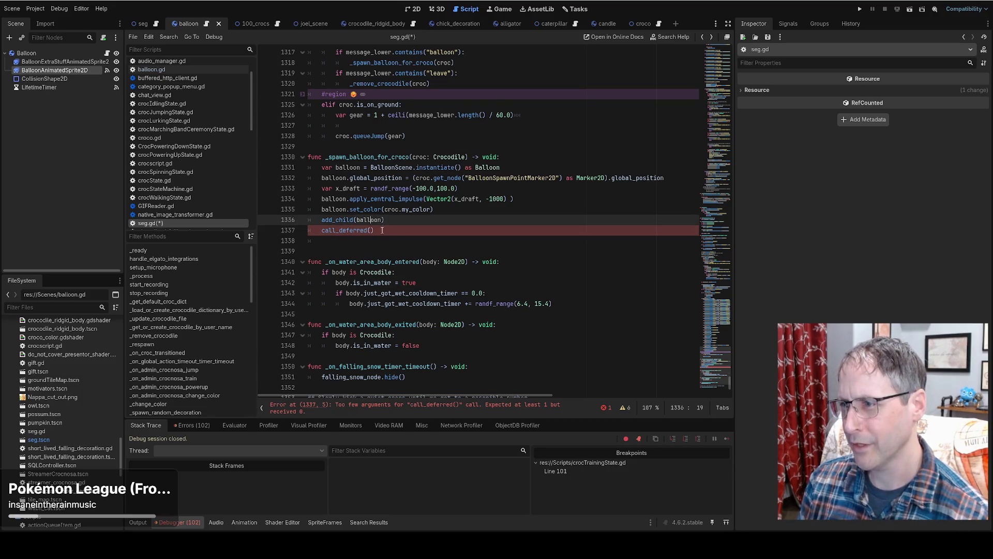
left_click(383, 230)
left_click_drag(392, 230, 292, 232)
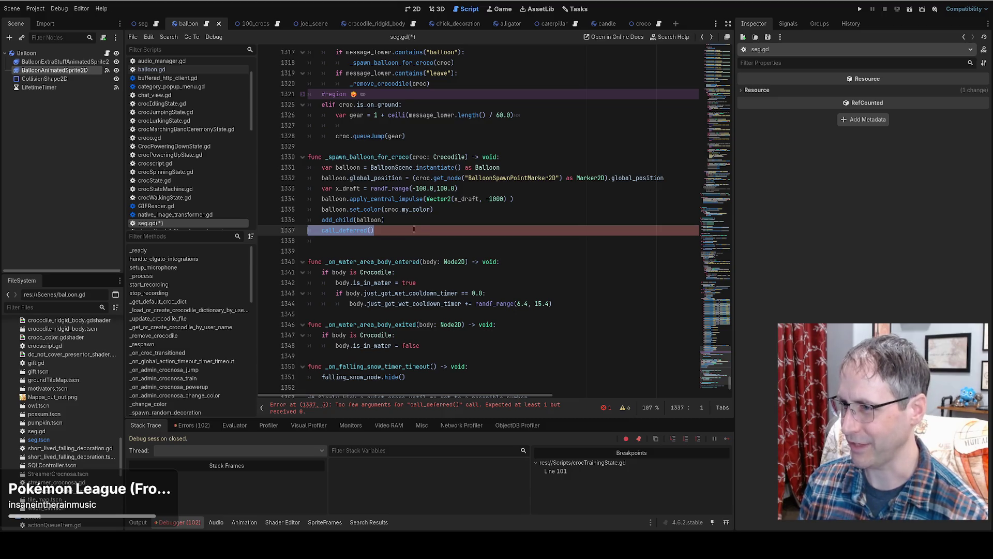
left_click(383, 231)
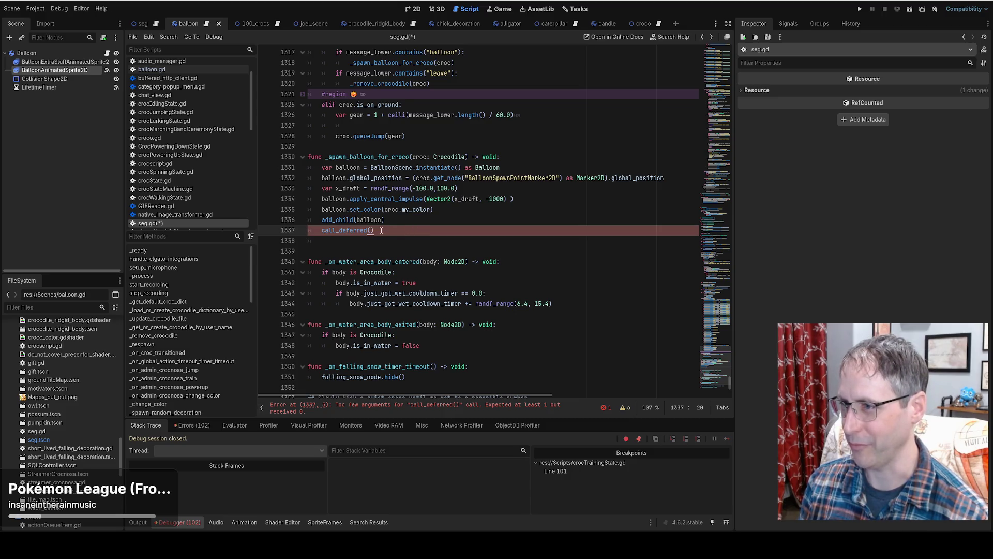
left_click_drag(384, 227, 388, 220)
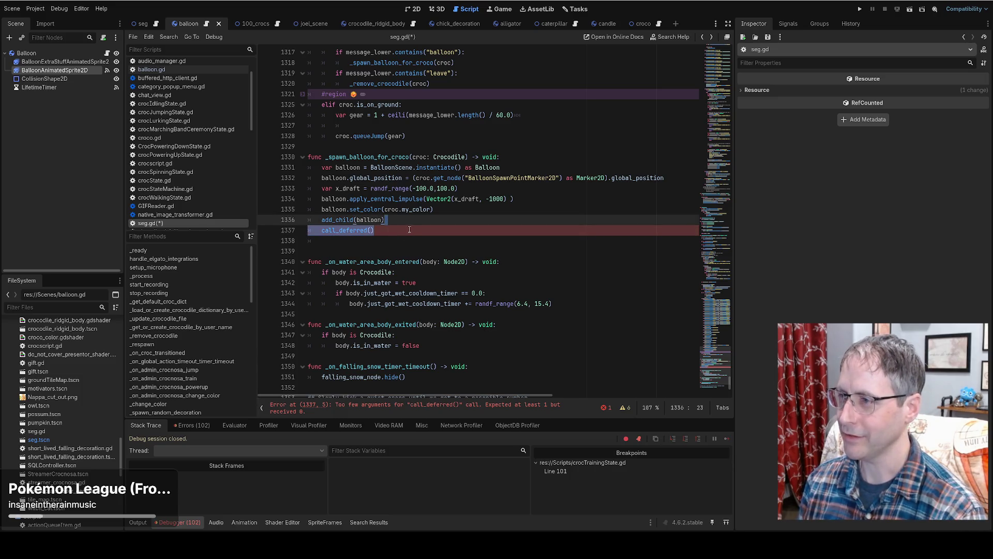
key("BackSpace")
Step: Move the impulse and set_color(croc.my_color) lines before add_child(balloon), then jump to set_color in balloon.gd
left_click_drag(441, 212, 459, 189)
key("ctrl+c")
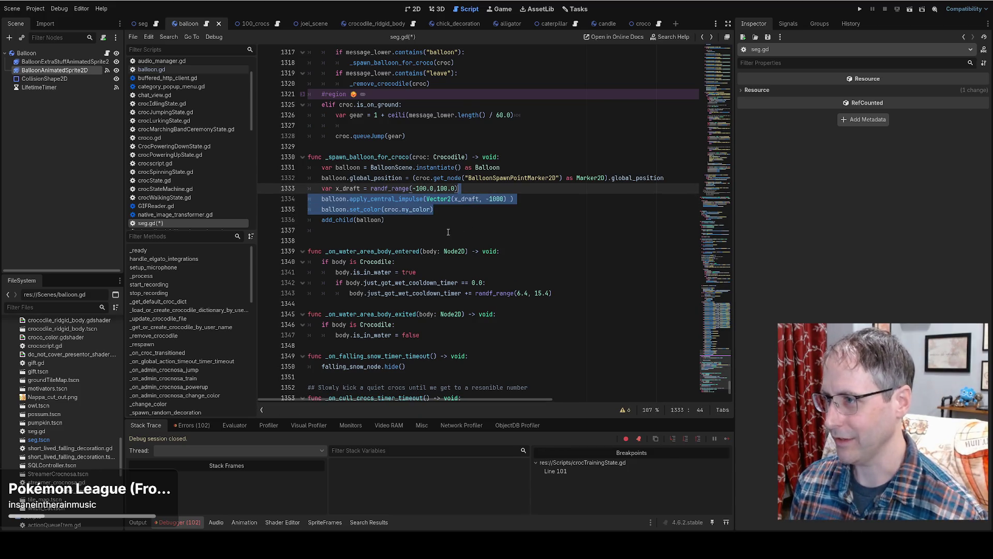
key("BackSpace")
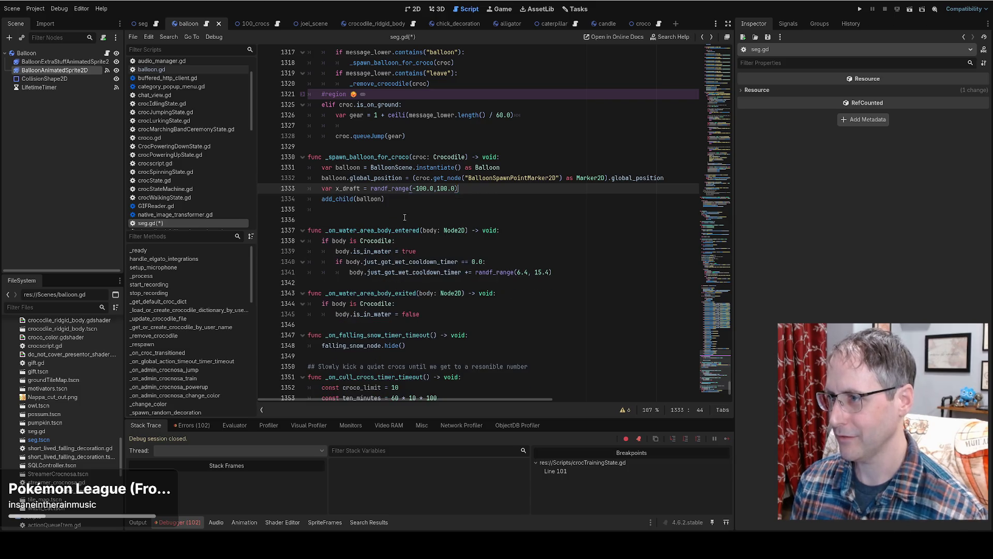
key("Return")
type("balloon.")
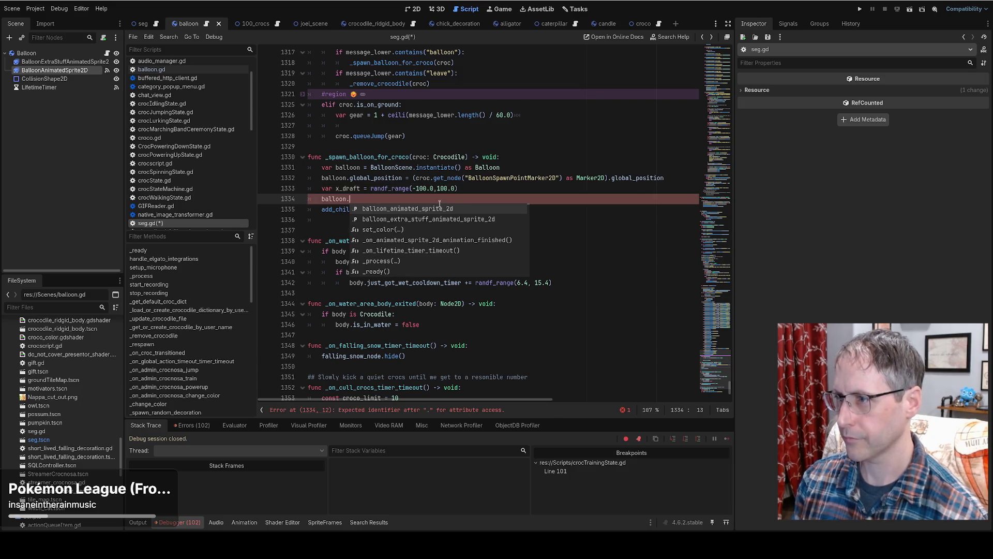
key("ctrl+v")
left_click(406, 217)
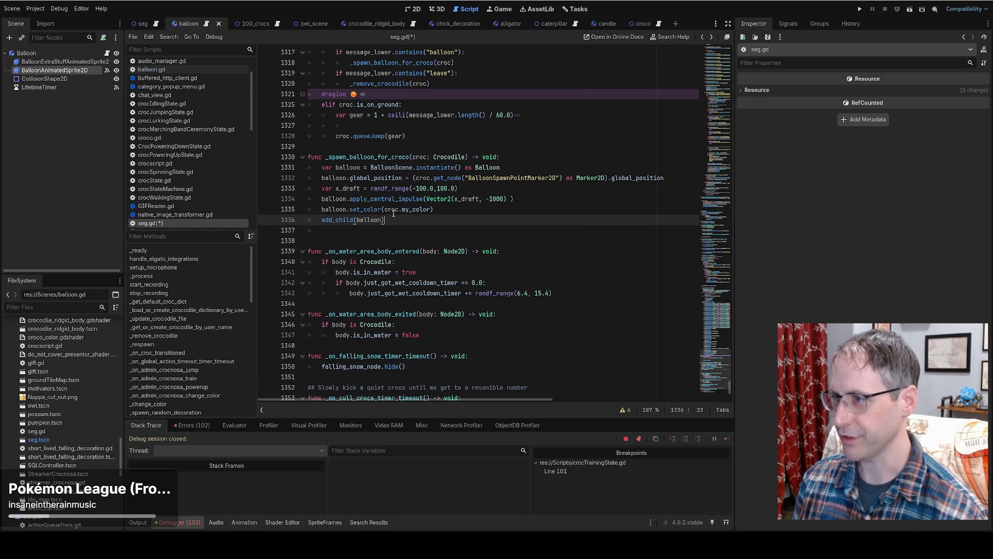
left_click_drag(384, 210, 425, 212)
left_click(357, 210, "ctrl")
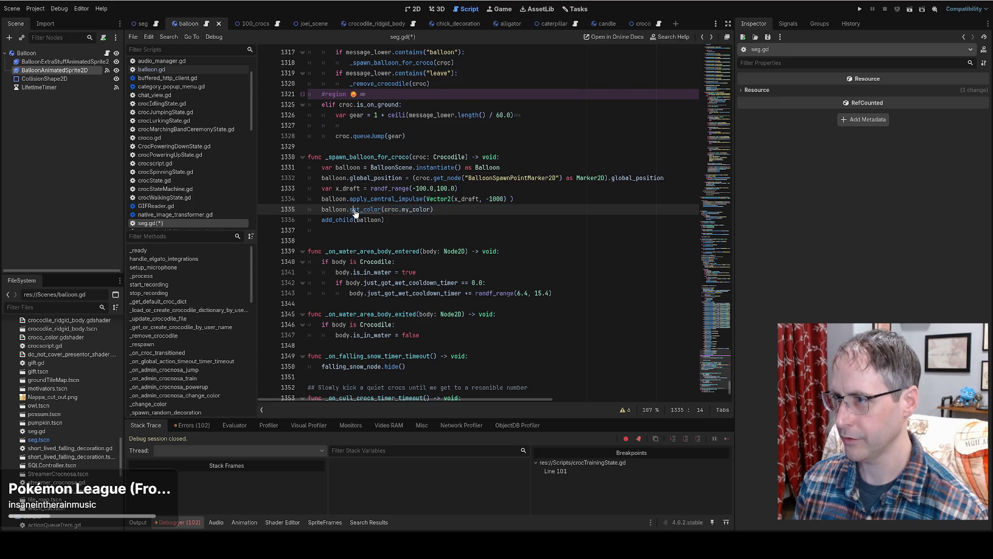
left_click(348, 105)
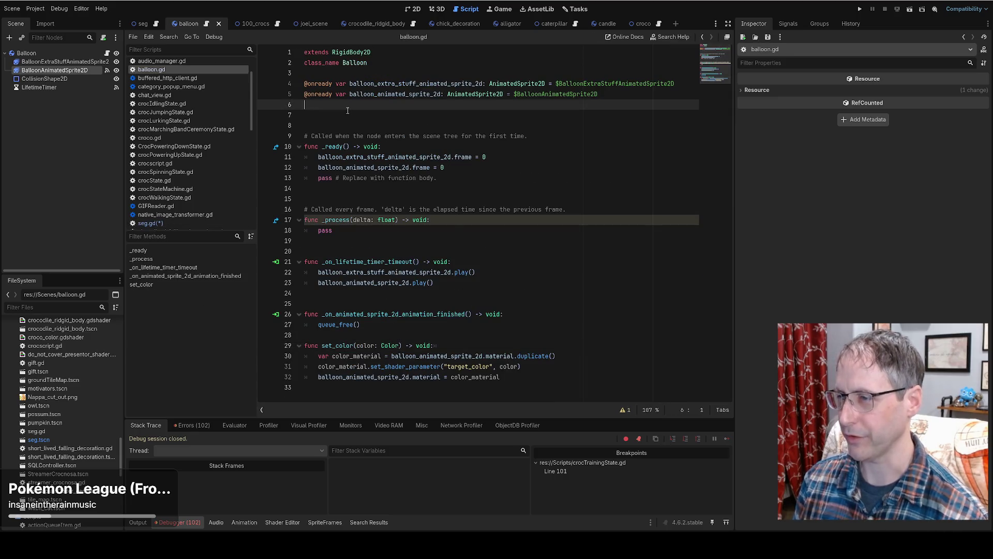
Step: Declare a new variable balloon_color of type Color below the onready variables
key("Return")
type("var c")
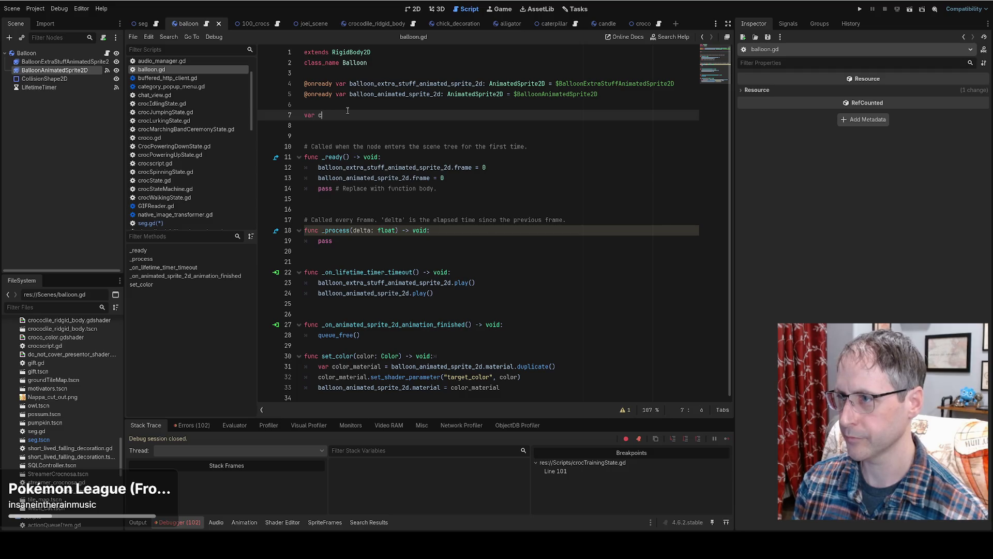
type("oalloon_color")
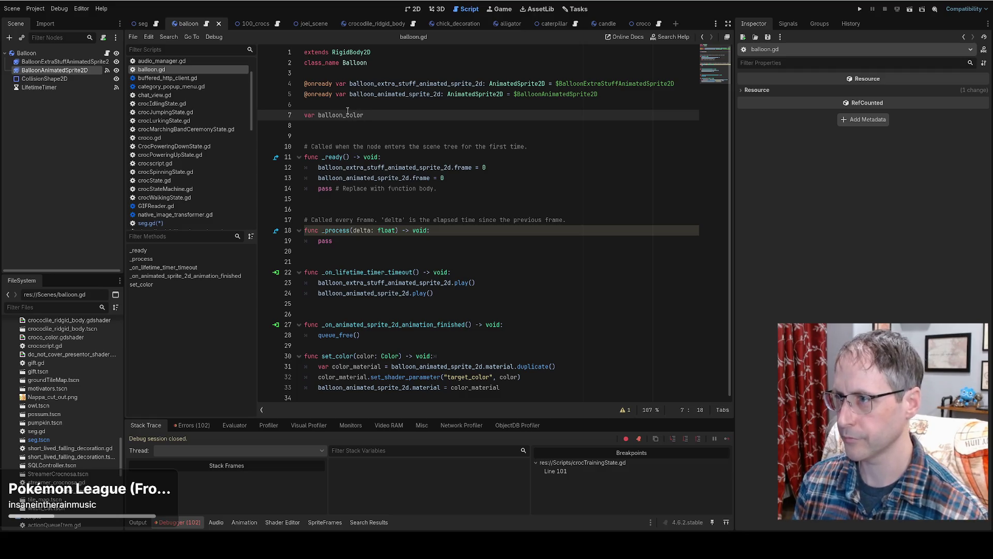
type("olor")
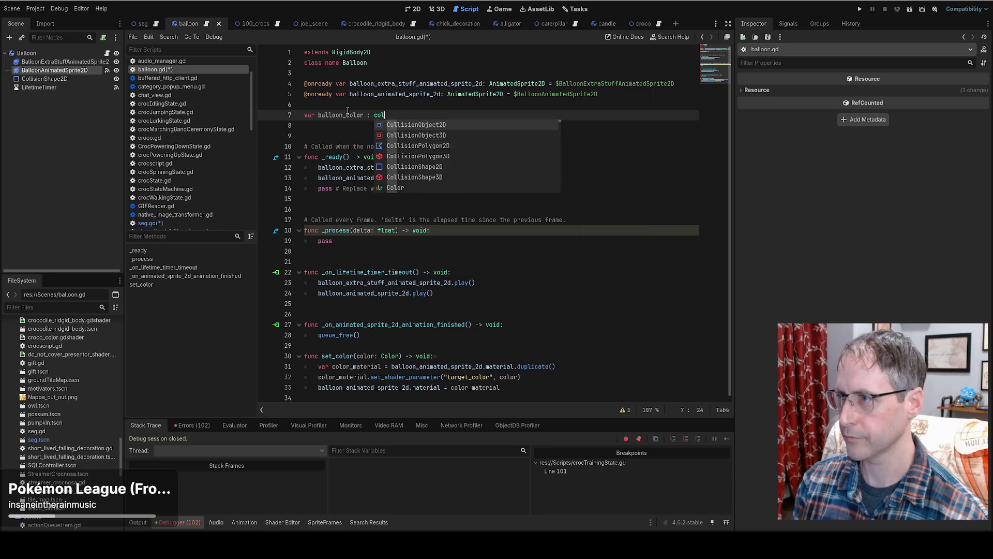
key("Return")
left_click(349, 113)
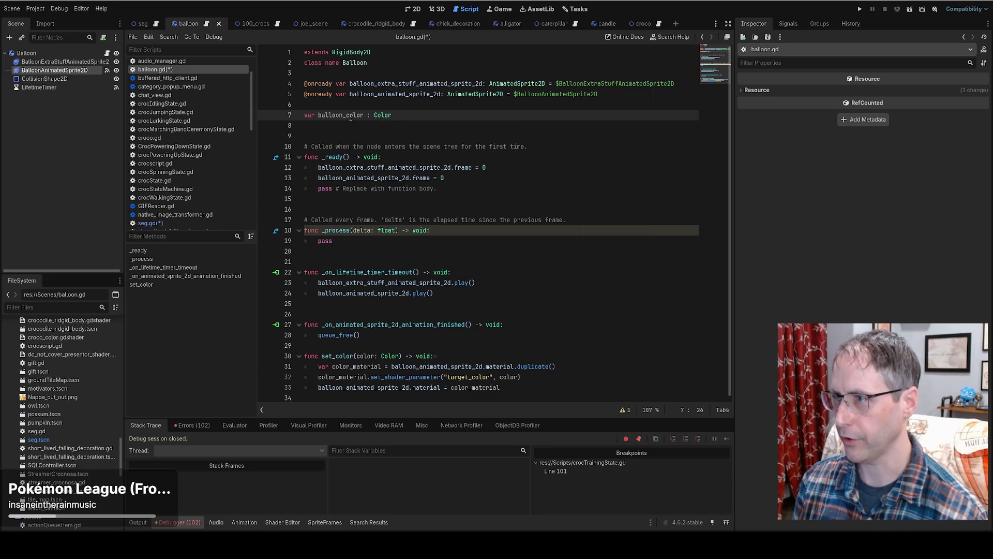
double_click(349, 114)
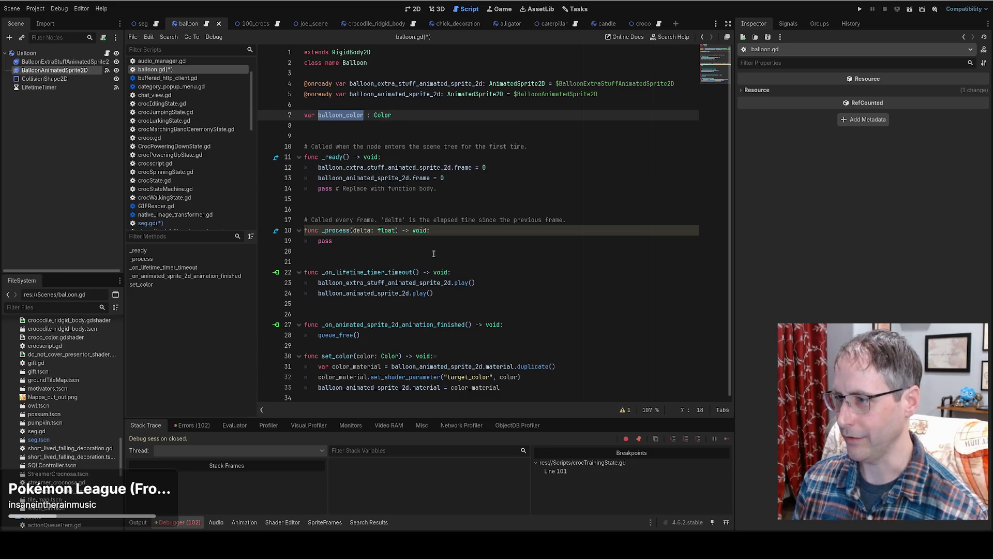
Step: Add 'balloon_color = color' as the first line of set_color
left_click(458, 356)
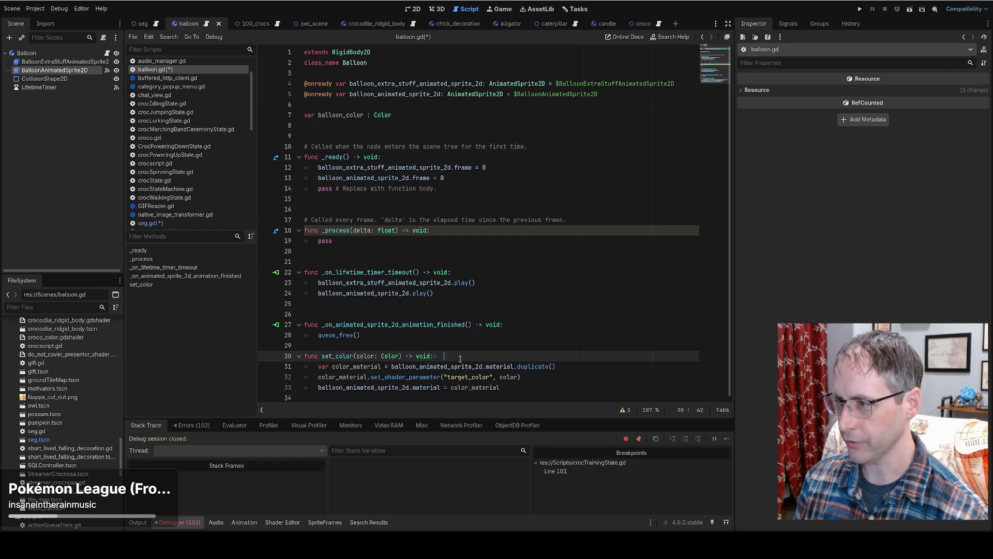
key("Return")
double_click(342, 115)
key("ctrl+c")
left_click(379, 366)
key("ctrl+v")
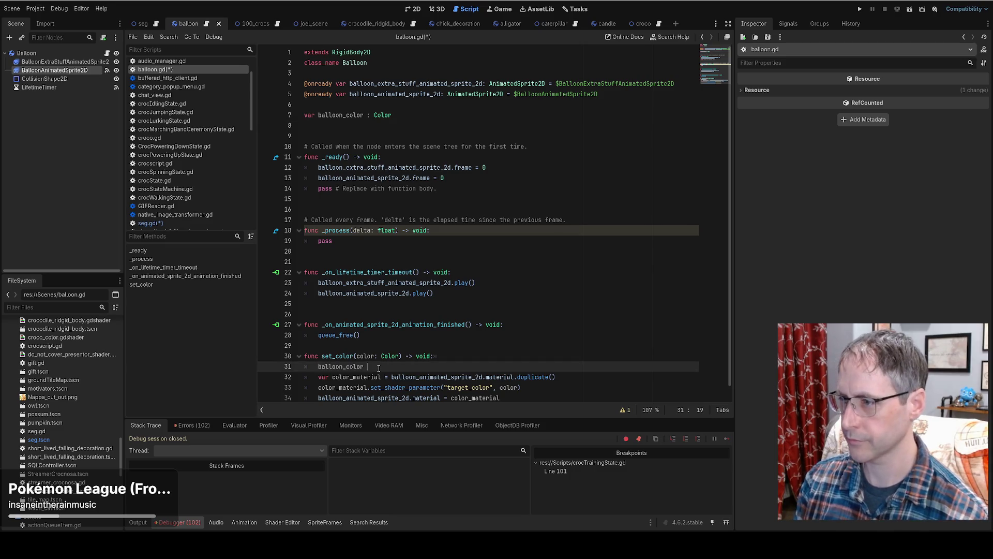
type("= ")
type("co")
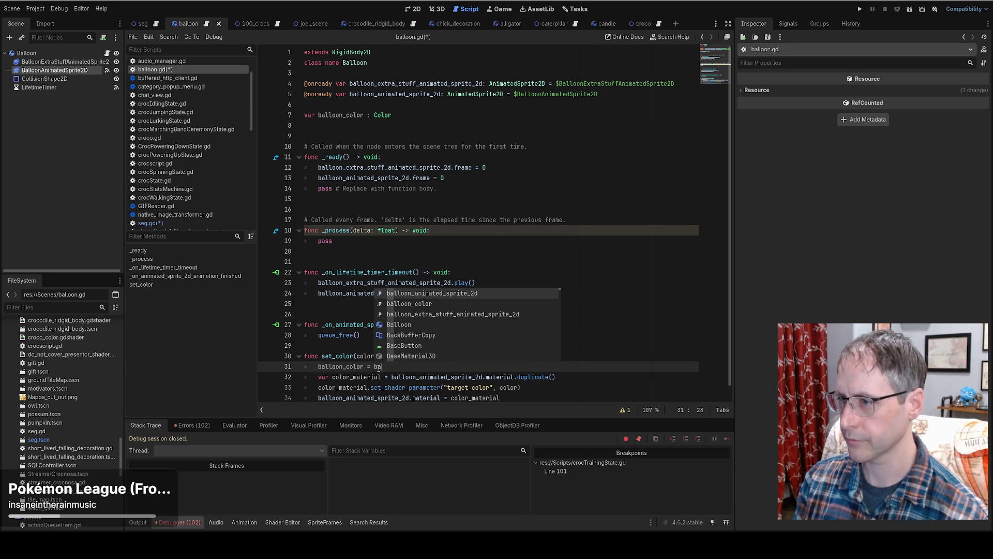
key("Return")
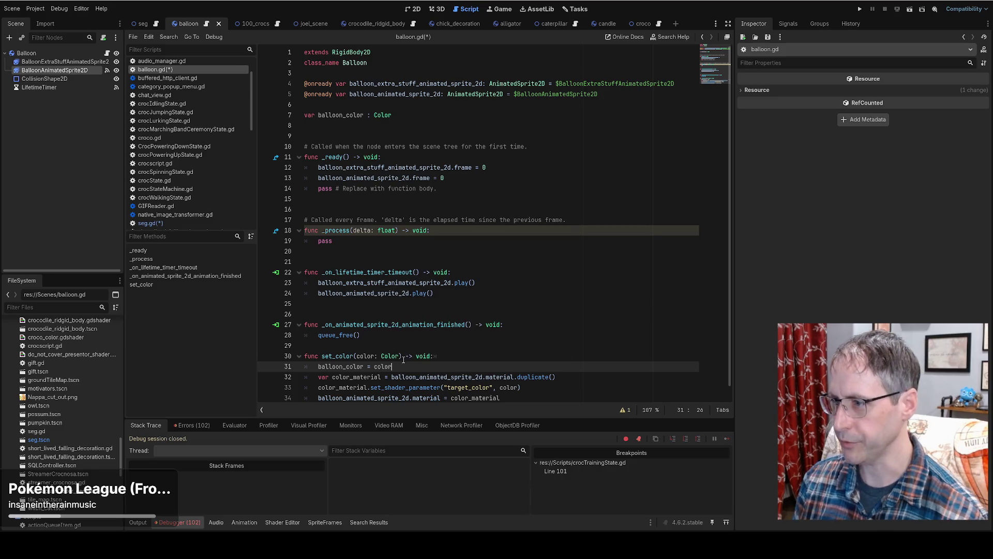
Step: Cut the three material lines from set_color and start a 'var _color_set' declaration
scroll(404, 359, "down", 1)
left_click_drag(404, 358, 526, 391)
key("ctrl+x")
left_click(416, 117)
key("Return")
type("var _color_set :")
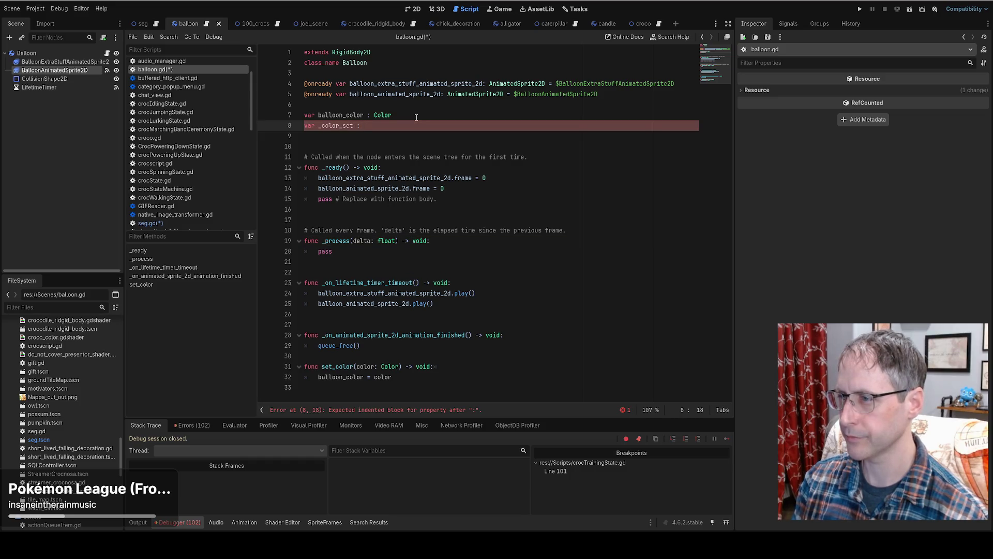
Step: Finish the flag declaration as '_color_initialized = false', renaming it from _color_set
type("= false")
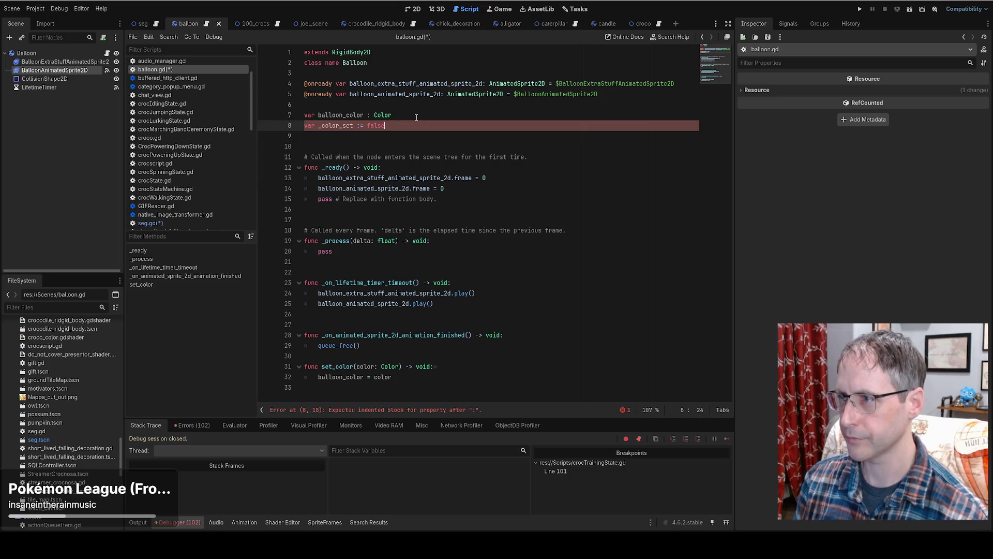
left_click(344, 126)
key("ctrl+shift+Right")
type("initializ")
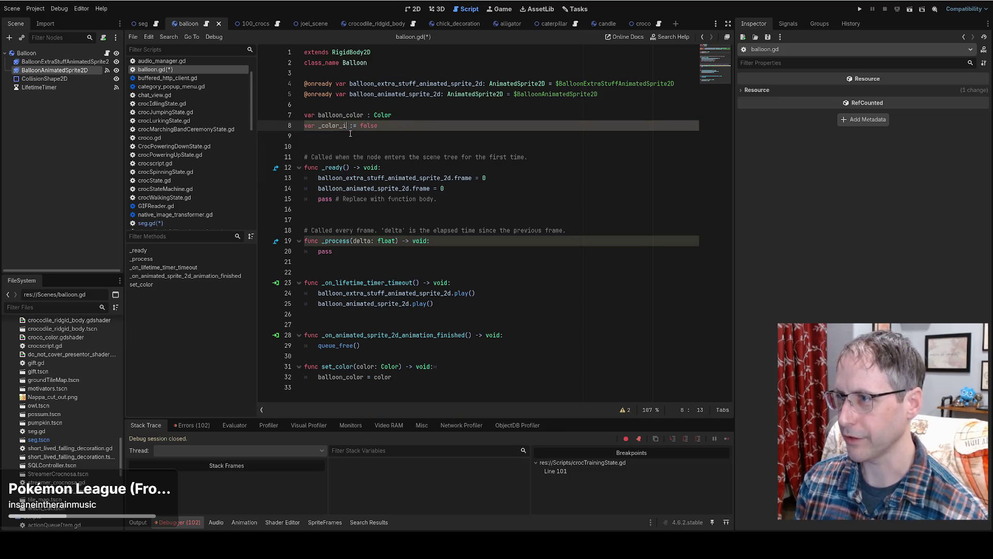
type("ed")
double_click(353, 126)
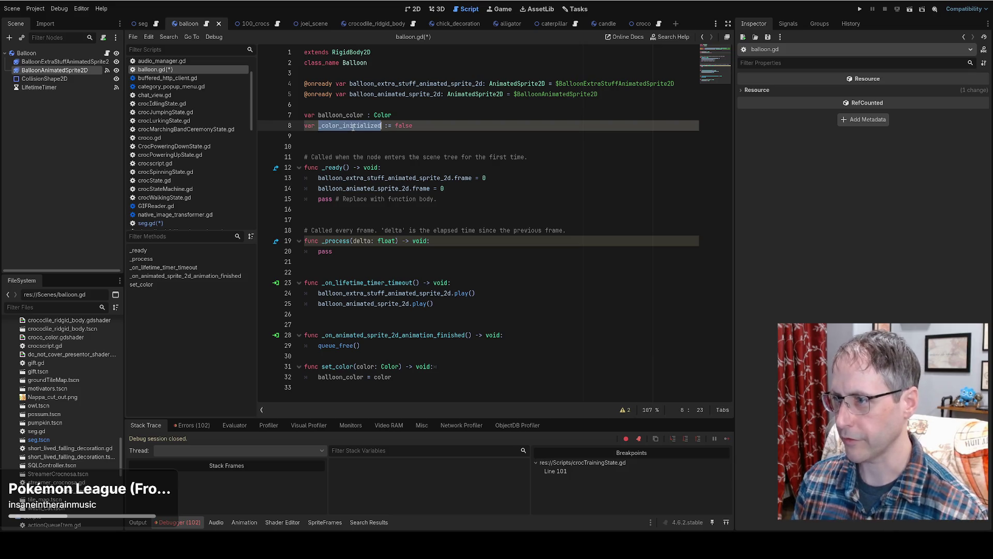
Step: Open an 'if not _color_initialized:' block at the top of _process
left_click(431, 244)
key("Return")
type("if not _color_initialized:")
key("Return")
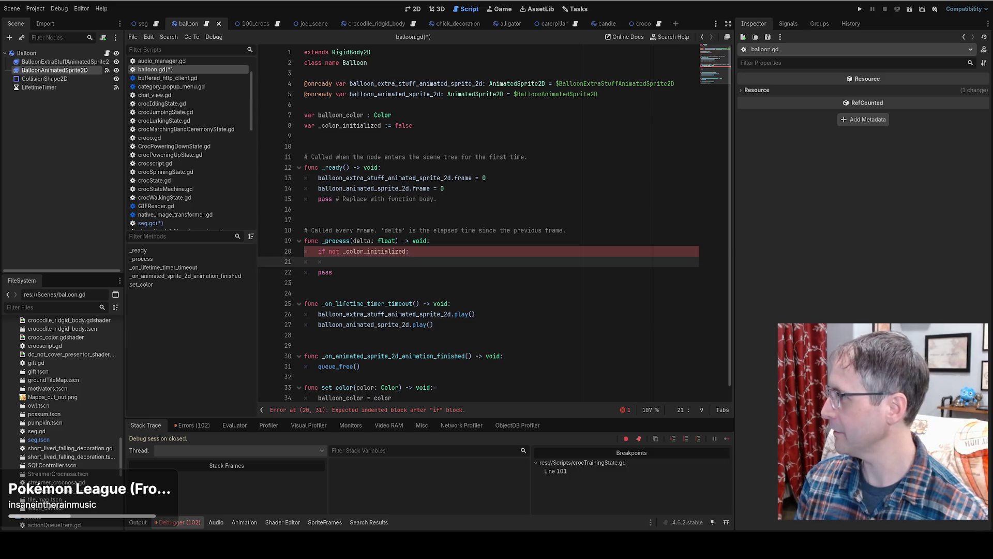
Step: Paste the three material lines under the if, indent them, and delete the blank and pass lines
key("ctrl+v")
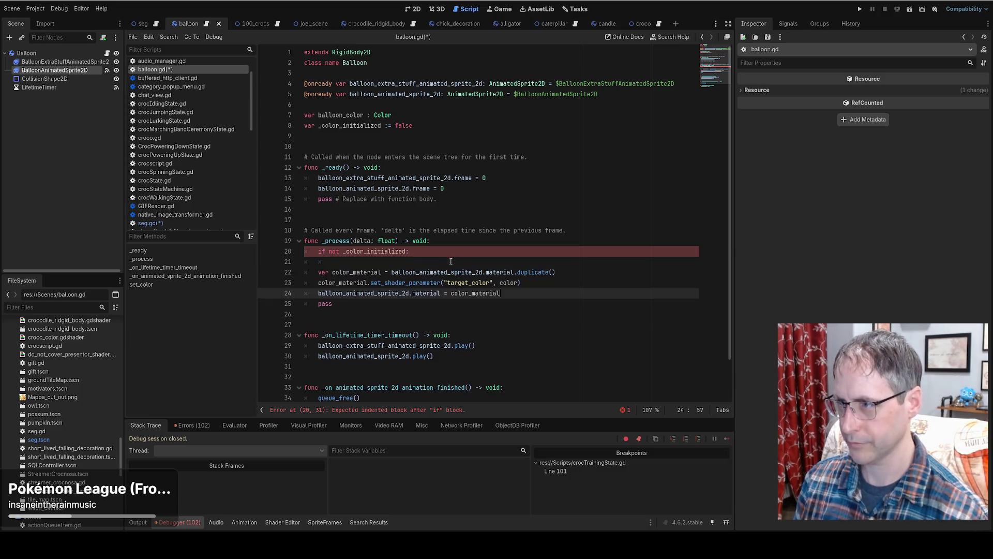
left_click_drag(529, 294, 310, 272)
key("Tab")
left_click(414, 251)
key("Delete")
left_click(370, 291)
key("BackSpace")
key("BackSpace")
key("BackSpace")
scroll(407, 284, "down", 1)
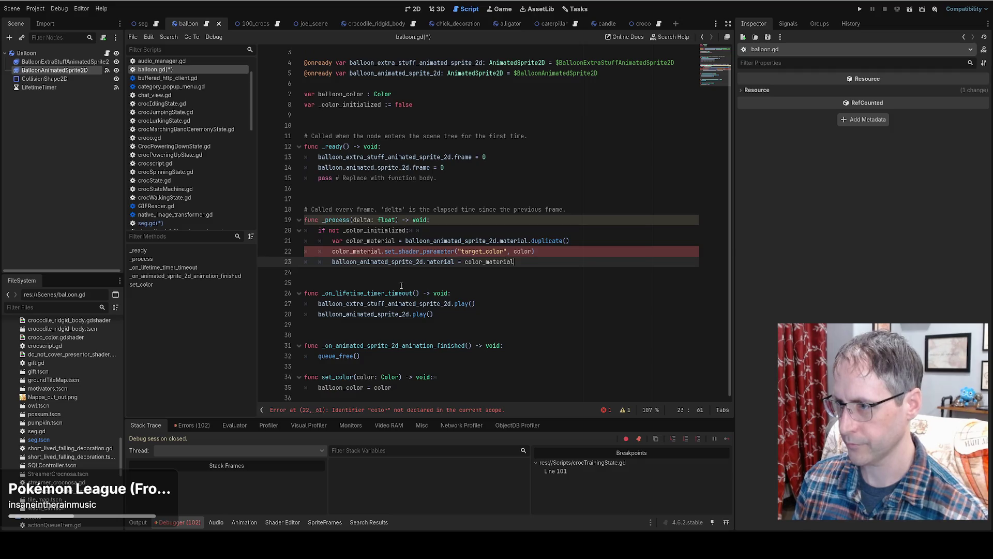
Step: Replace the color argument on line 22 with balloon_color
double_click(368, 251)
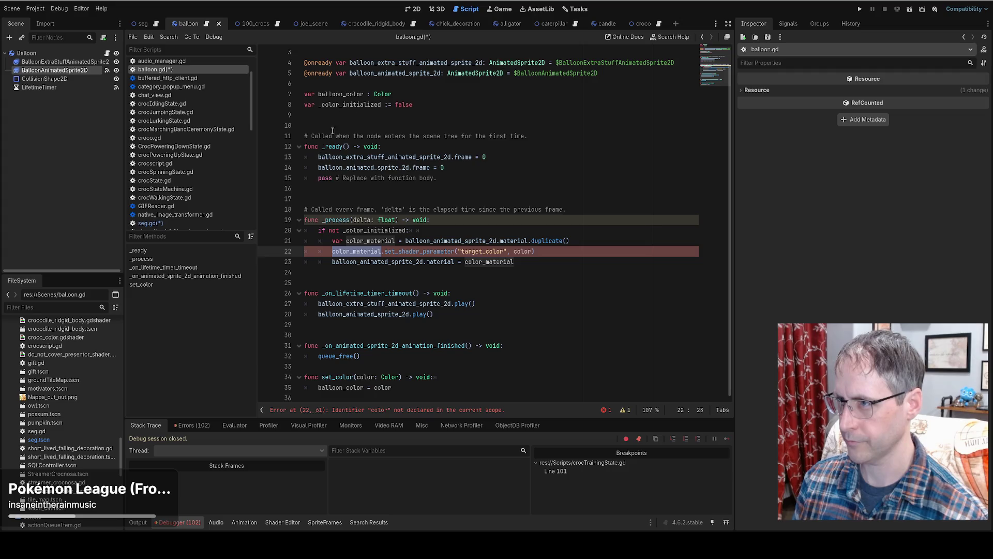
double_click(348, 95)
key("ctrl+c")
double_click(524, 251)
key("ctrl+v")
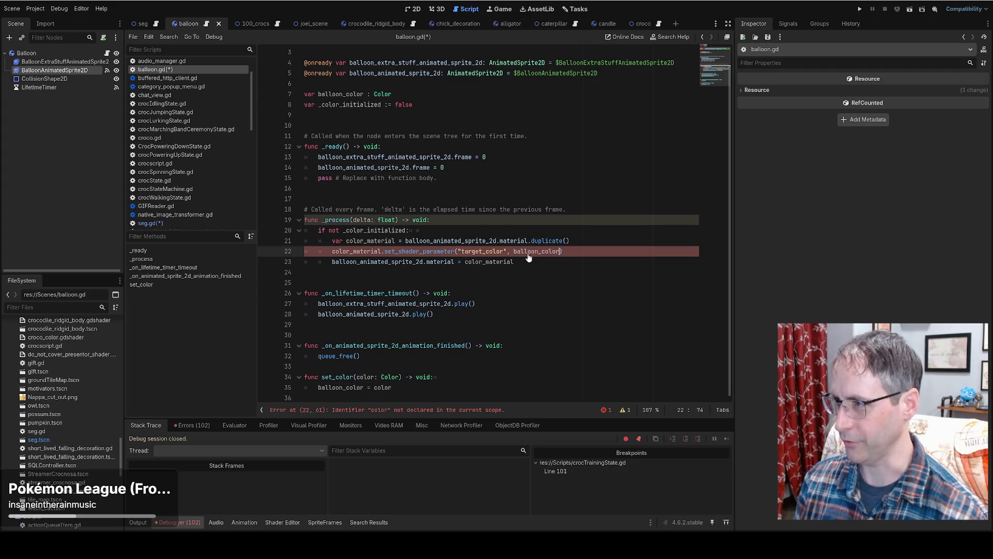
key("Down")
Step: Add '_color_initialized = true' inside the if block, save the scripts, and run the game
left_click(487, 233)
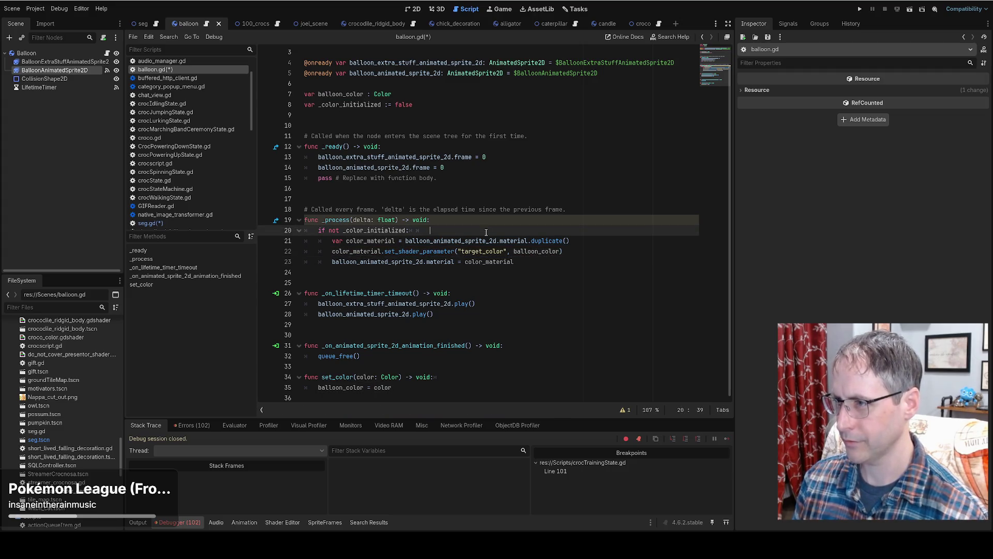
left_click(384, 388)
left_click_drag(384, 388, 310, 377)
left_click(437, 387)
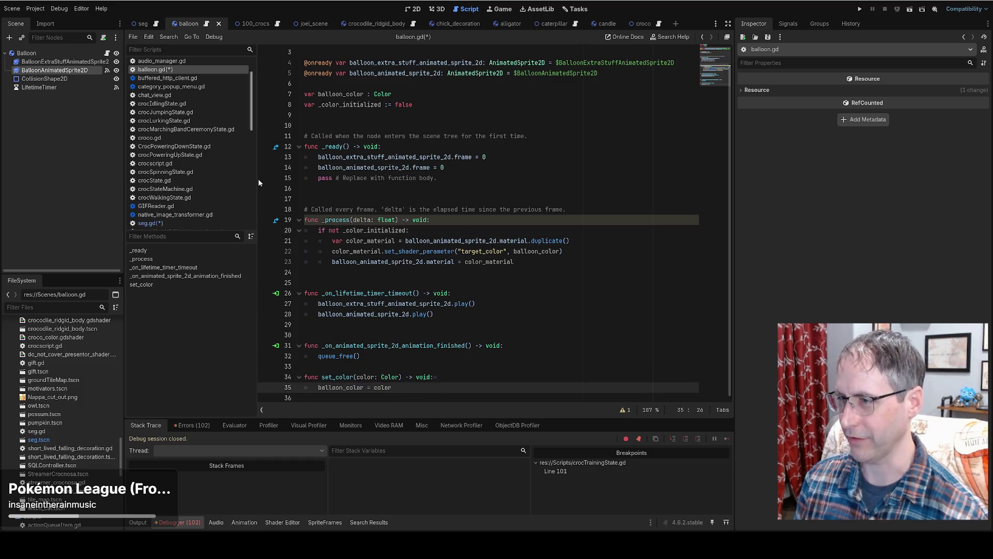
mouse_move(383, 235)
left_click(429, 230)
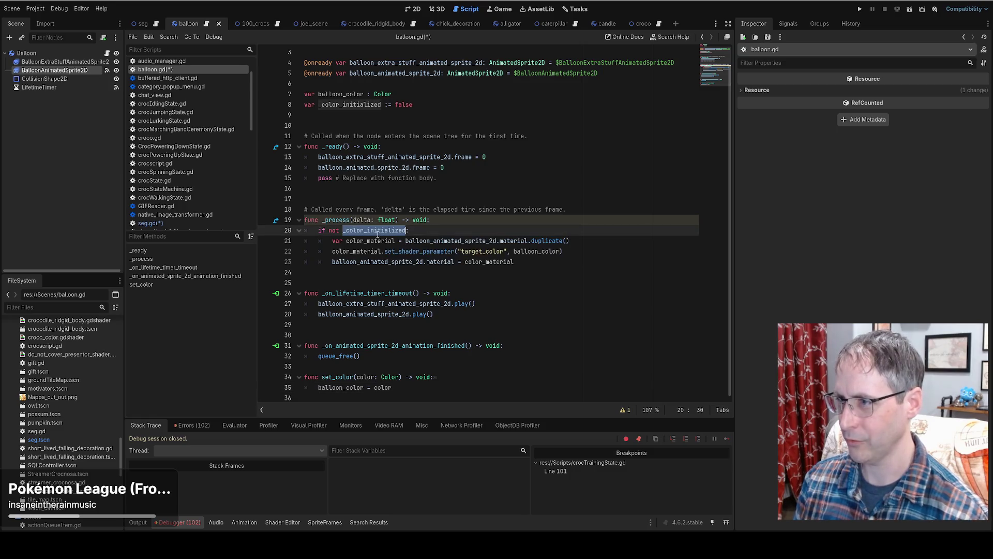
key("Return")
type("_color_initialized = true")
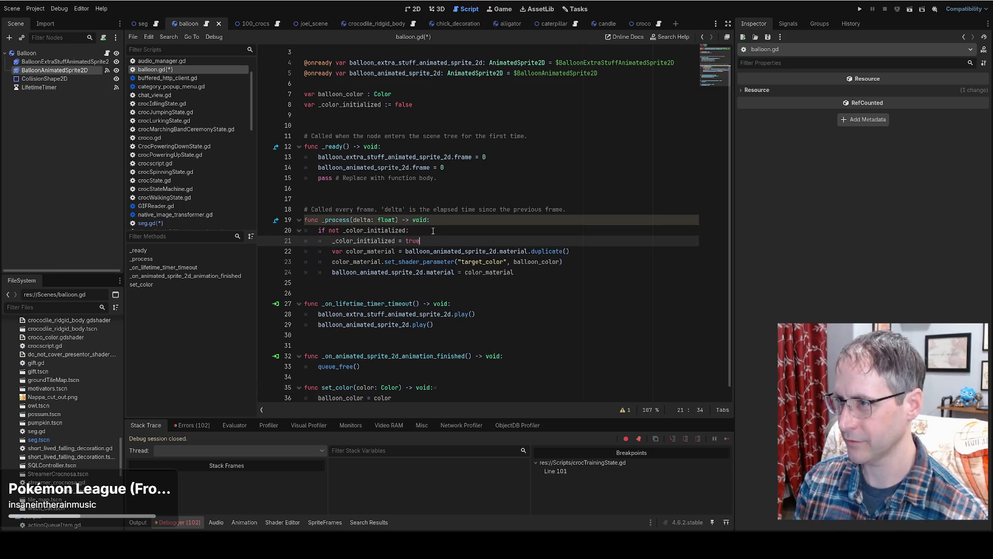
left_click(547, 270)
key("ctrl+s")
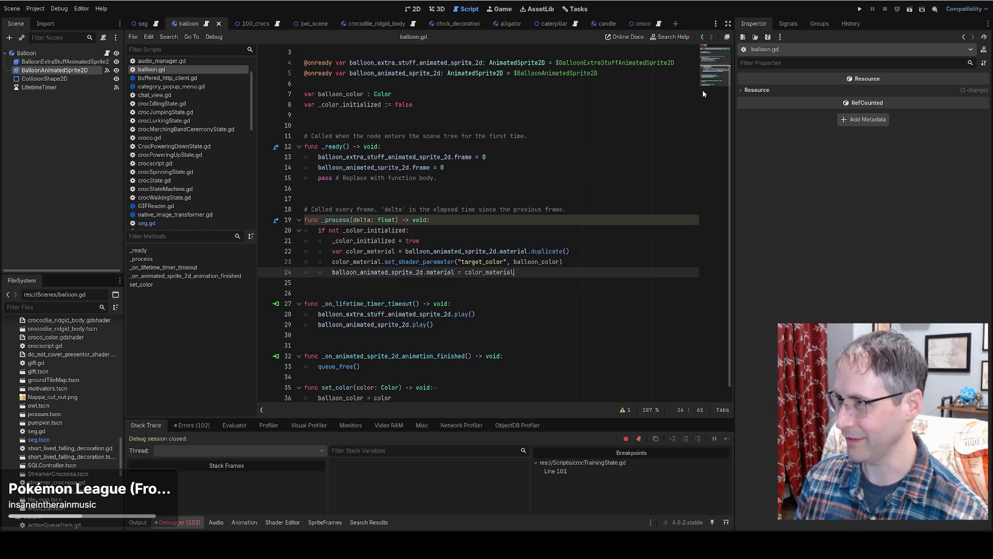
left_click(859, 8)
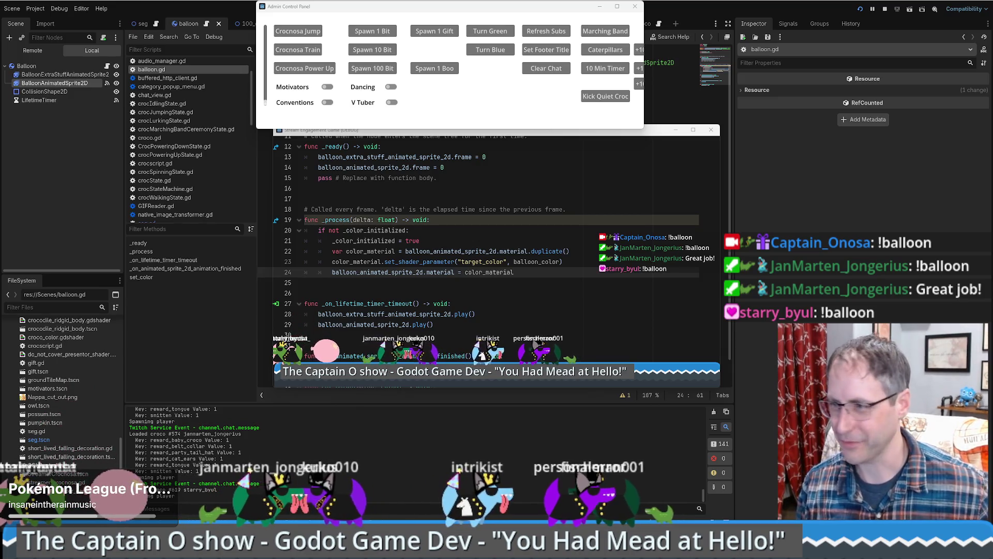
Step: Return to the Godot editor and show the Balloon scene in the 2D view
left_click(783, 236)
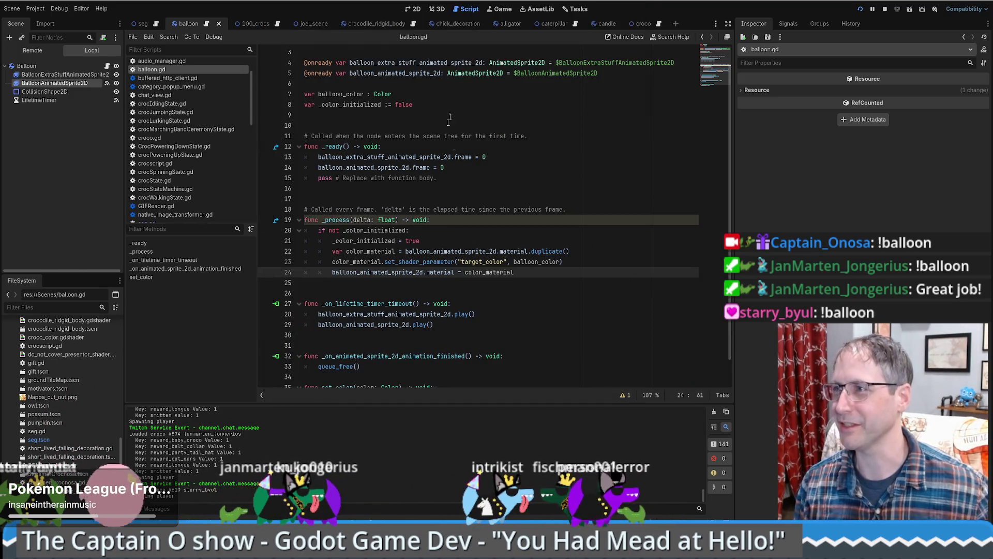
left_click(417, 14)
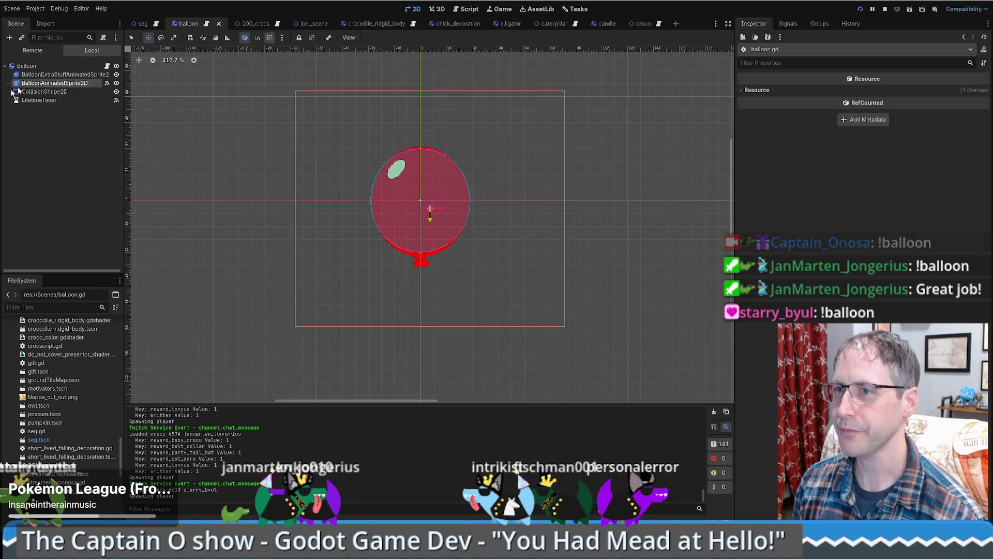
Step: Set LifetimeTimer's Wait Time to 60 seconds and save the balloon scene
left_click(38, 99)
left_click(891, 103)
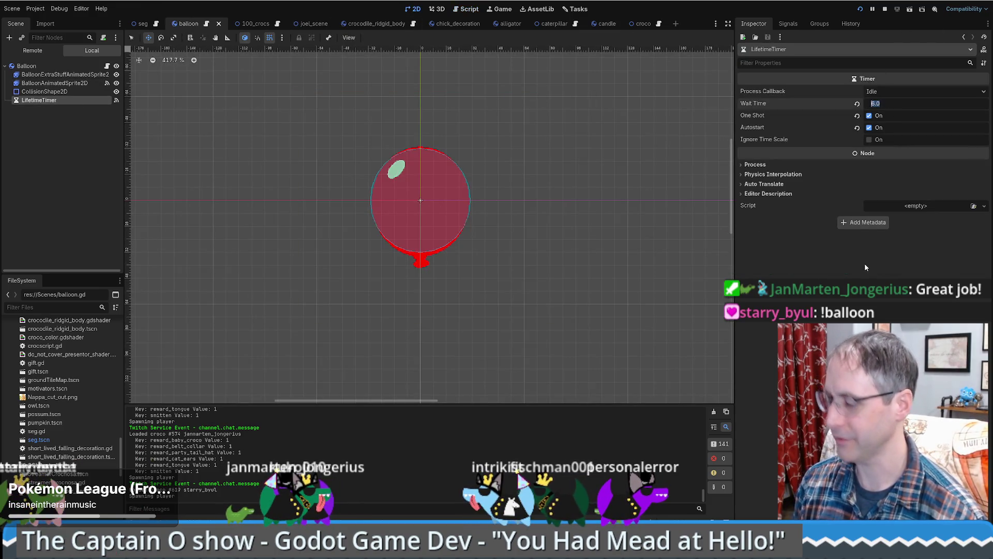
type("60")
key("Return")
key("ctrl+s")
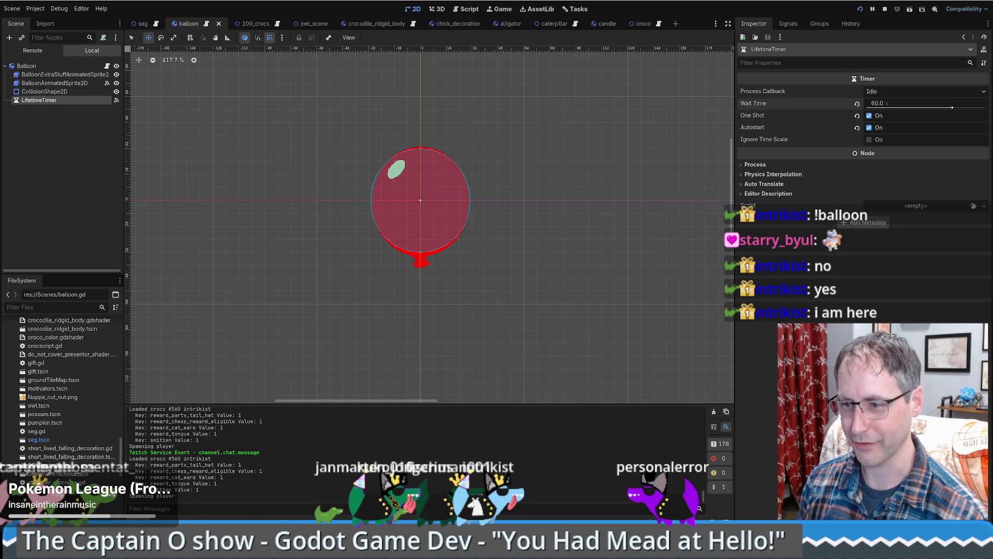
key("alt+Tab")
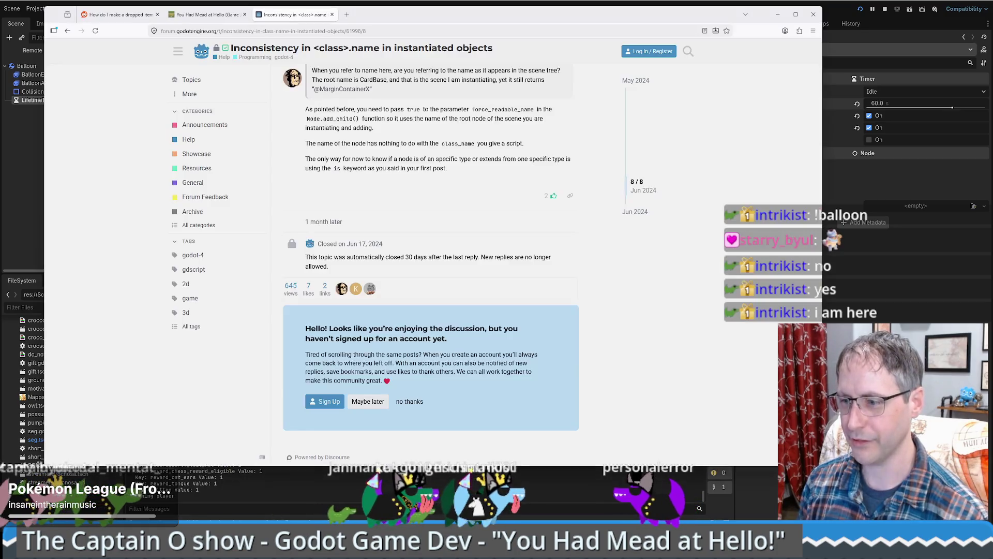
Step: Open chess.com in a new tab and send a friend a 3|2 game challenge
key("ctrl+t")
type("chess.com/")
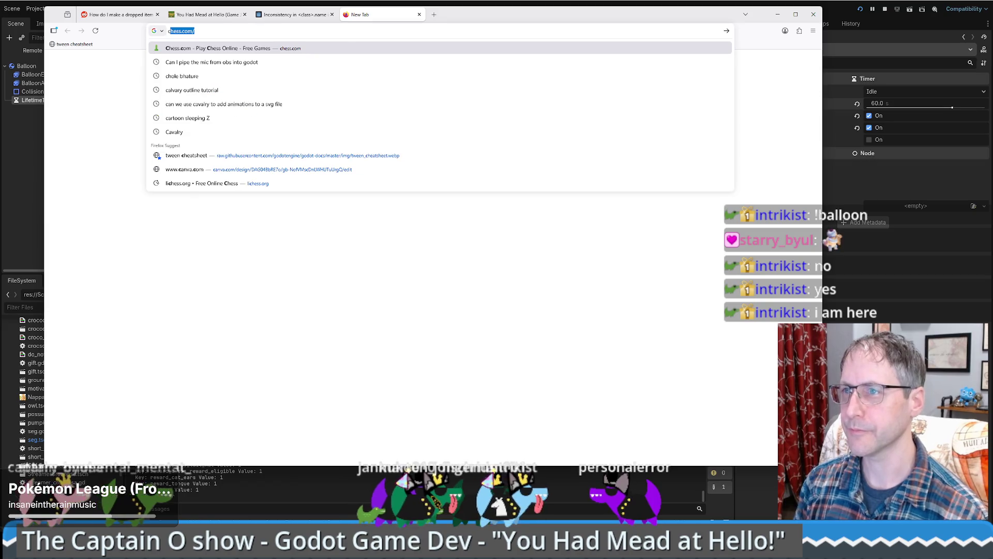
key("Return")
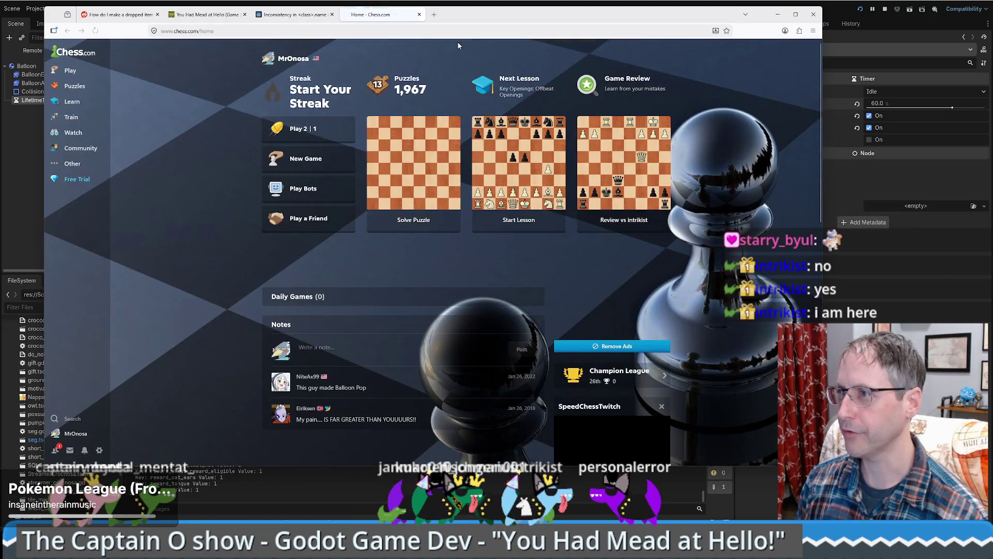
left_click(69, 72)
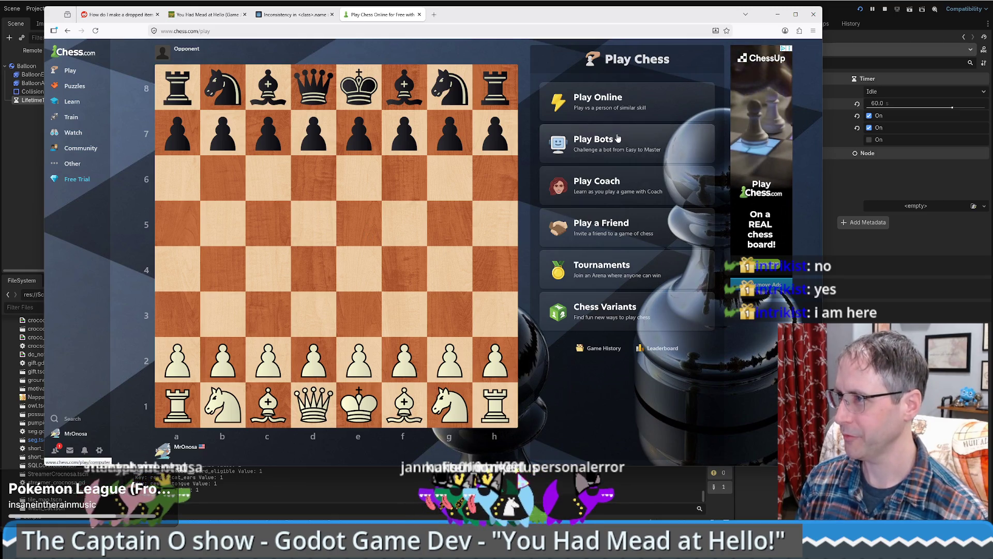
left_click(610, 228)
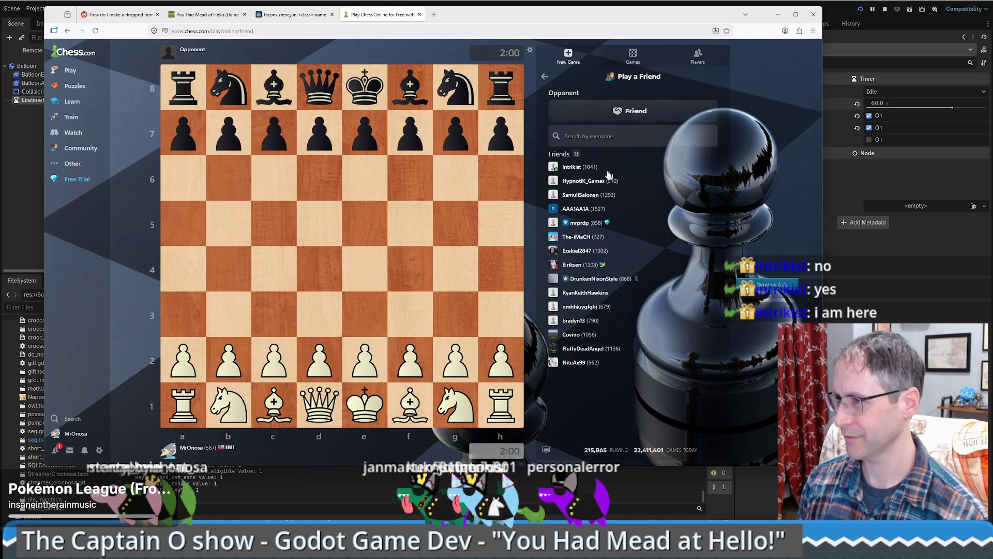
left_click(572, 168)
left_click(632, 185)
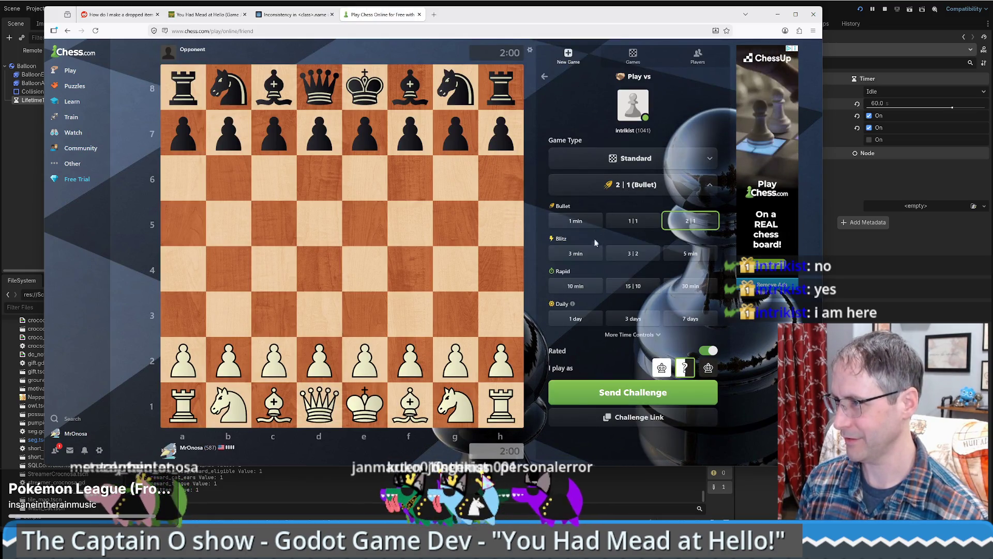
left_click(629, 257)
left_click(641, 249)
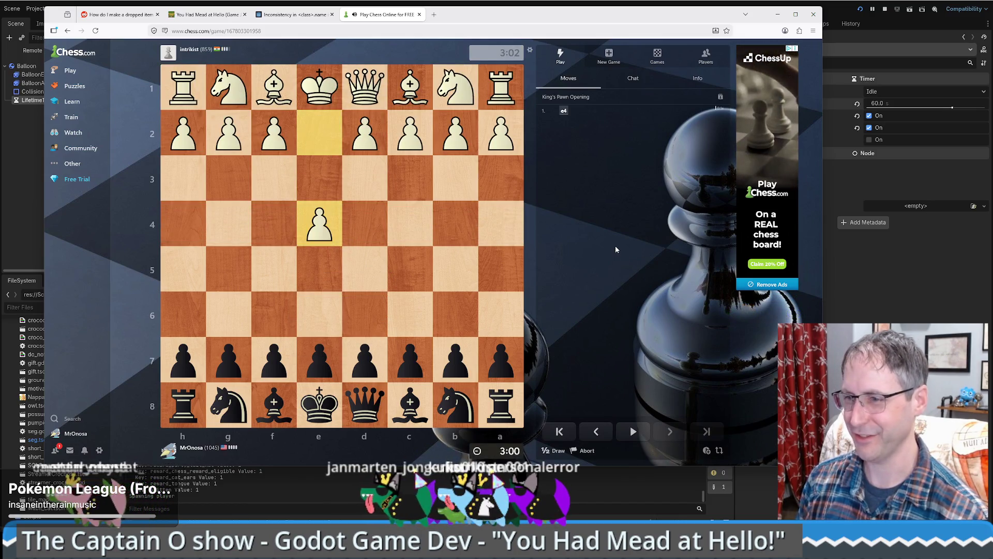
Step: Play Black's moves e5, dxc3, cxb2, Bb4+, Bxc3+, Nf6 and Nxe4
mouse_move(336, 360)
left_mouse_down()
mouse_move(323, 275)
mouse_move(362, 228)
left_mouse_up()
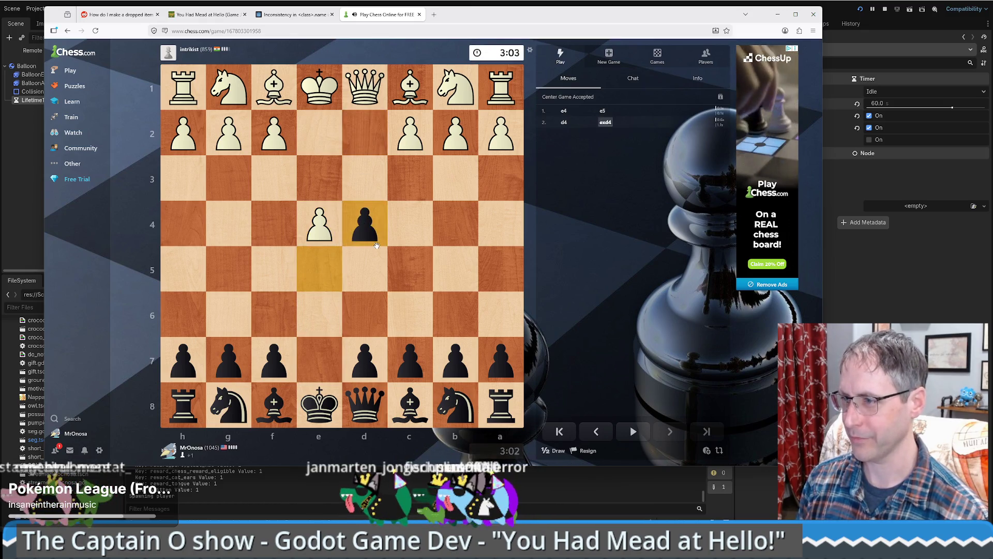
left_click_drag(452, 406, 409, 318)
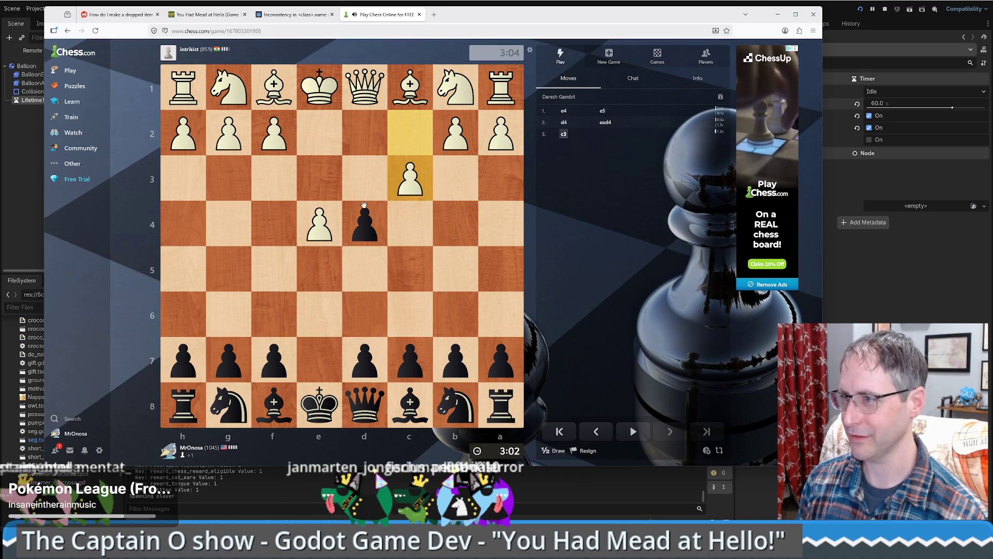
left_click(378, 217)
left_click_drag(378, 216, 412, 184)
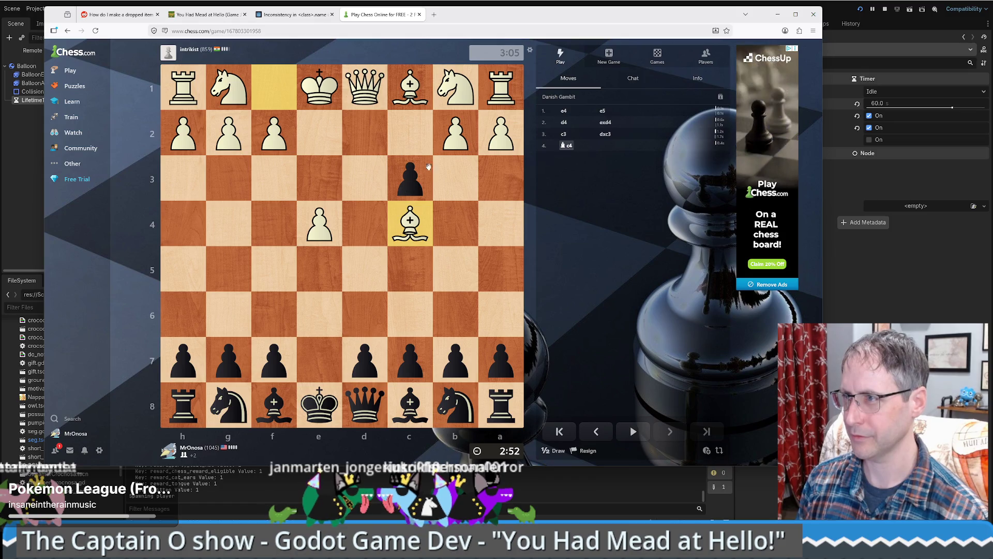
left_click_drag(428, 165, 455, 133)
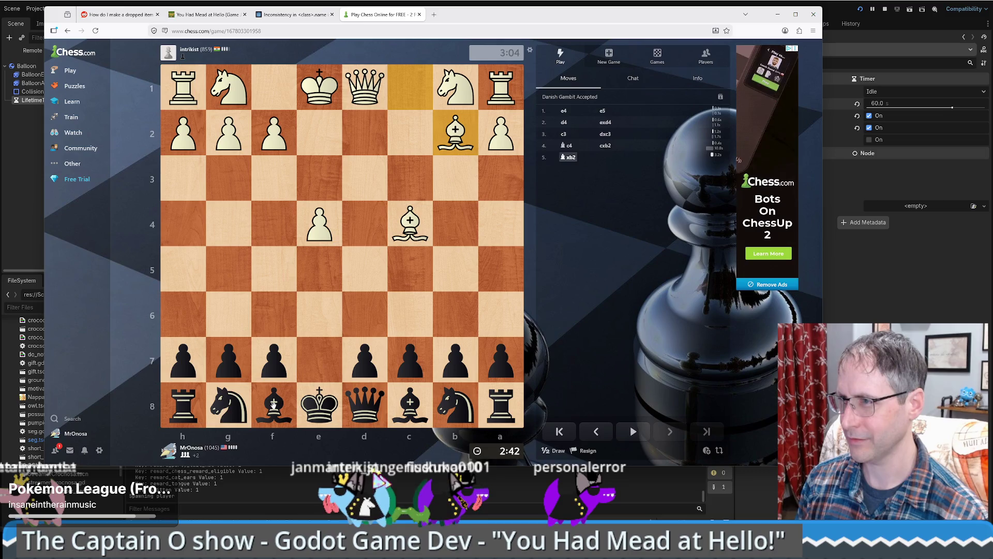
left_click_drag(273, 404, 452, 221)
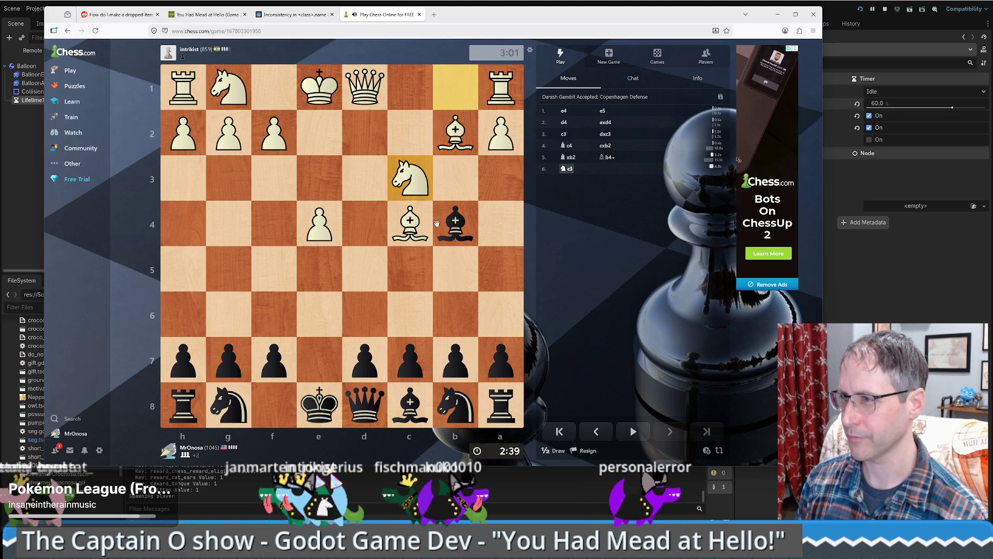
left_click_drag(453, 227, 410, 178)
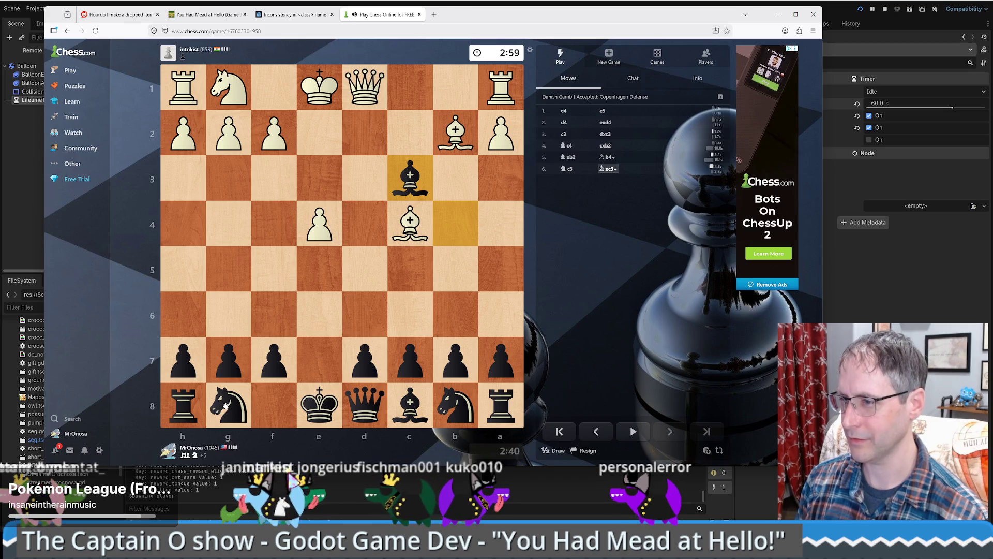
left_click_drag(226, 405, 280, 312)
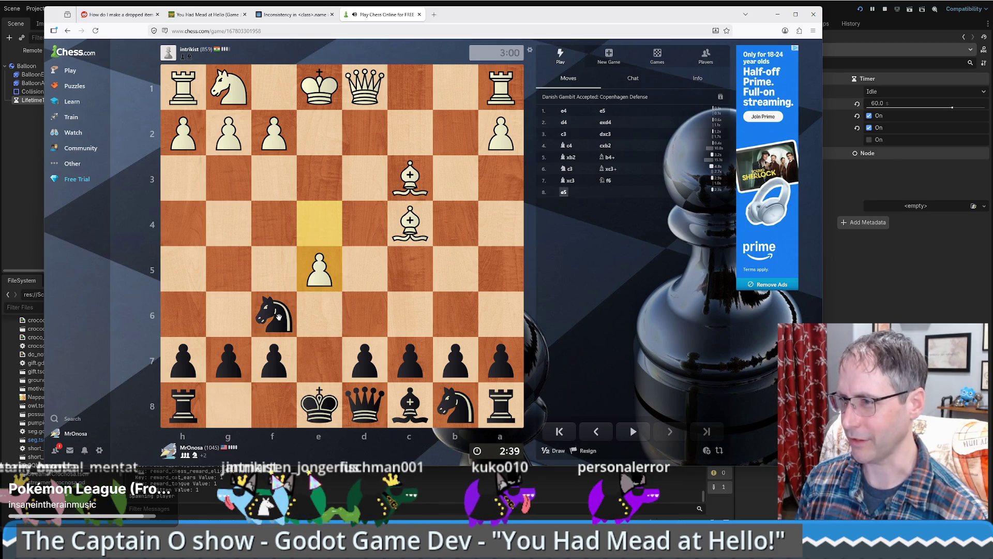
left_click(279, 316)
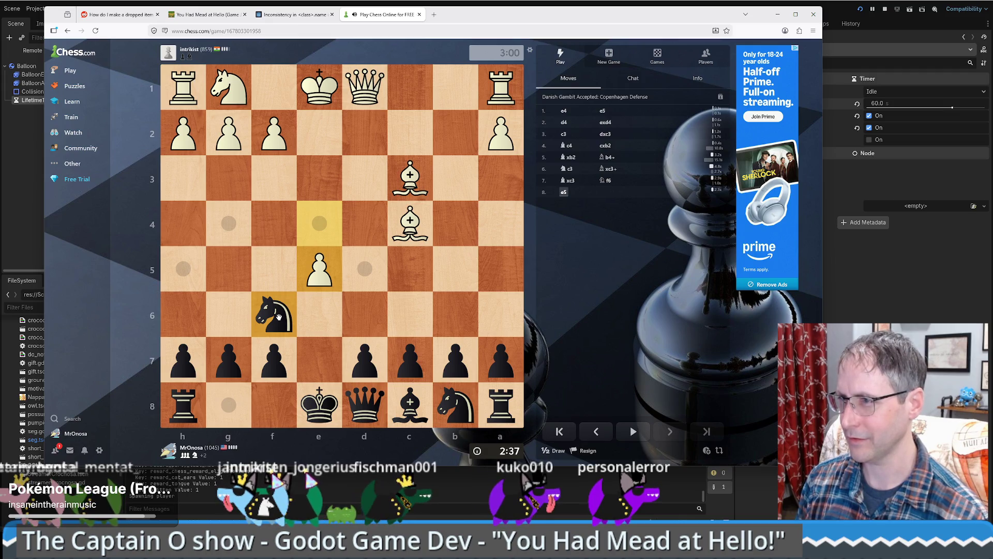
left_click(318, 226)
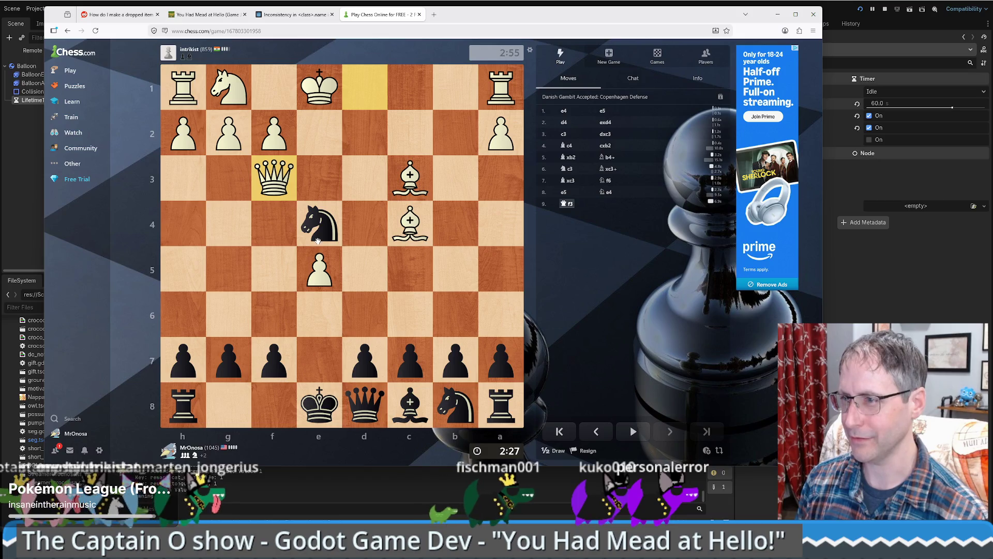
Step: Play Black's moves Ng5, kingside castling, Nxf3+, Nc6, Re8 and f6
left_click_drag(325, 227, 231, 266)
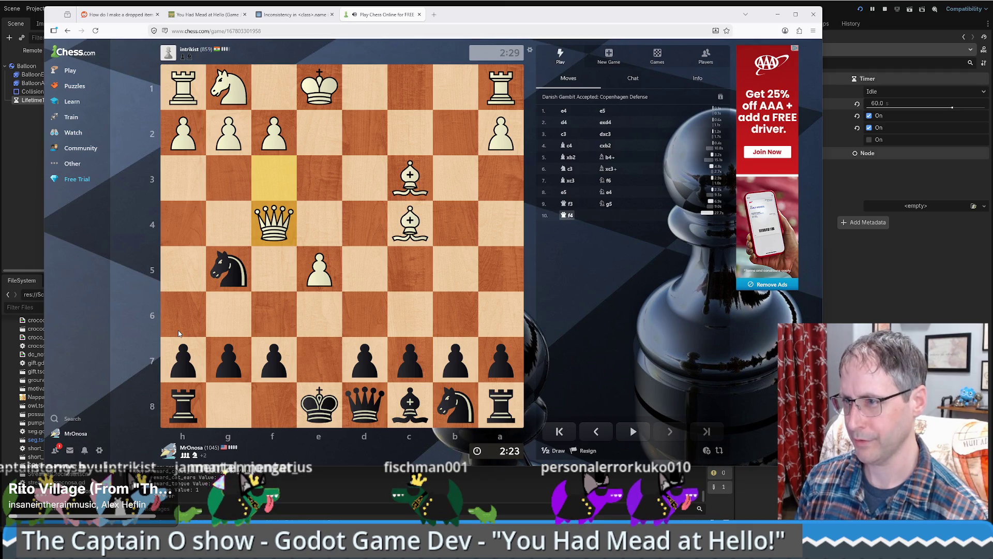
mouse_move(319, 406)
left_mouse_down()
mouse_move(215, 417)
mouse_move(220, 405)
left_mouse_up()
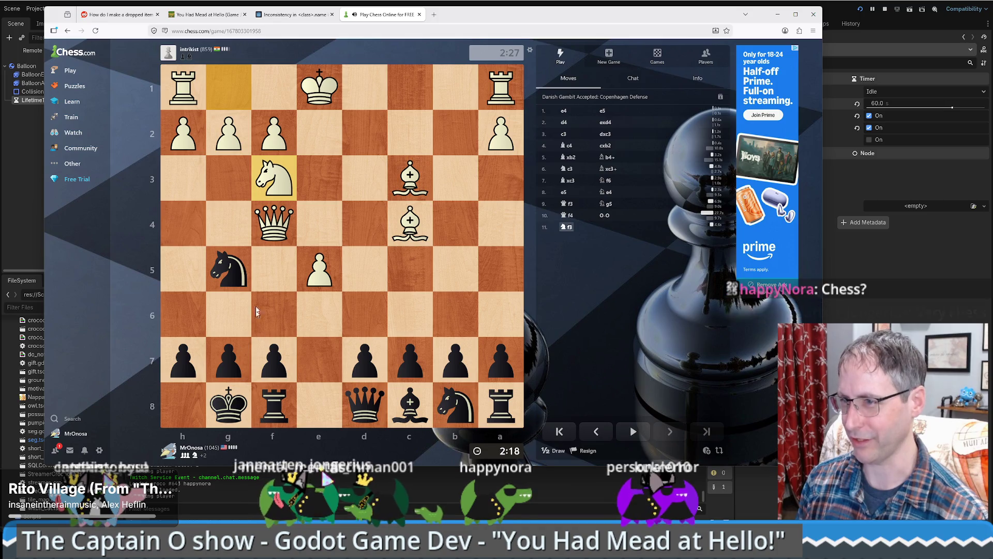
left_click_drag(228, 269, 274, 178)
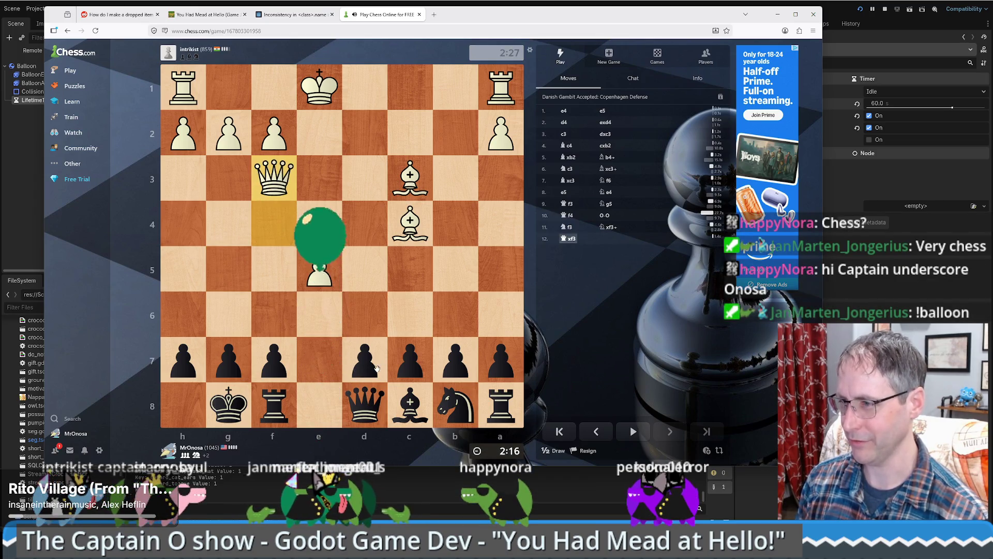
mouse_move(375, 365)
left_mouse_down()
mouse_move(365, 269)
mouse_move(365, 278)
left_mouse_up()
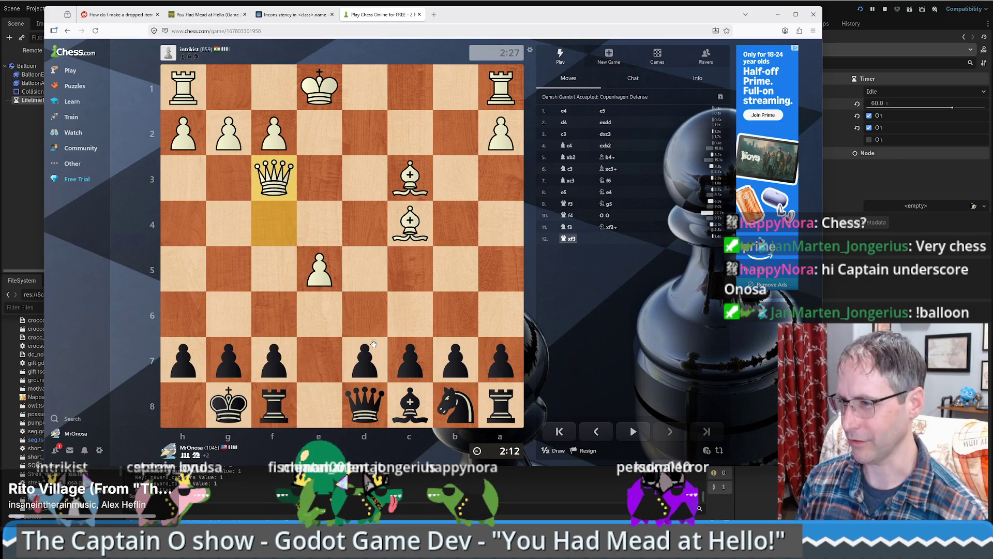
left_click_drag(453, 400, 414, 314)
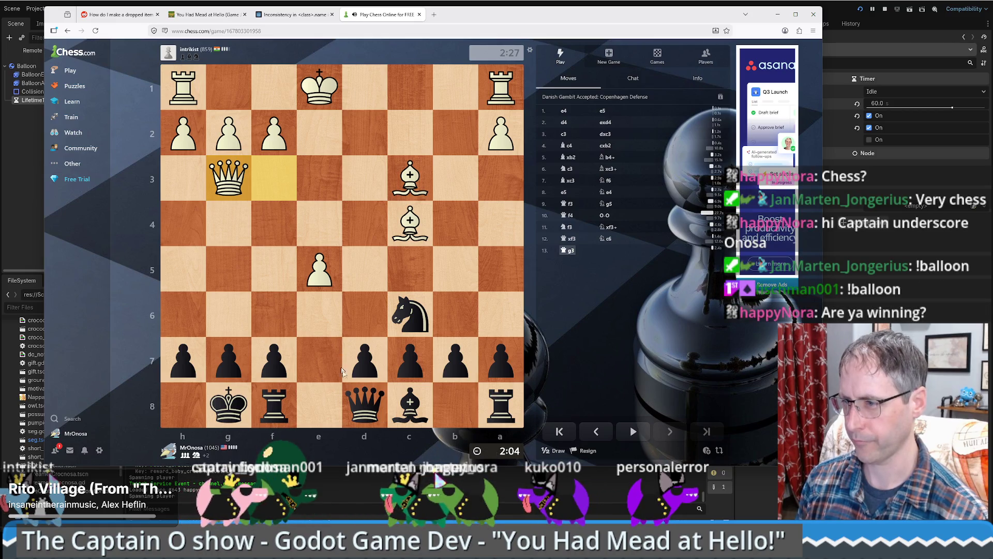
mouse_move(364, 408)
left_mouse_down()
mouse_move(317, 392)
mouse_move(326, 362)
left_mouse_up()
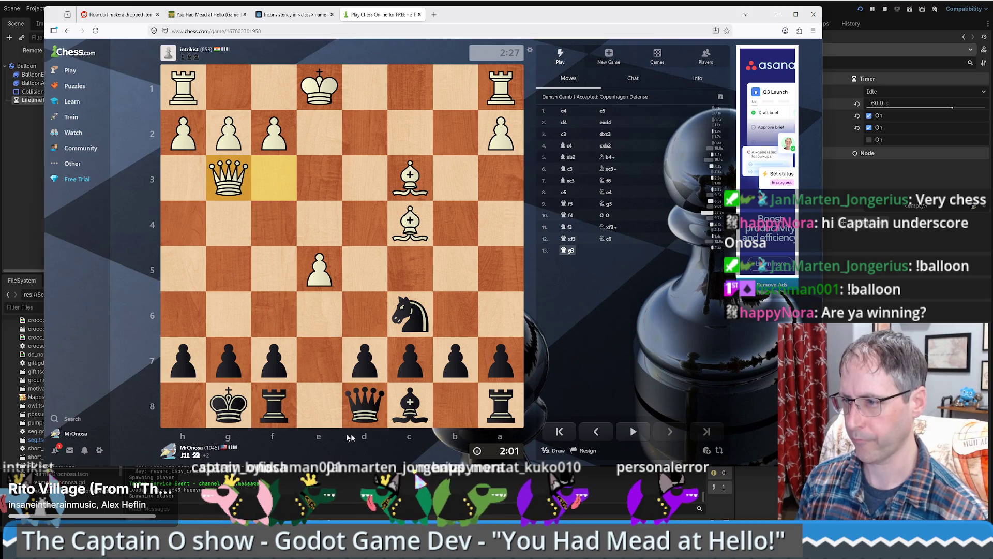
left_click_drag(274, 406, 314, 408)
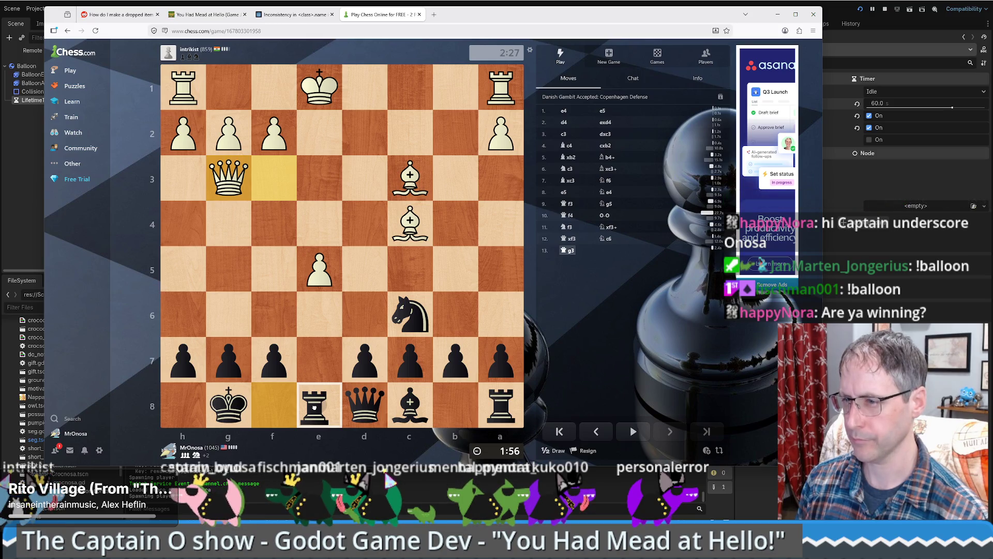
left_click_drag(314, 407, 314, 408)
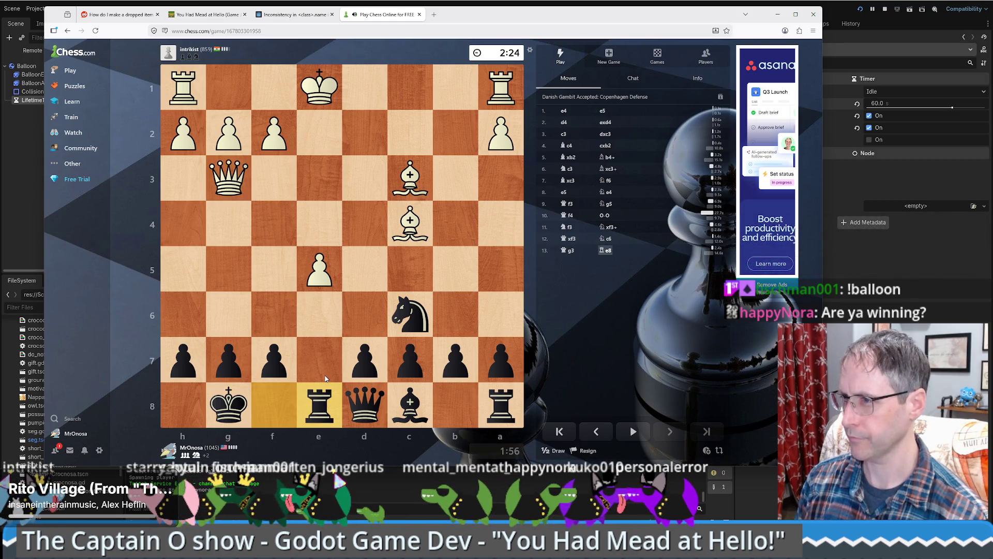
mouse_move(320, 406)
left_mouse_down()
mouse_move(314, 311)
mouse_move(327, 314)
left_mouse_up()
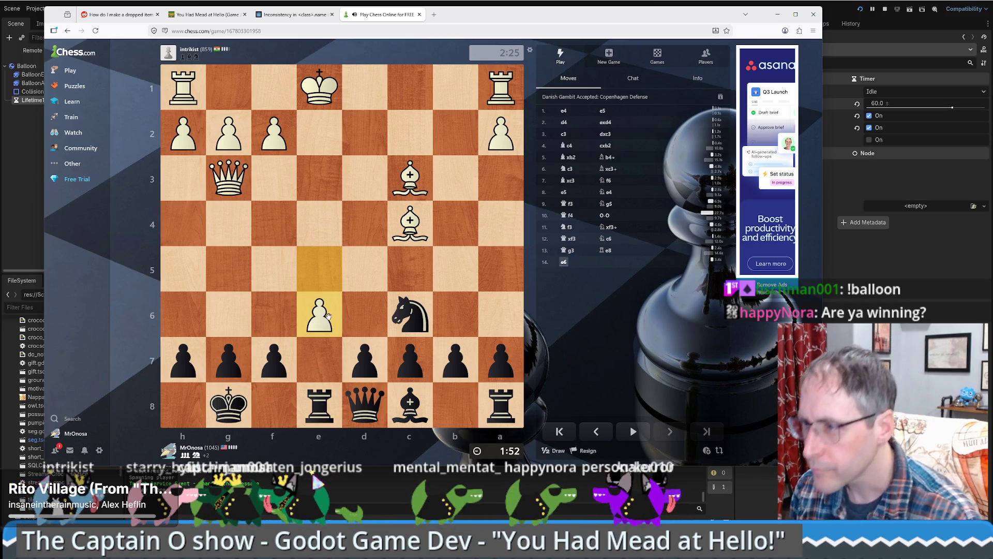
left_click(360, 406)
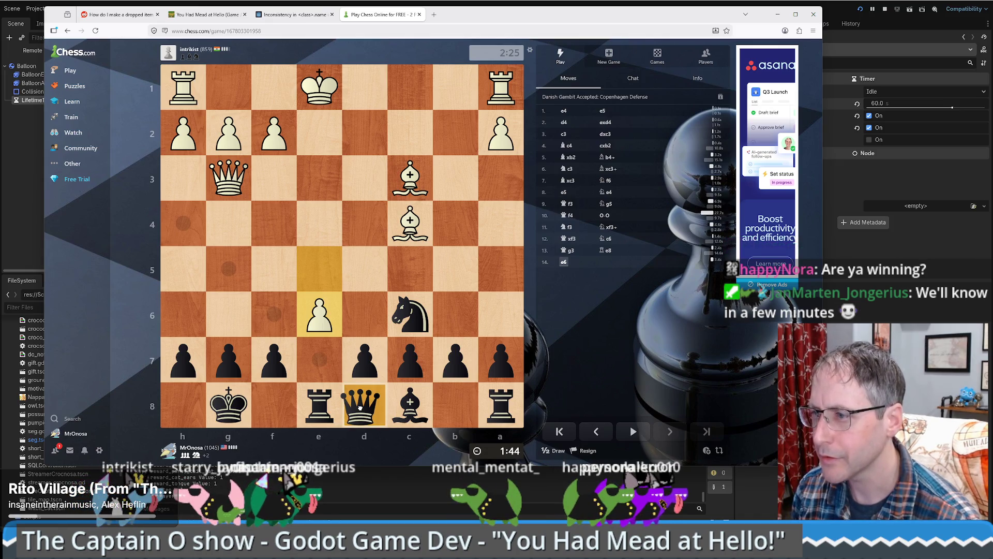
left_click(359, 407)
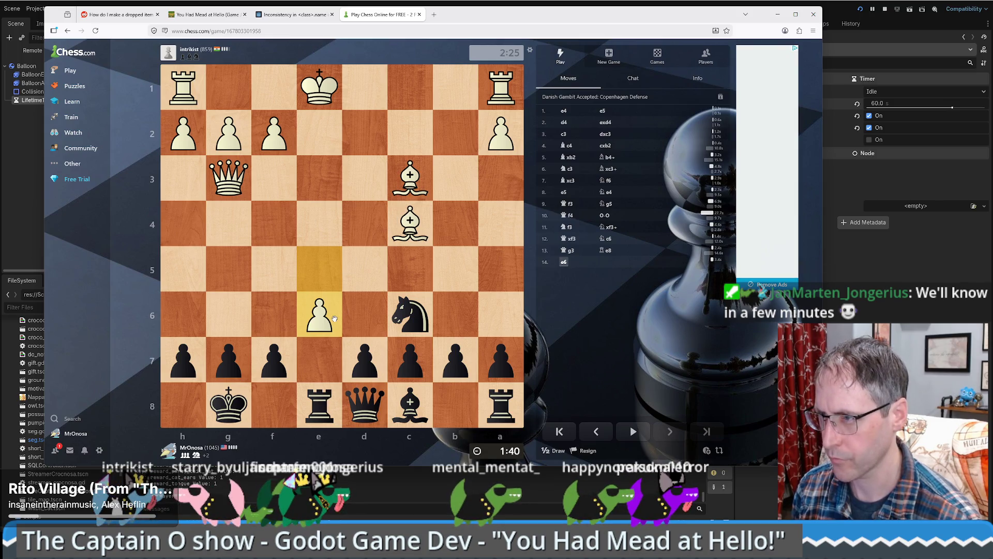
left_click_drag(274, 370, 275, 312)
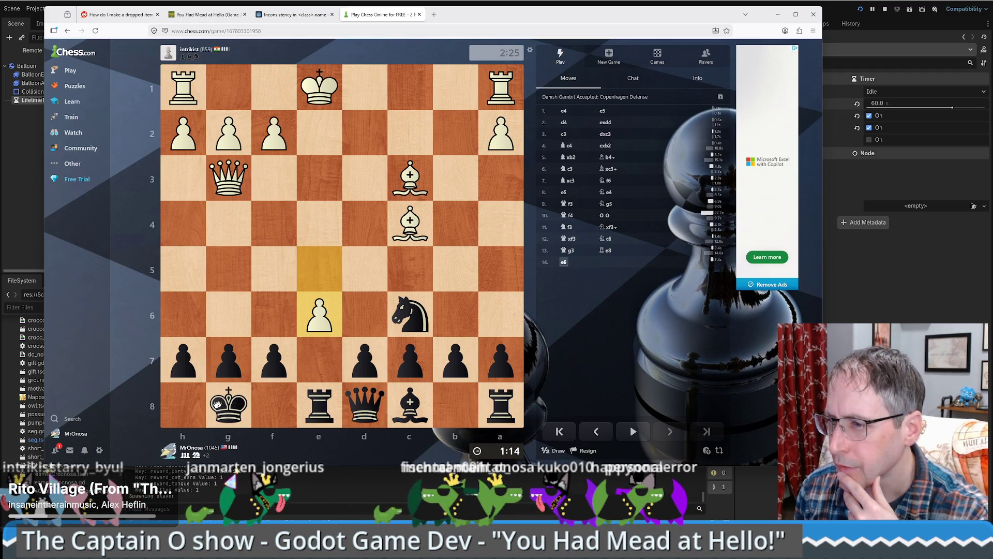
Step: Walk the black king Kf8, Ke7, Kd6, Ke7, Kf8, Kg7, Kh8 until White checkmates
left_click_drag(239, 399, 275, 409)
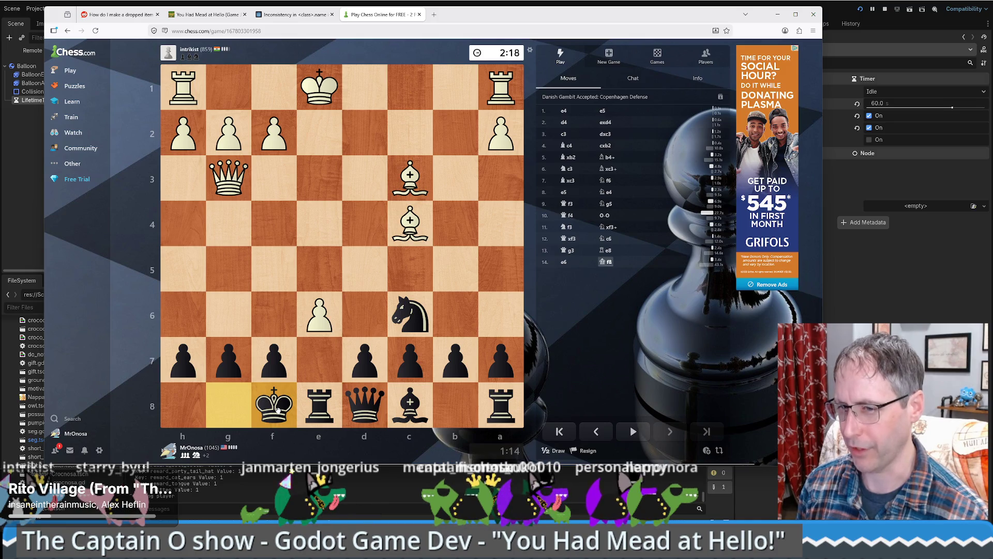
left_click_drag(278, 410, 314, 363)
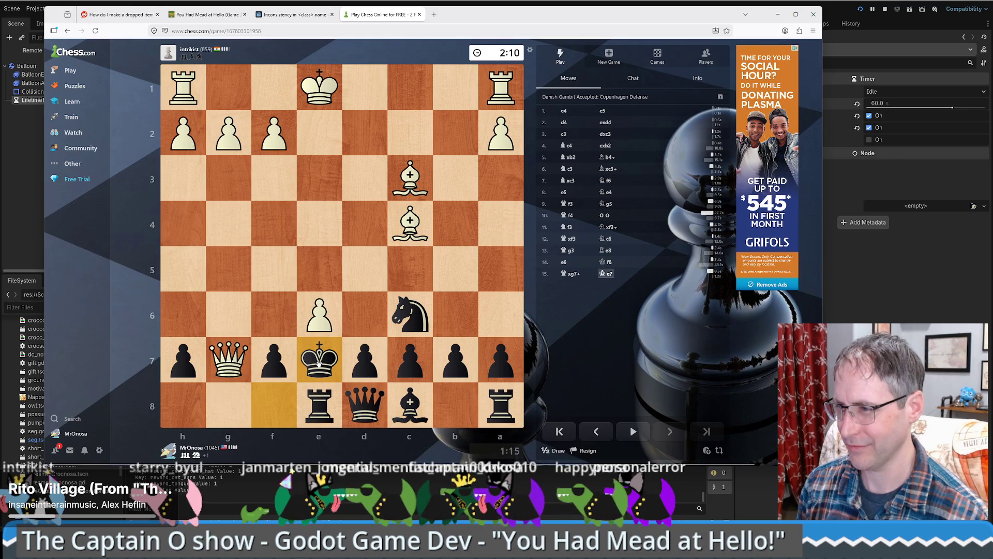
left_click_drag(319, 362, 366, 317)
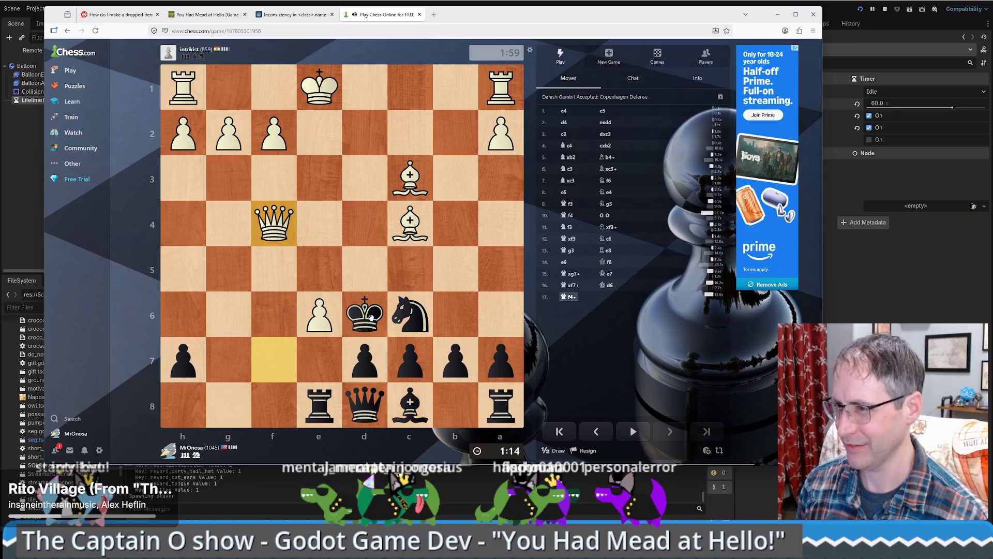
left_click(371, 318)
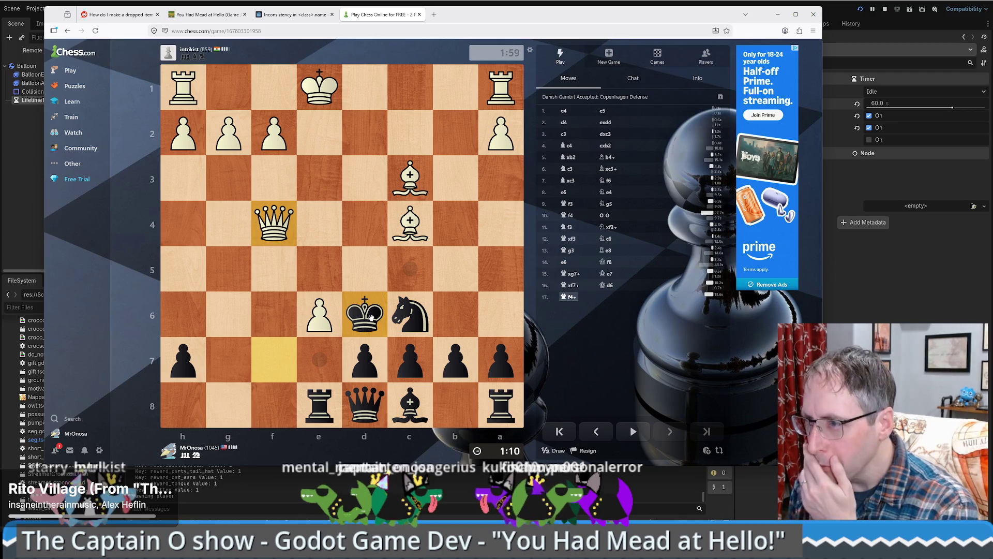
left_click(309, 362)
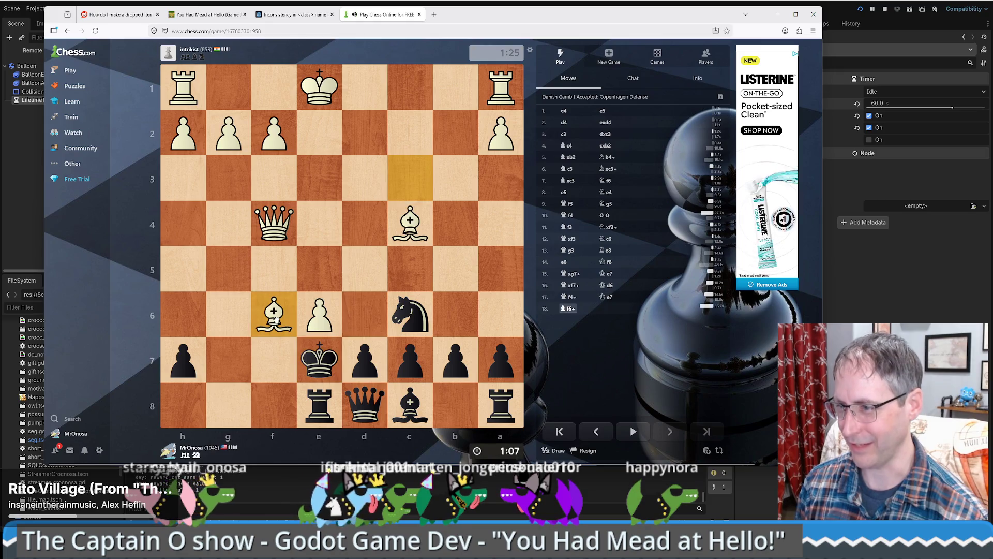
left_click(315, 347)
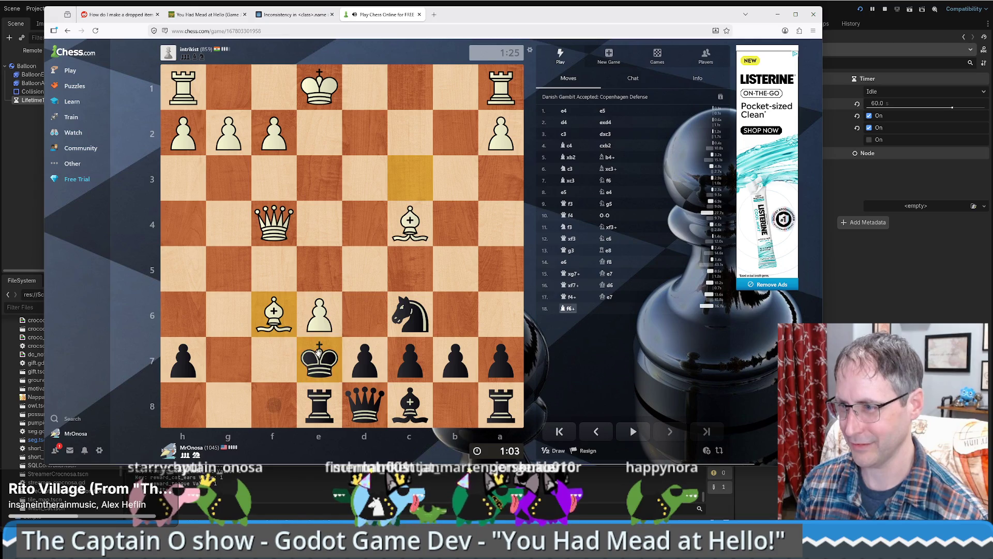
left_click(273, 404)
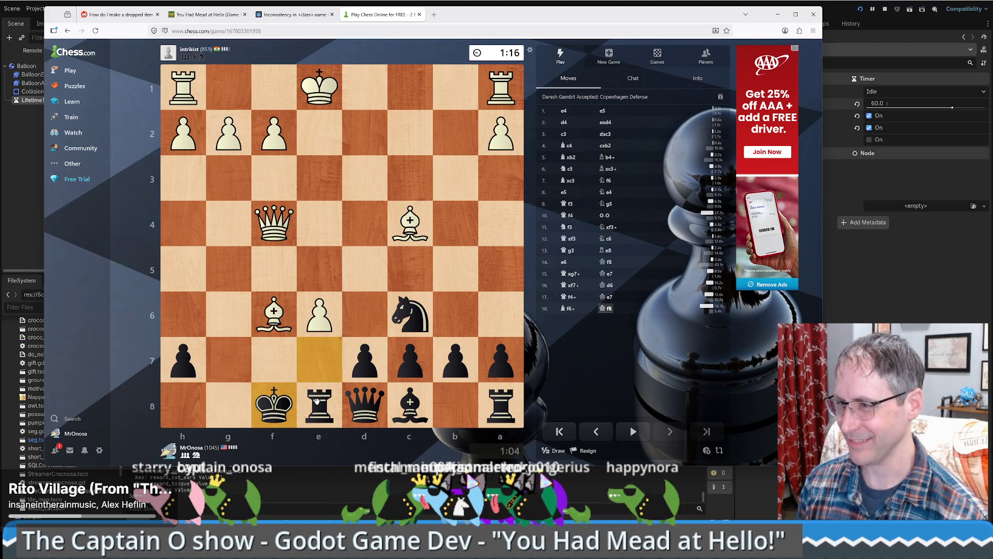
left_click(279, 409)
mouse_move(280, 409)
left_mouse_down()
mouse_move(233, 408)
mouse_move(228, 360)
left_mouse_up()
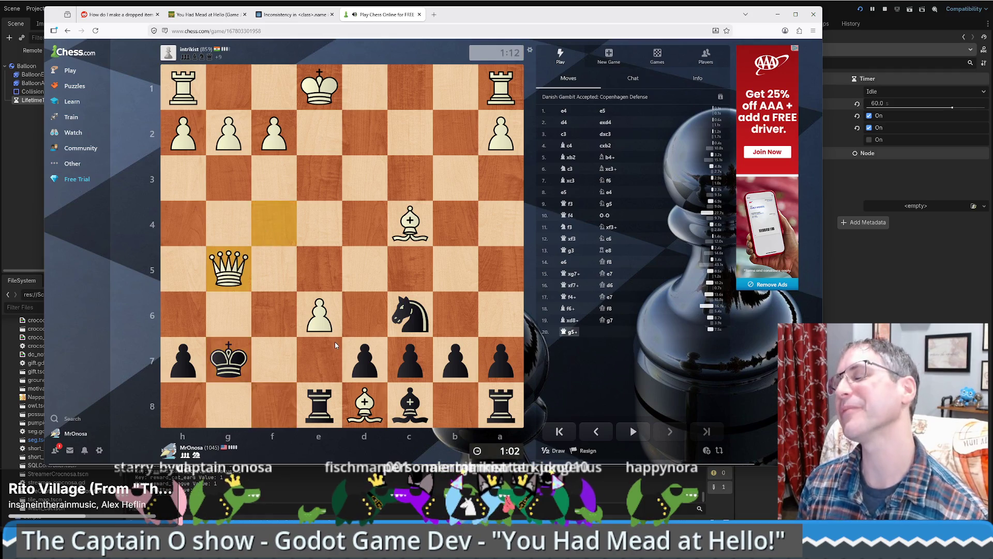
left_click(237, 355)
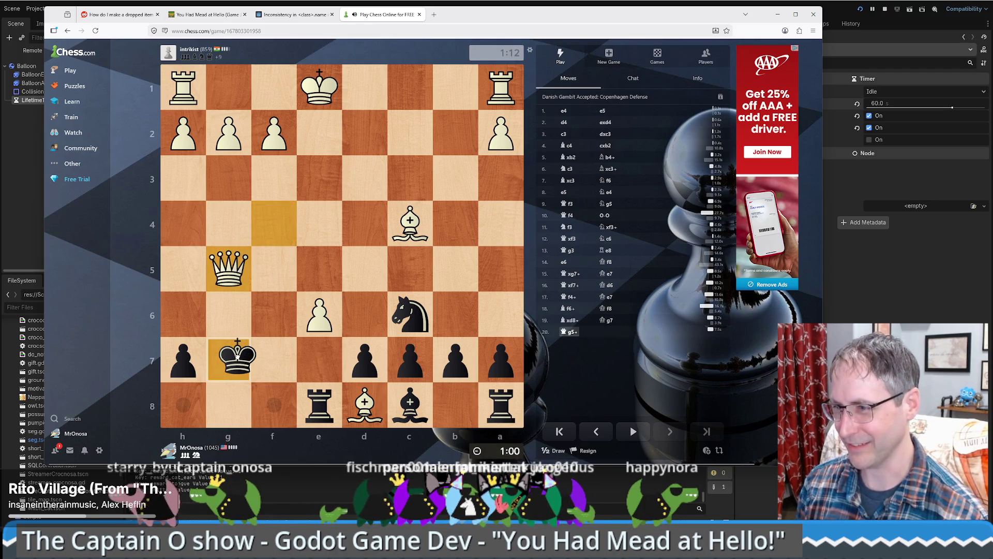
left_click_drag(237, 356, 190, 392)
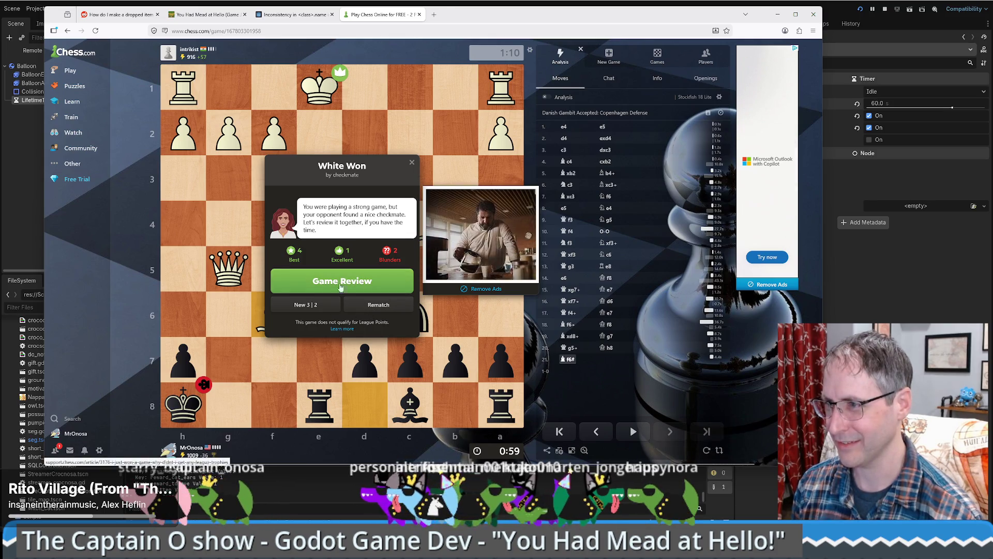
Step: Dismiss the result, open the finished game's analysis, and close the live game tab
left_click(410, 163)
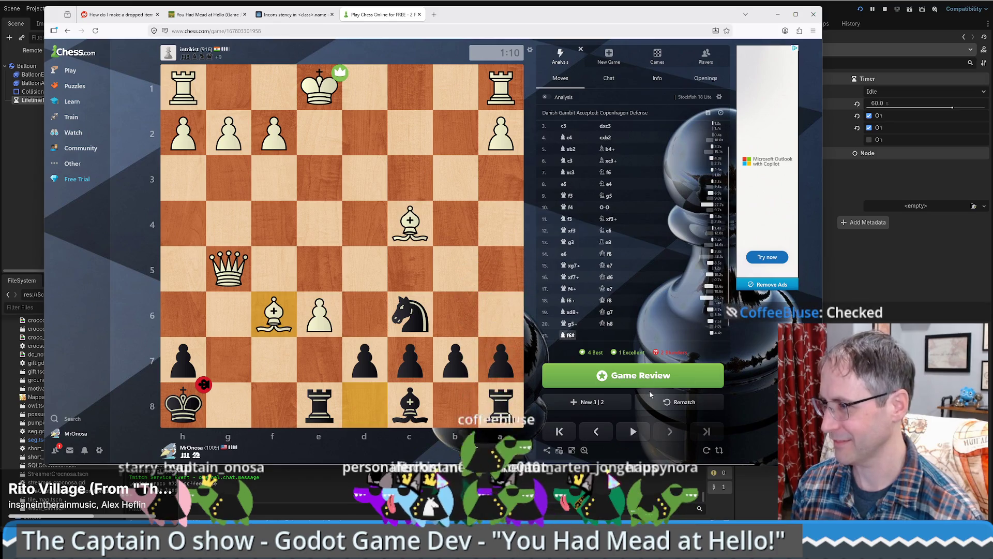
left_click(584, 450)
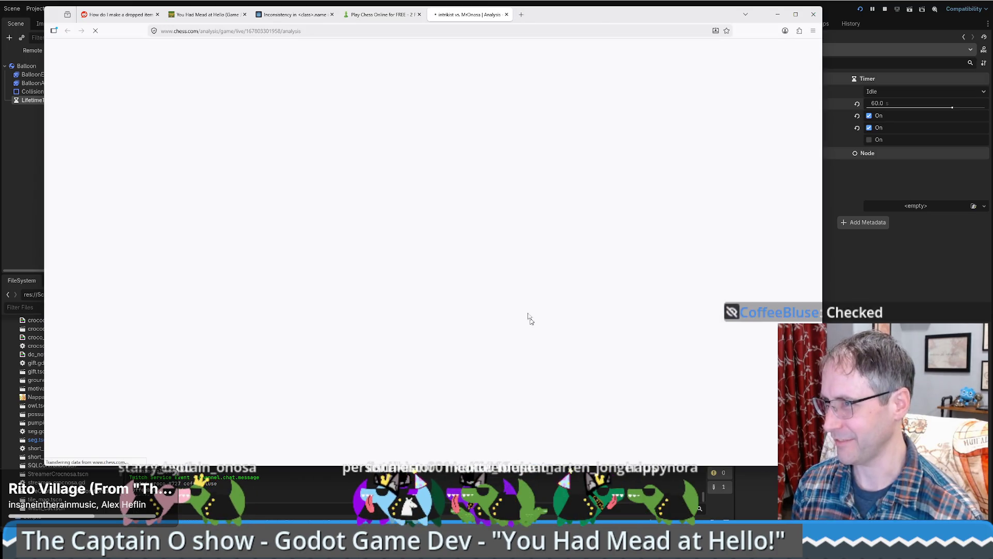
middle_click(396, 15)
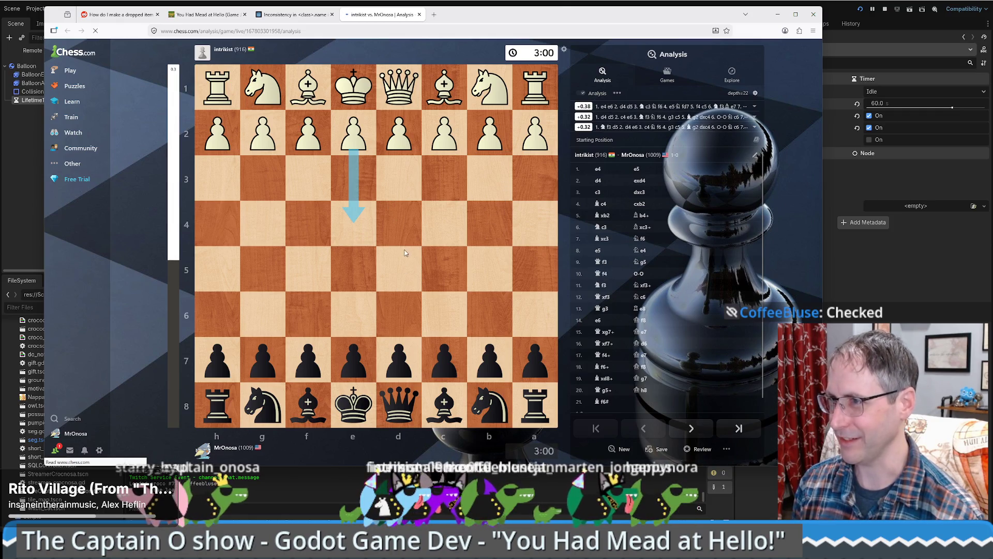
left_click(599, 169)
Step: Replay the game move by move up to Black's king move to f8
key("Right")
key("Right")
key("Right")
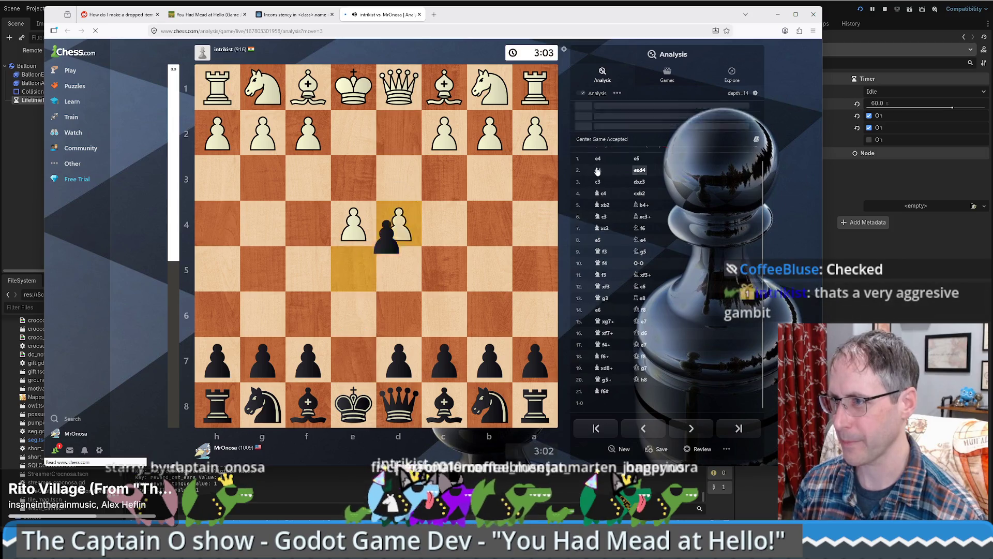
key("Right")
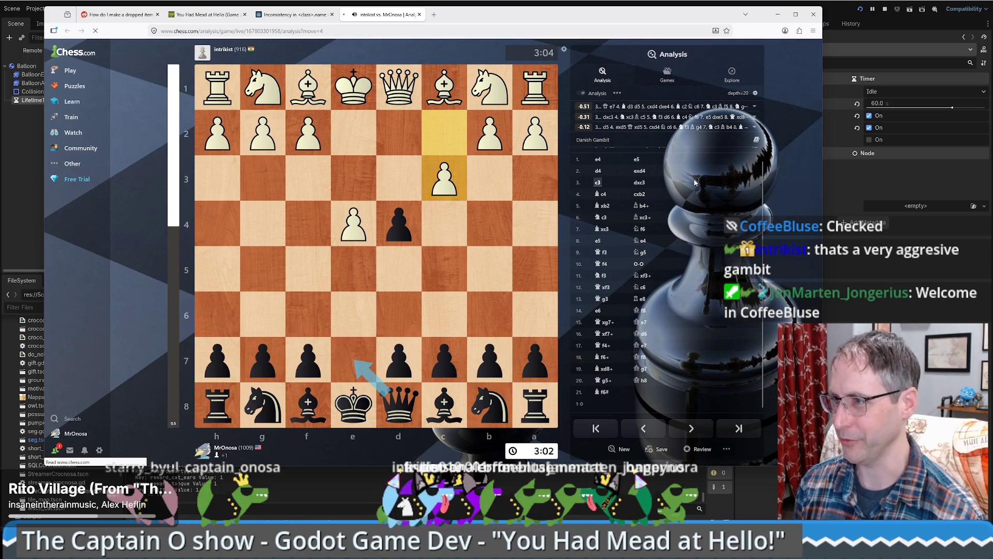
key("Right")
key("Right")
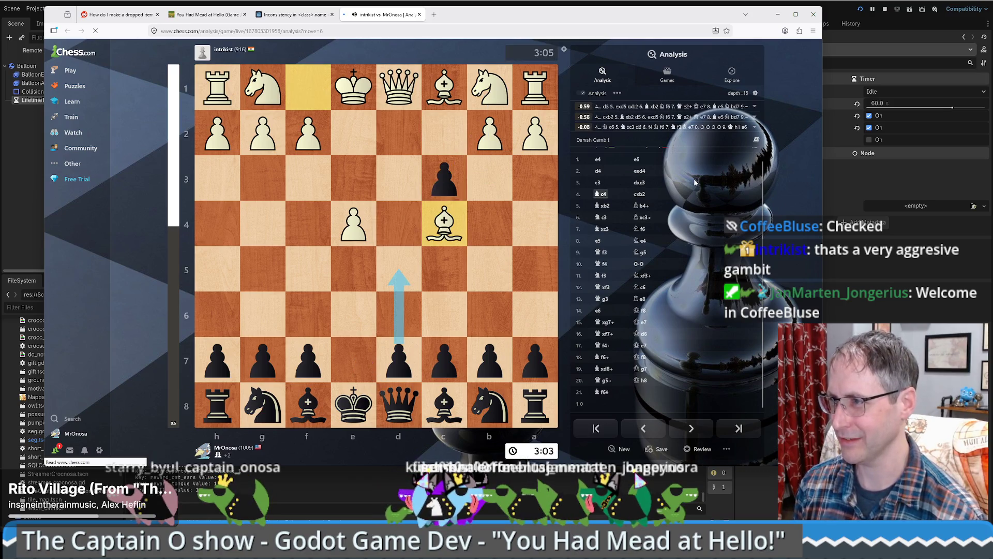
key("Right")
key("Right")
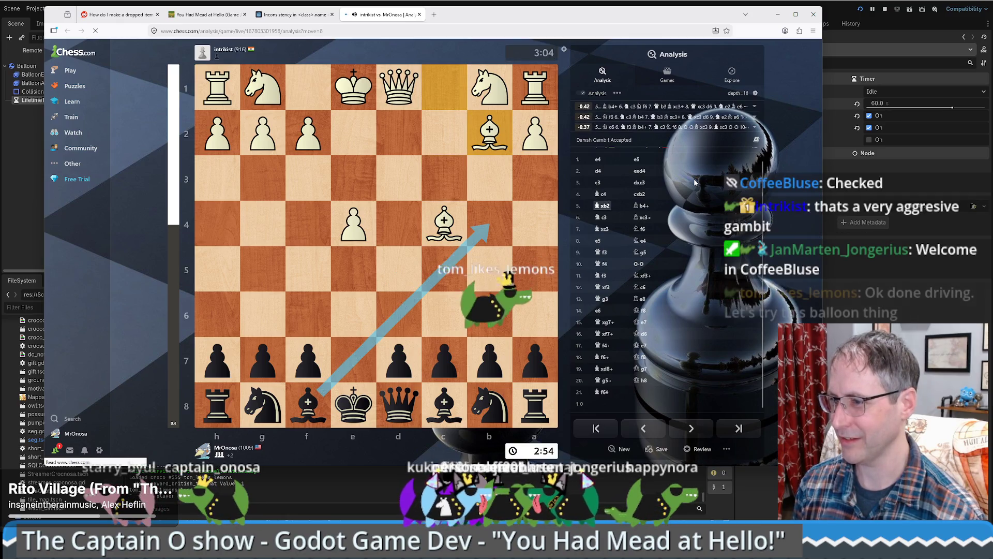
key("Right")
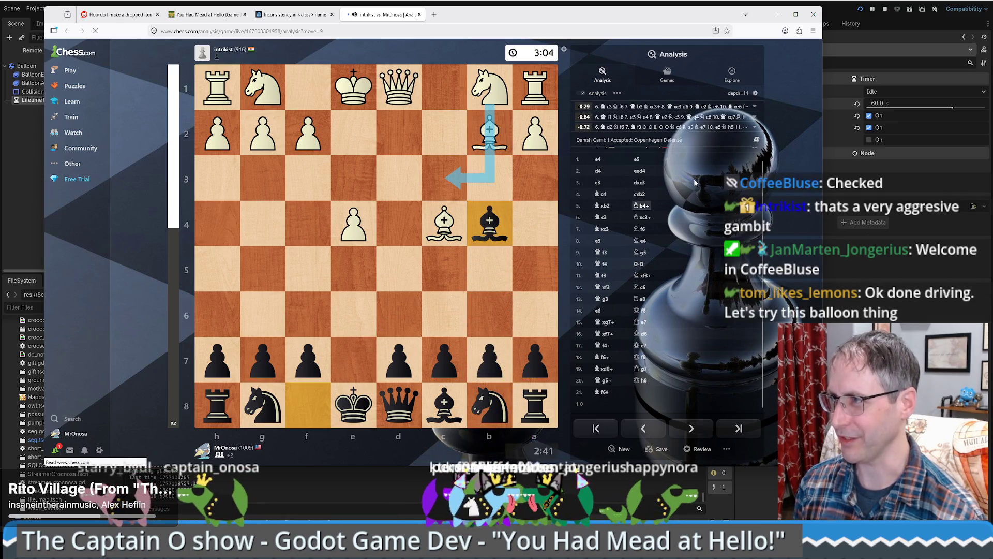
key("Right")
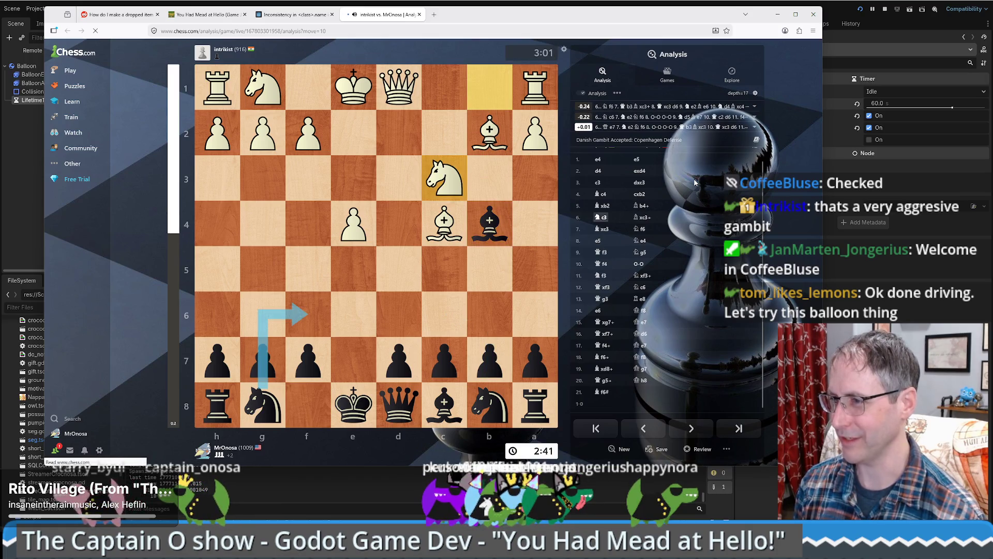
key("Right")
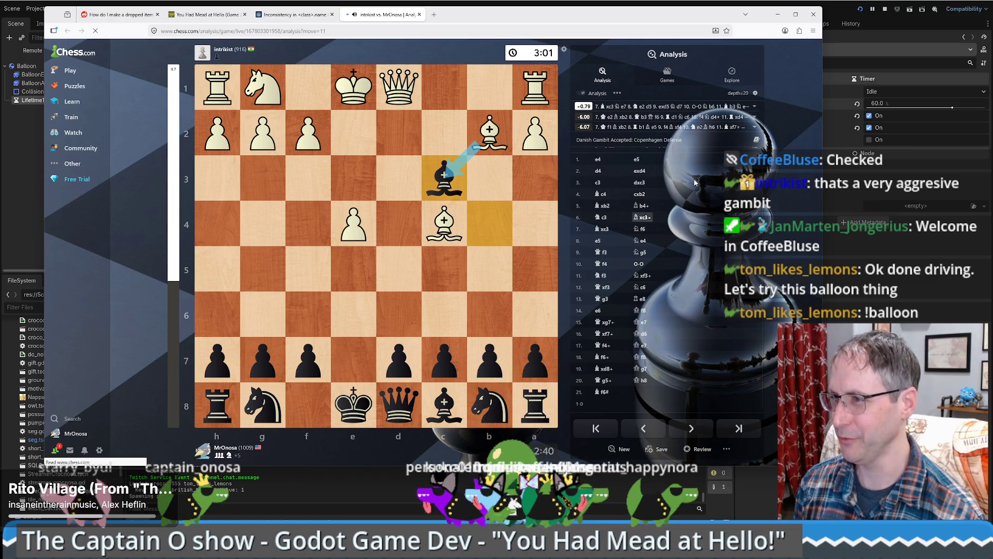
key("Right")
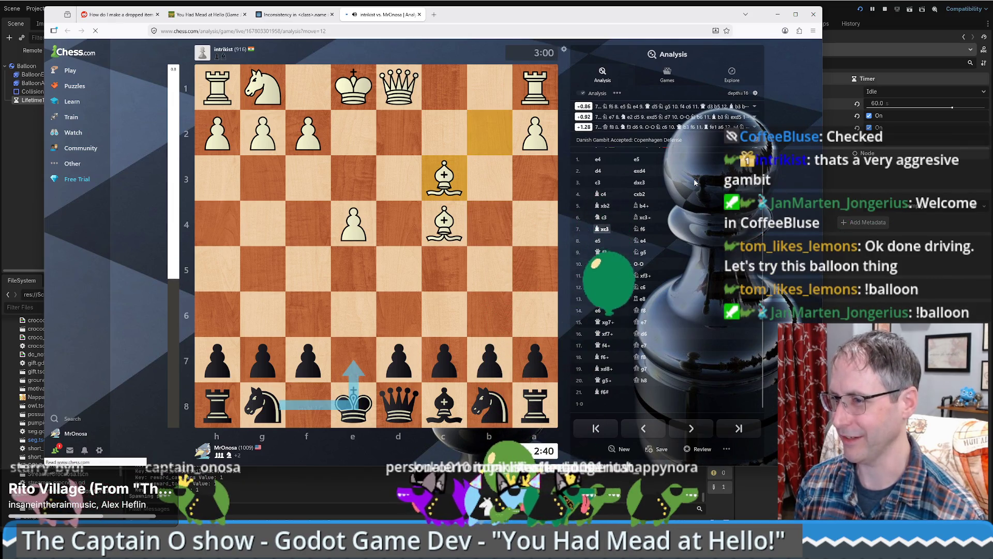
key("Right")
key("Right")
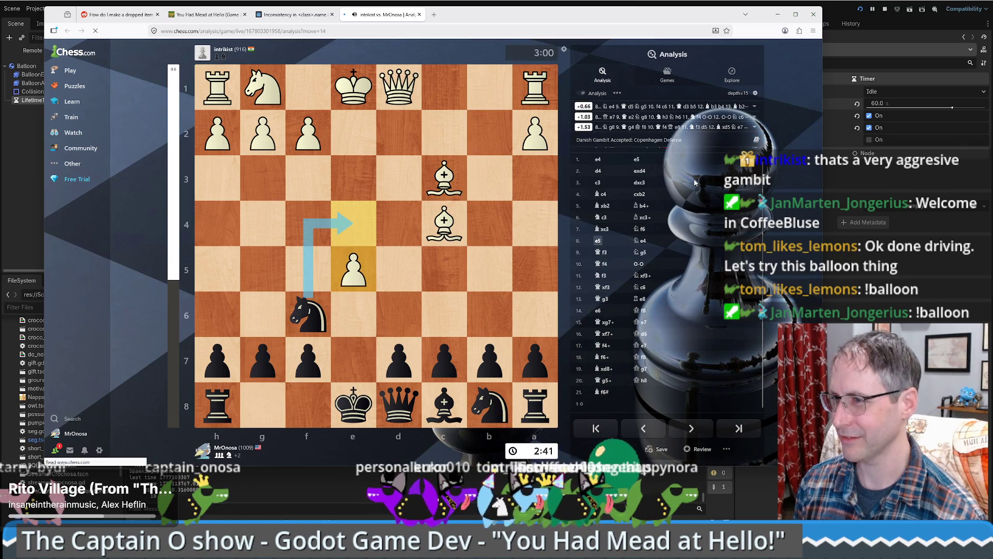
key("Right")
key("Right")
key("Right")
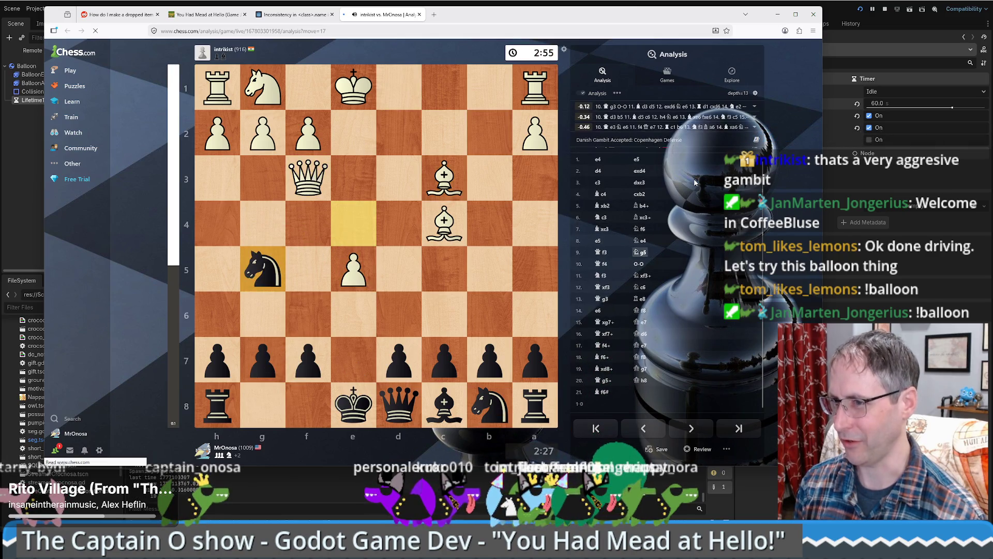
key("Right")
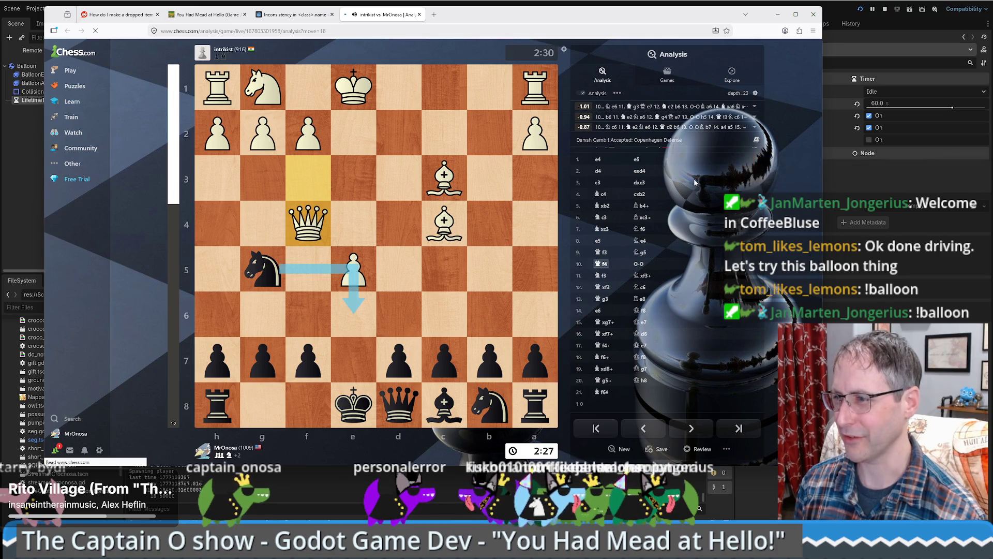
key("Right")
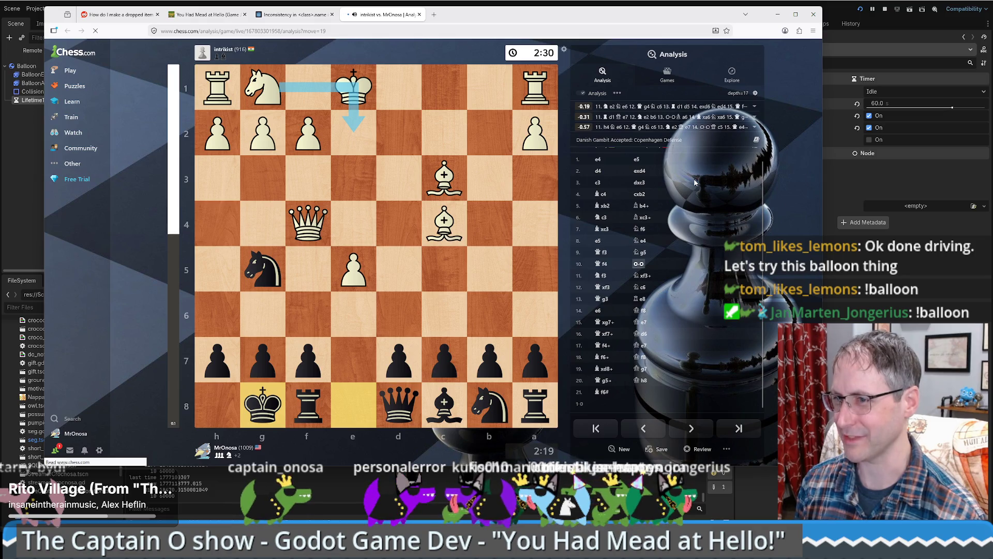
key("Right")
key("Right")
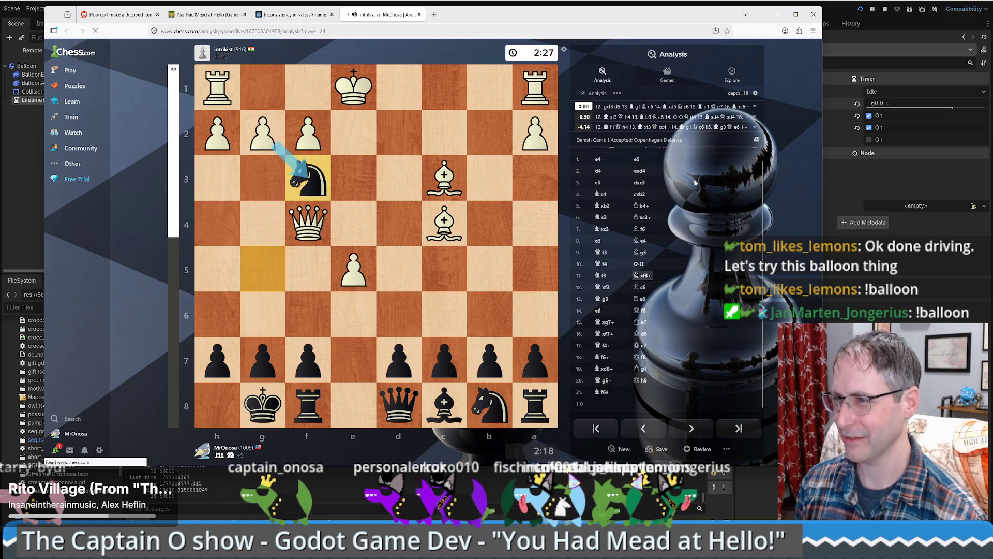
key("Right")
key("Right")
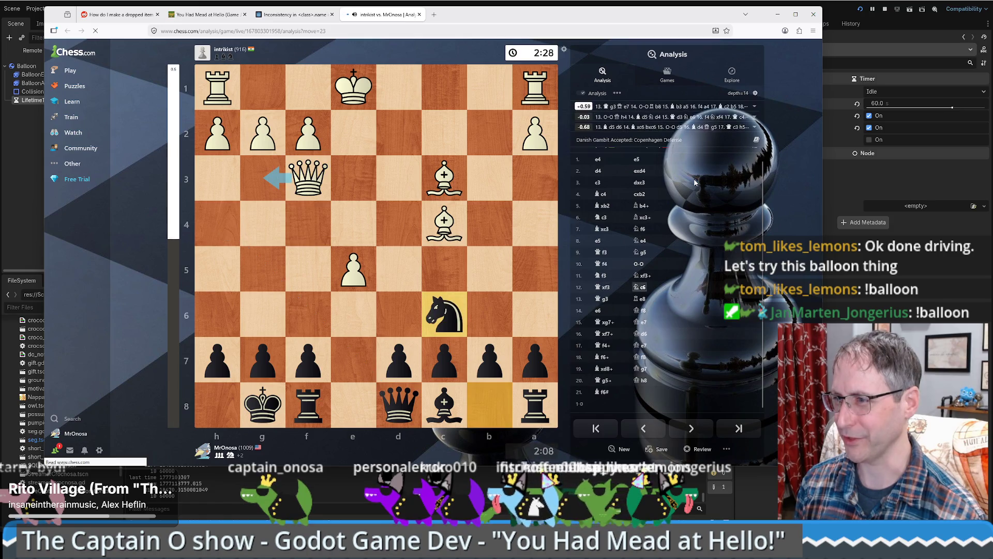
key("Right")
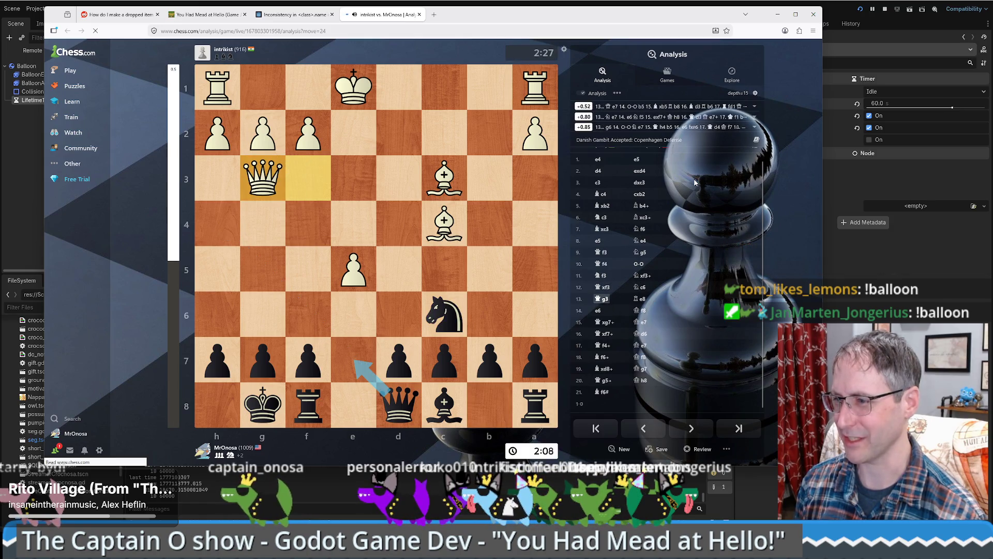
key("Right")
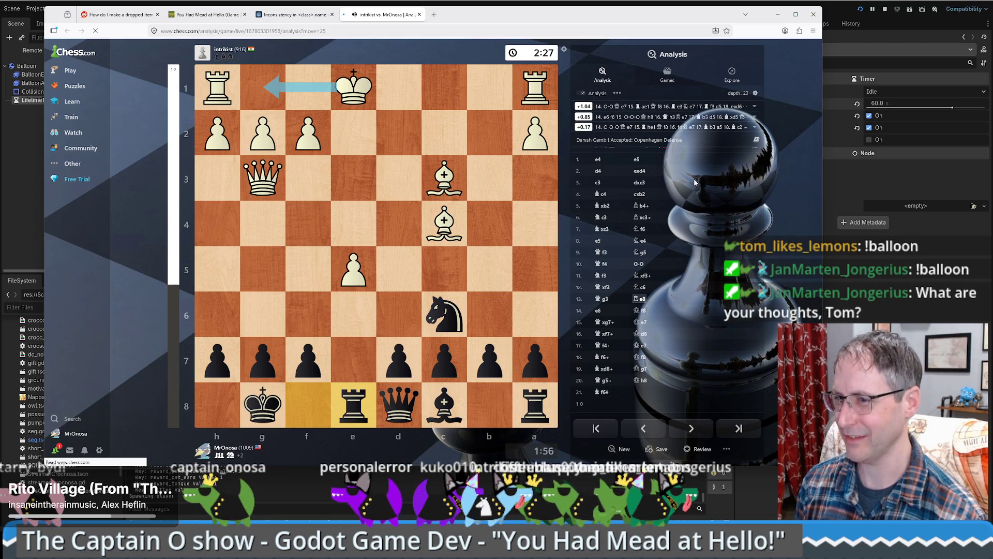
key("Right")
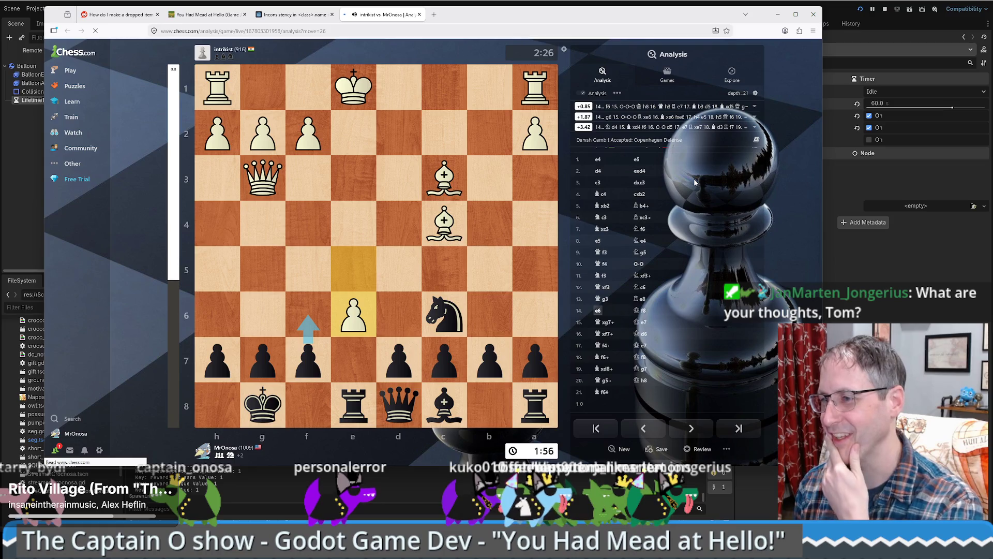
key("Right")
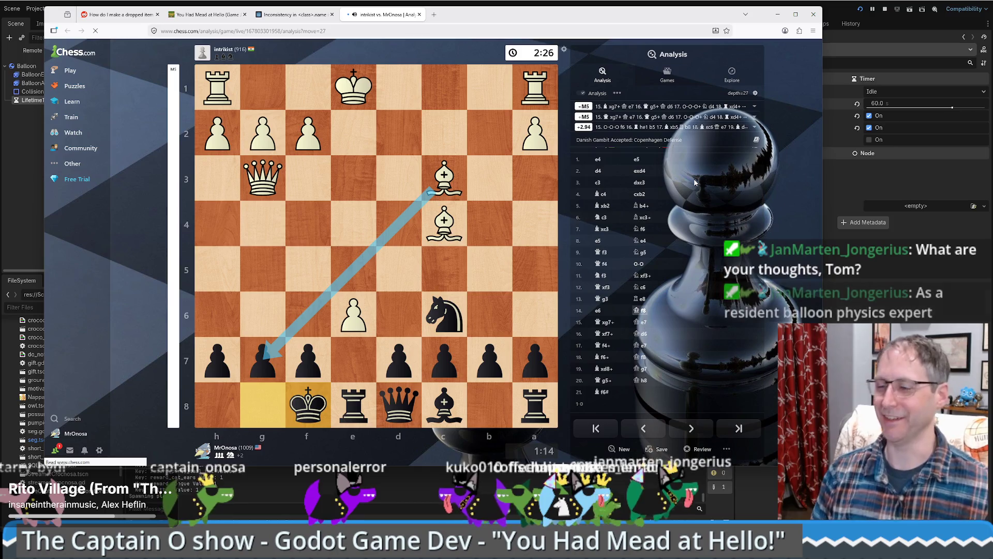
Step: Step back one move, try the rook capturing on e6, and minimize the browser
key("Left")
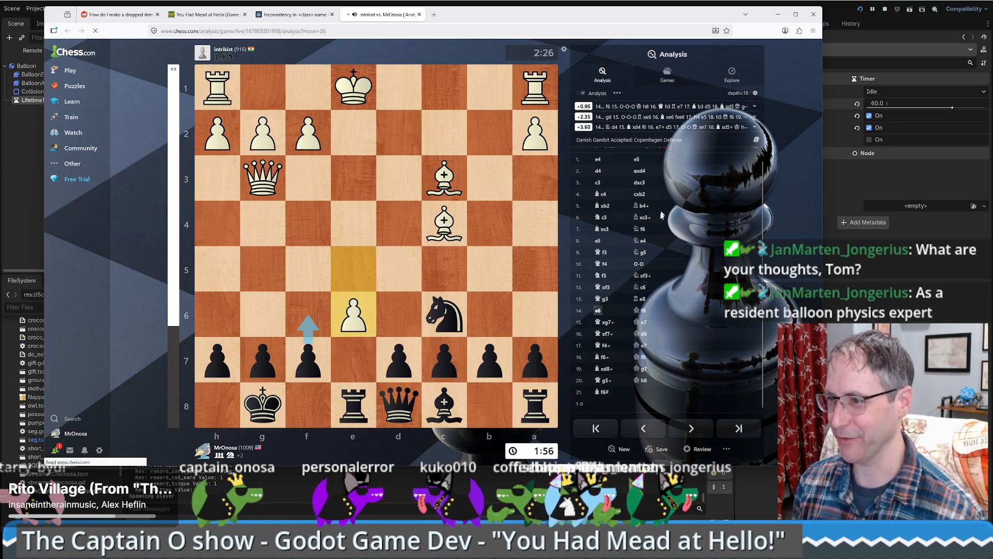
left_click_drag(372, 408, 350, 310)
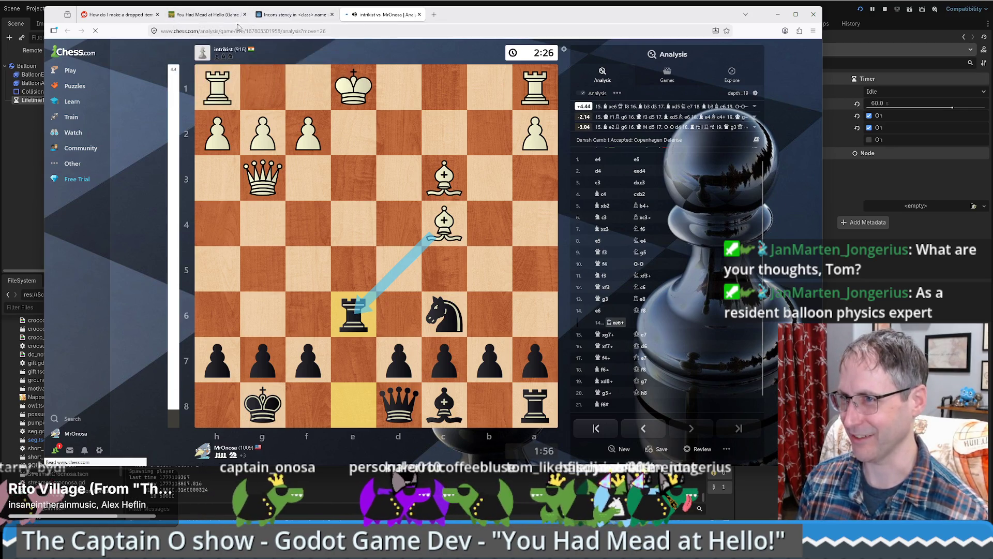
left_click(778, 14)
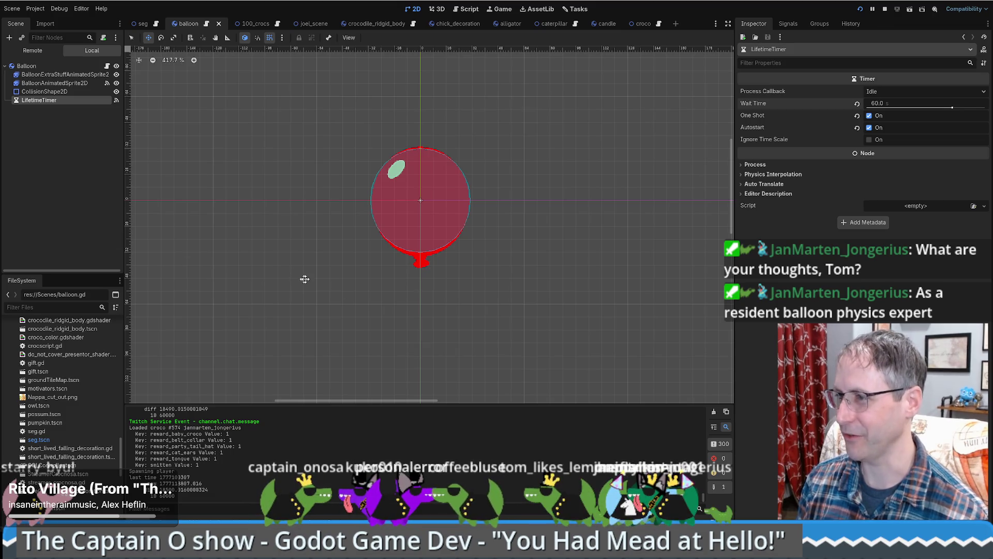
Step: Switch to the seg scene and minimize the Godot editor
left_click(141, 23)
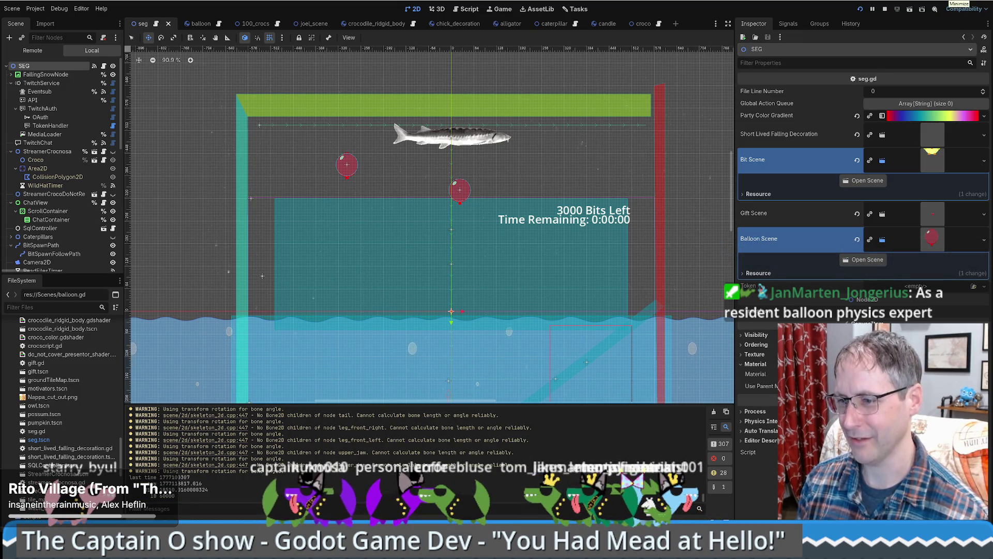
left_click(959, 4)
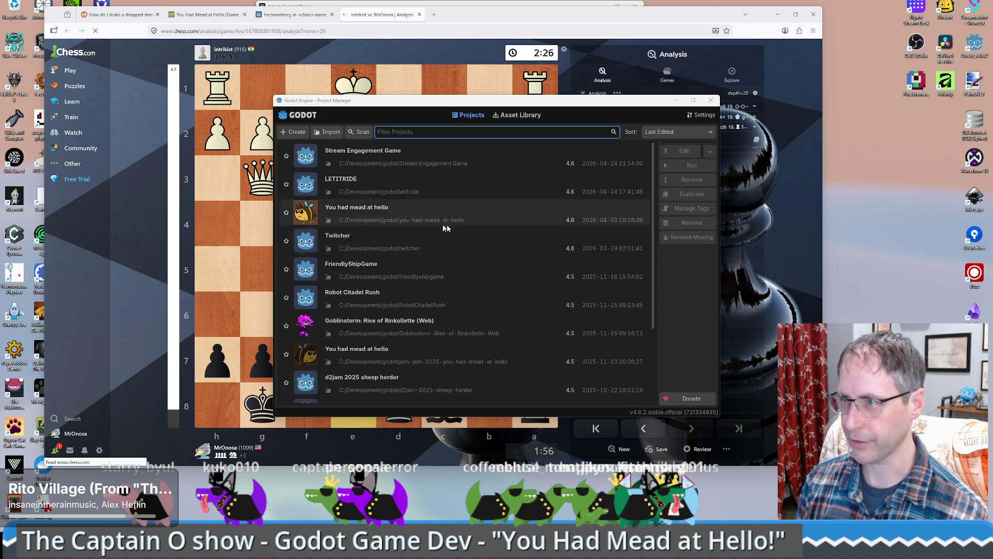
Step: Open the 'You had mead at hello' project from the Project Manager
left_click(610, 215)
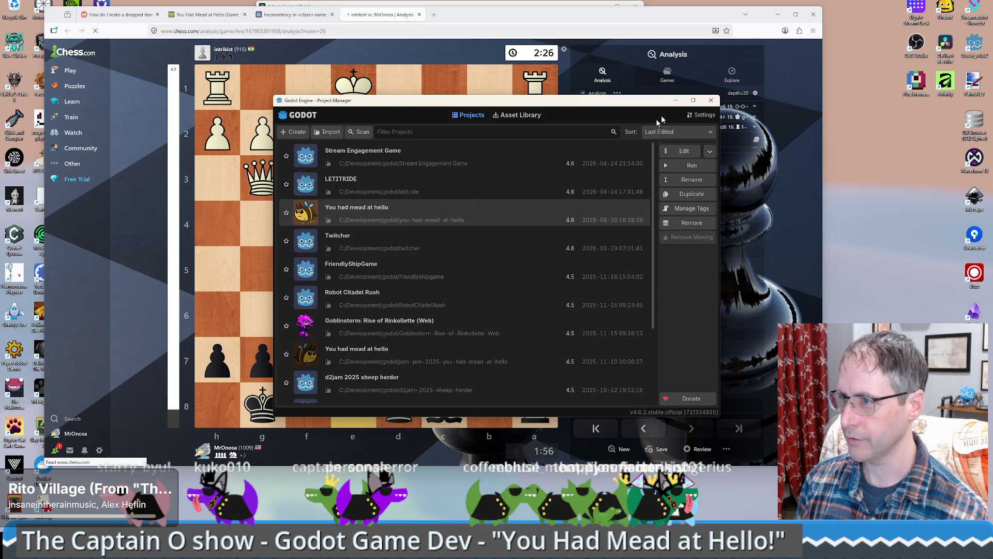
left_click(683, 153)
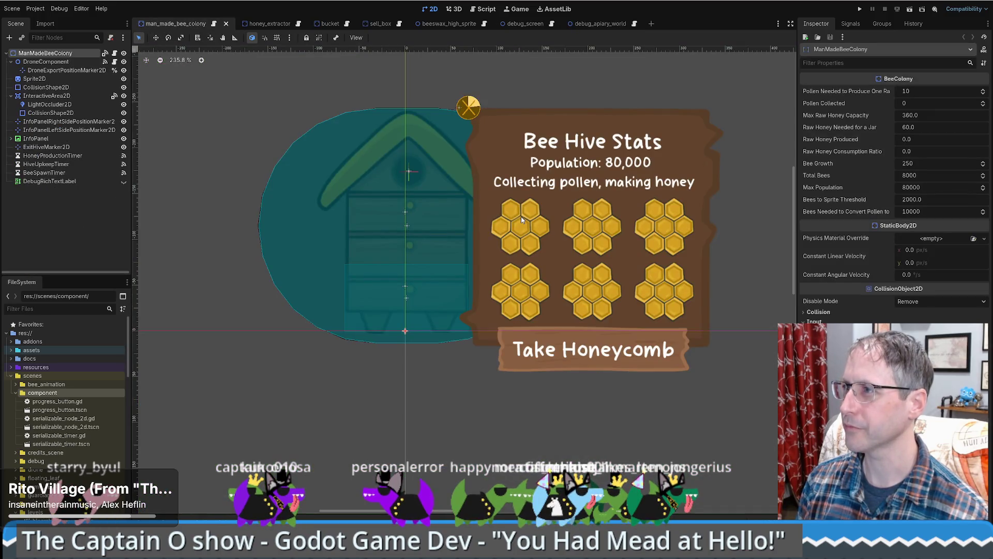
Step: Run the You Had Mead at Hello! project with the game window maximized and sound muted
scroll(463, 202, "down", 1)
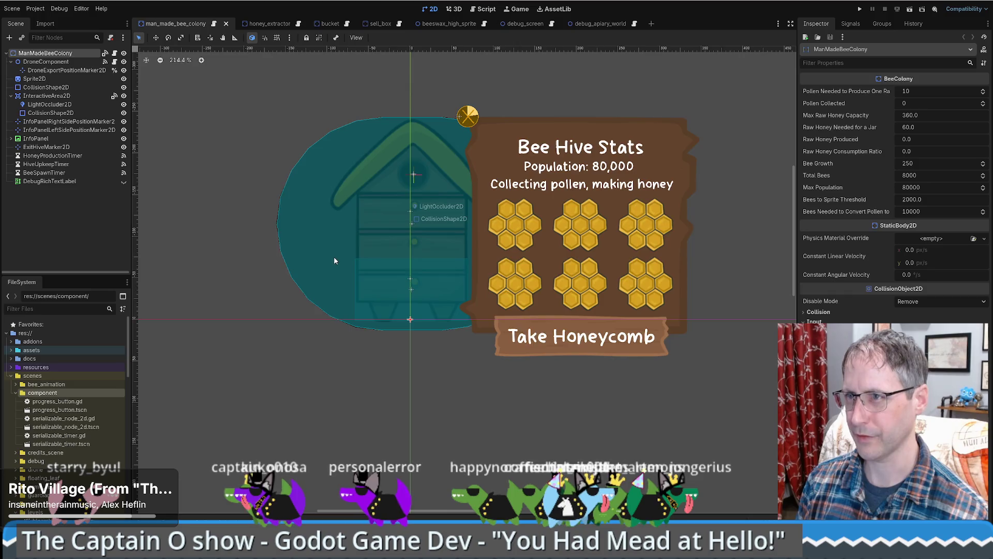
scroll(334, 257, "up", 2)
scroll(334, 257, "down", 3)
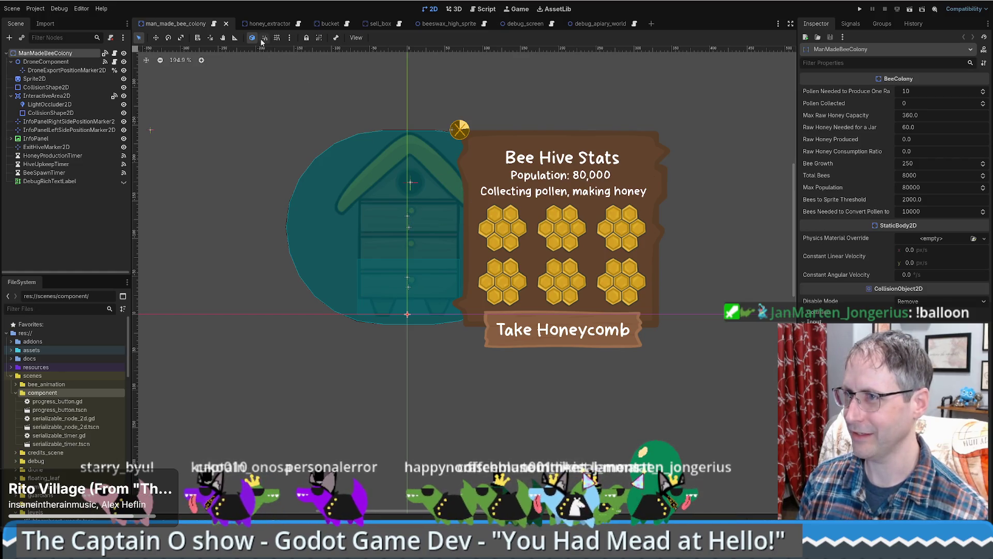
left_click(270, 23)
left_click(178, 21)
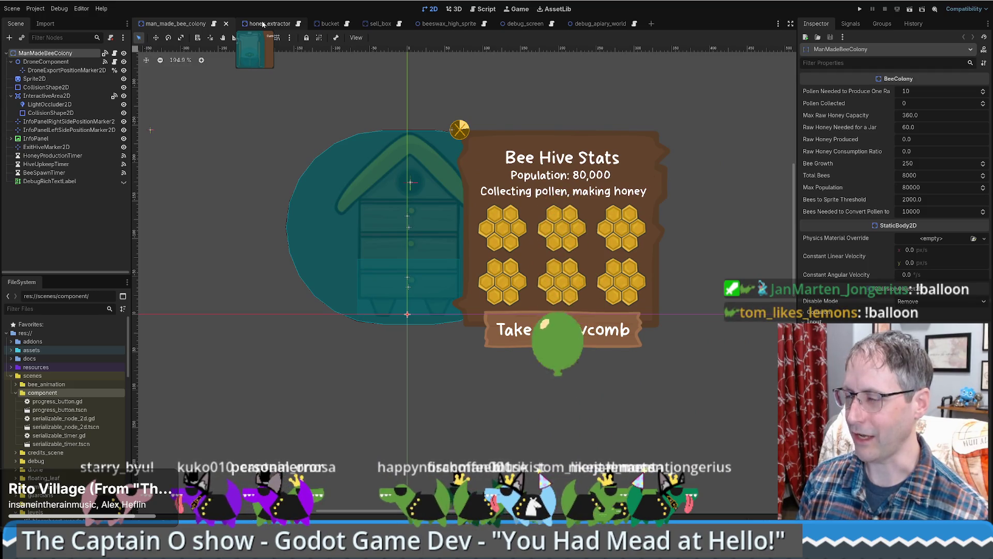
left_click(860, 9)
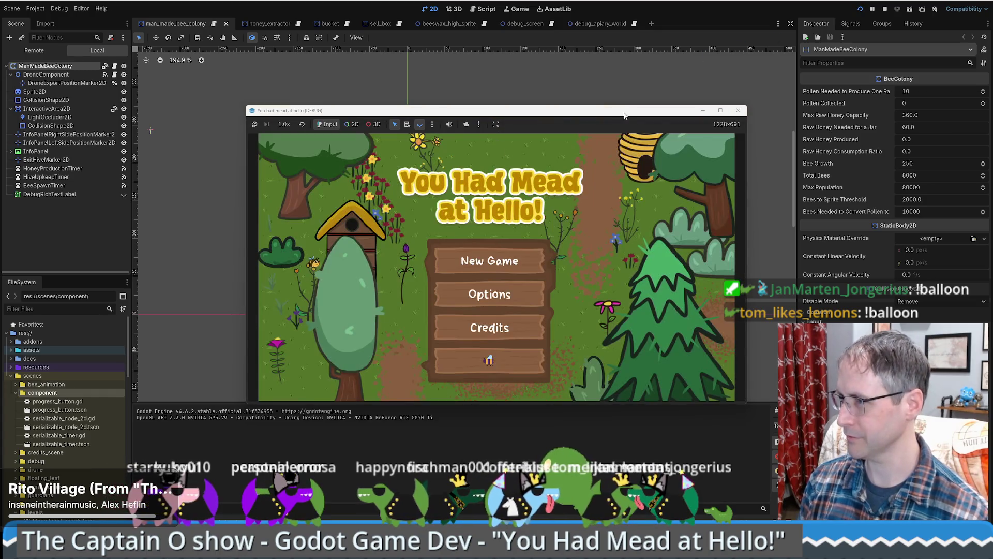
left_click(721, 110)
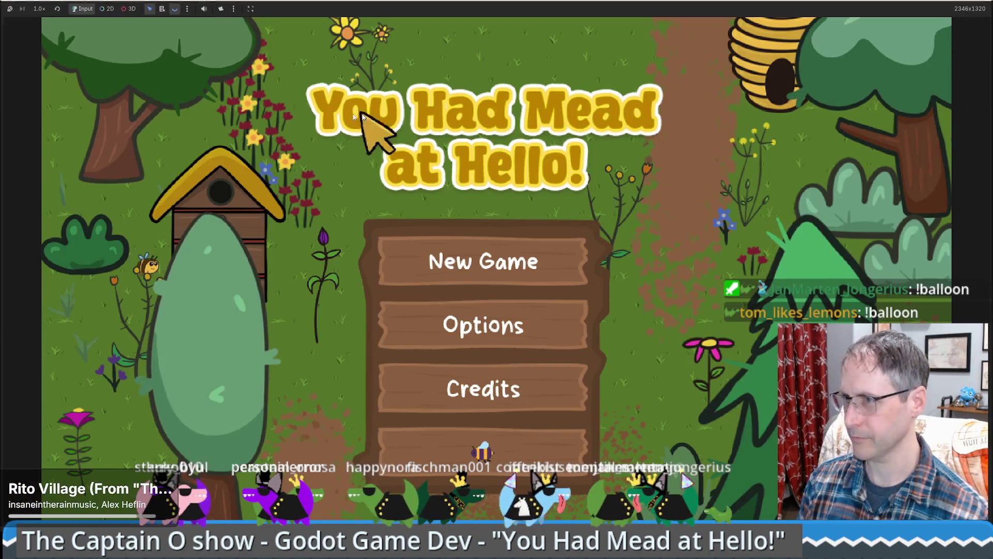
left_click(205, 9)
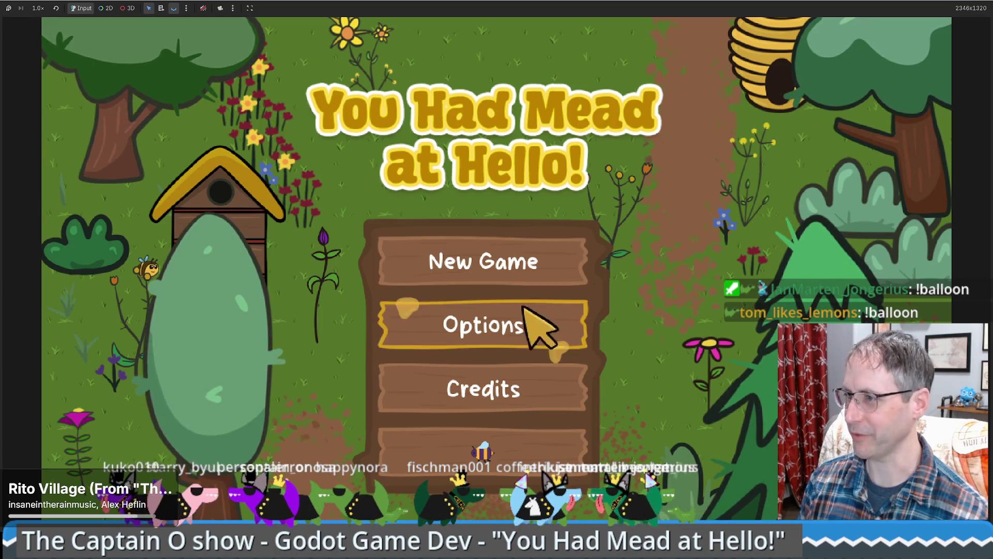
Step: Start a new game and walk the beekeeper up and to the left
left_click(522, 251)
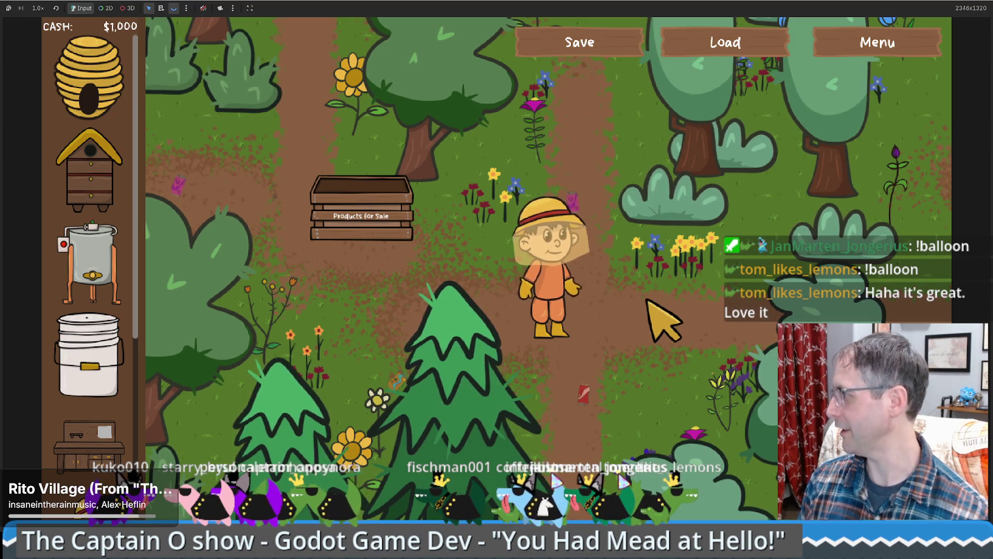
key("w")
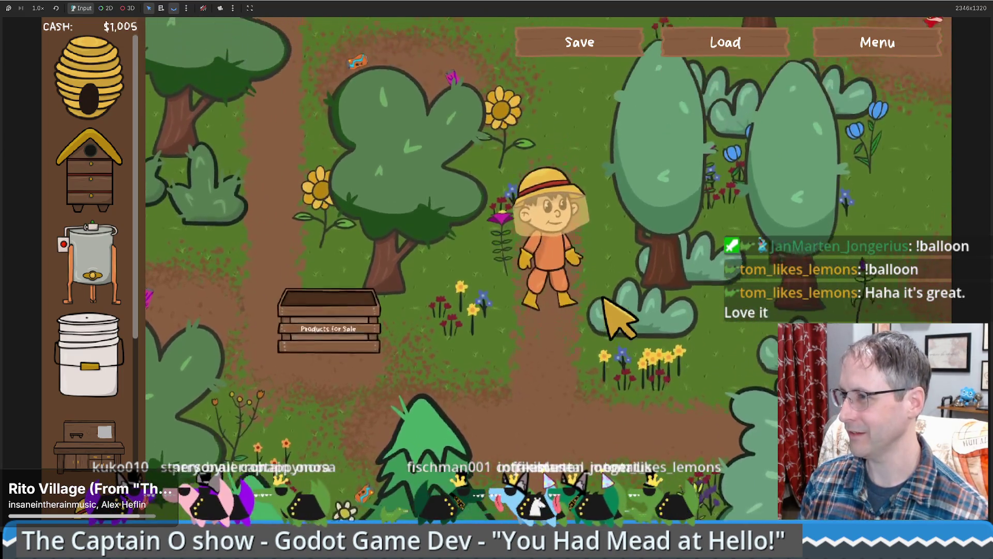
key("w")
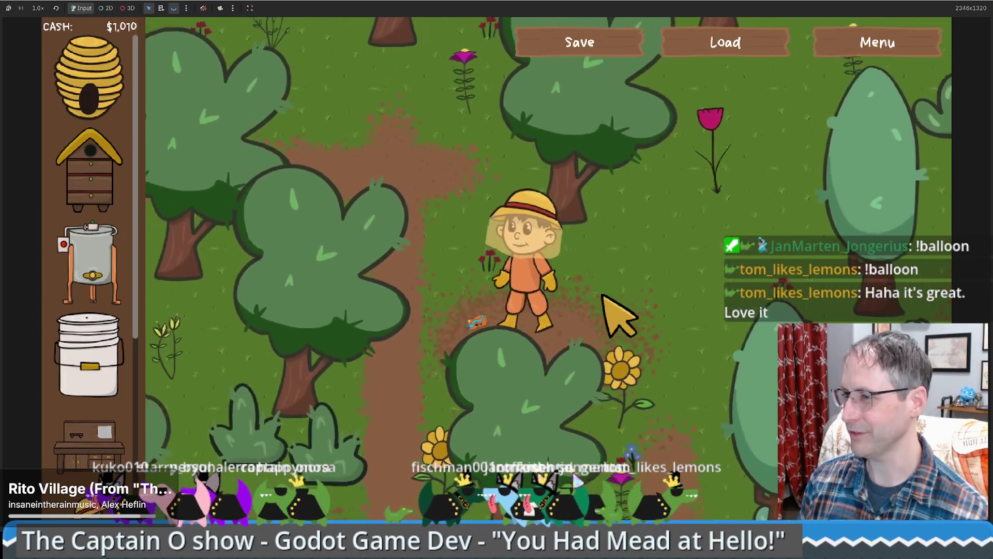
key("a")
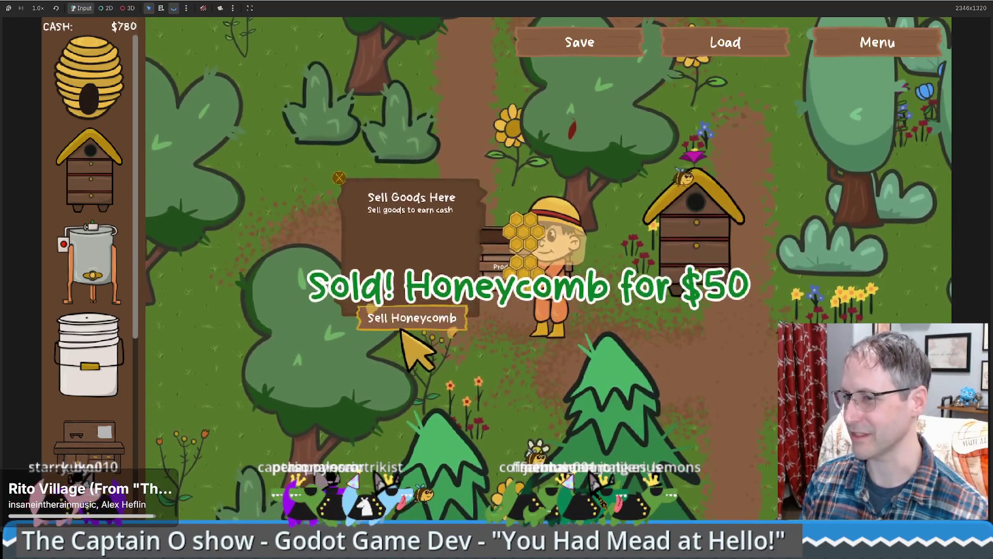
Step: Place a honey extractor and a crafting table, then sell honey jars at the crate for $75
left_click(89, 264)
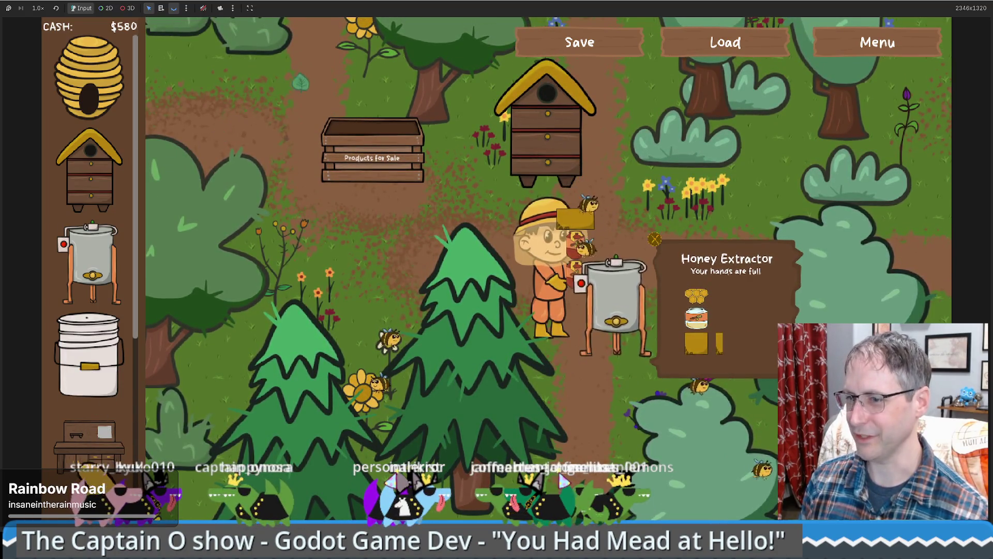
left_click_drag(89, 440, 398, 387)
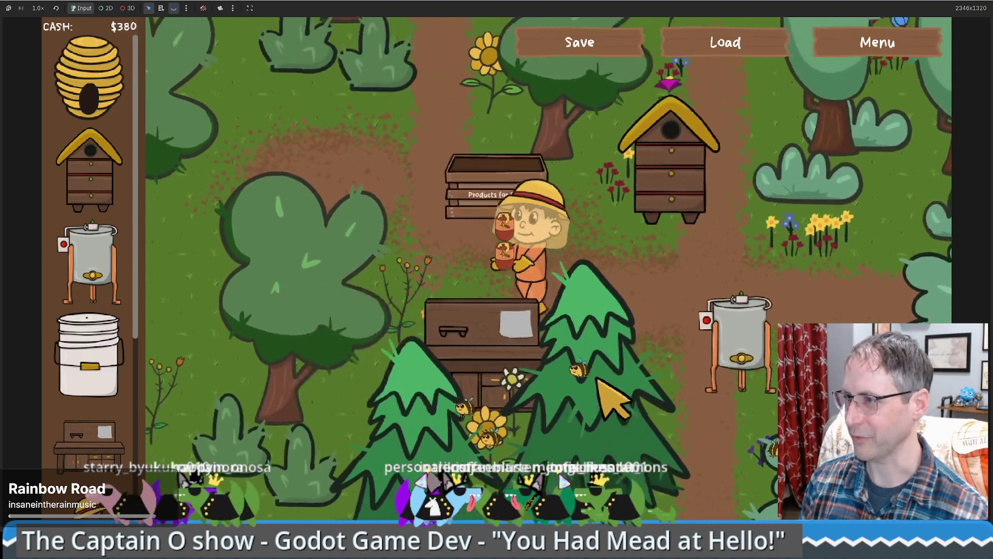
key("Left")
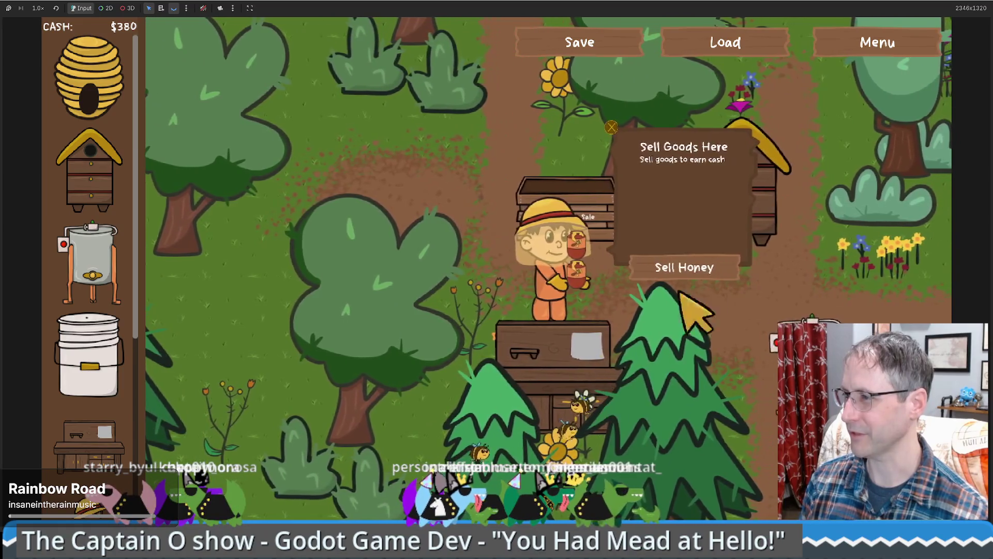
left_click(689, 266)
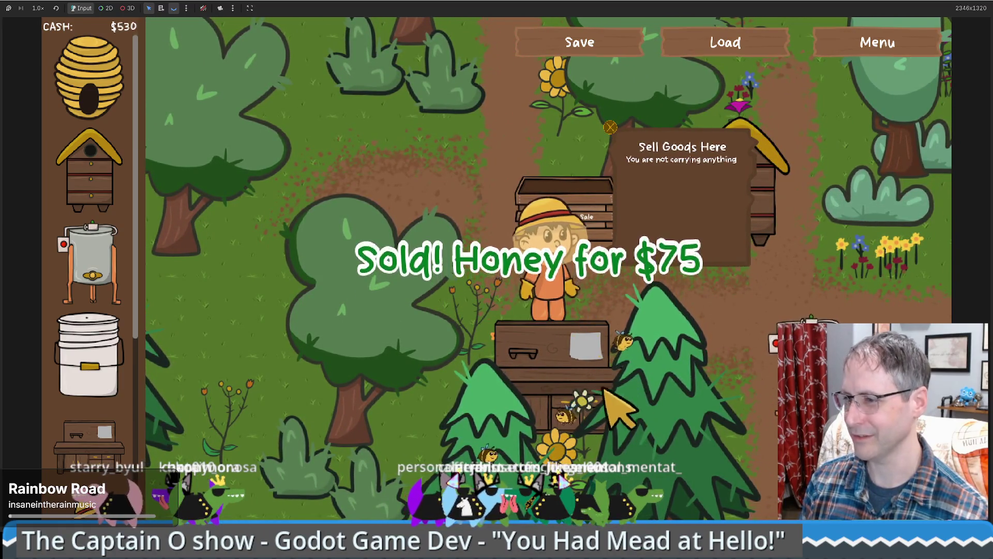
key("Down")
key("Left")
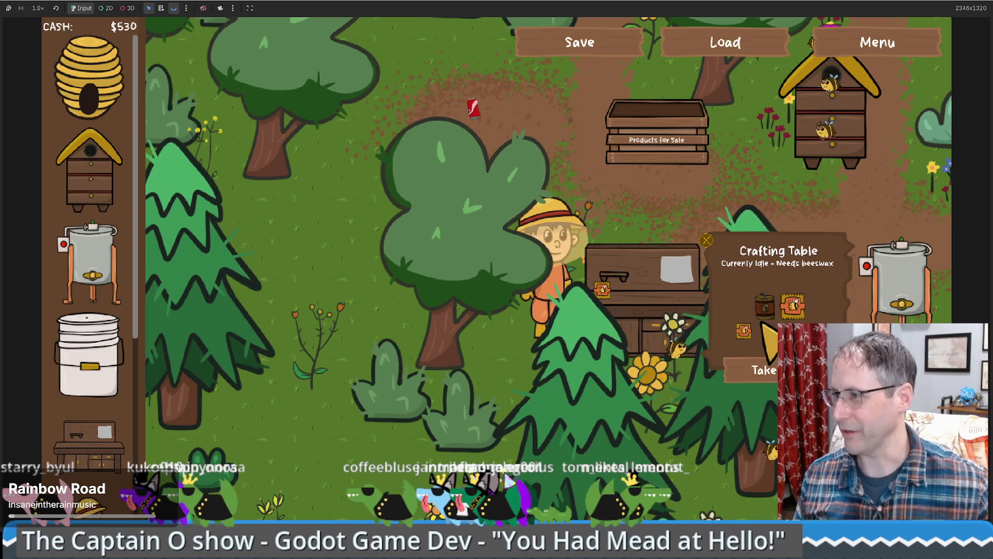
Step: Take the finished soap from the crafting table and carry it to the products crate
left_click(764, 369)
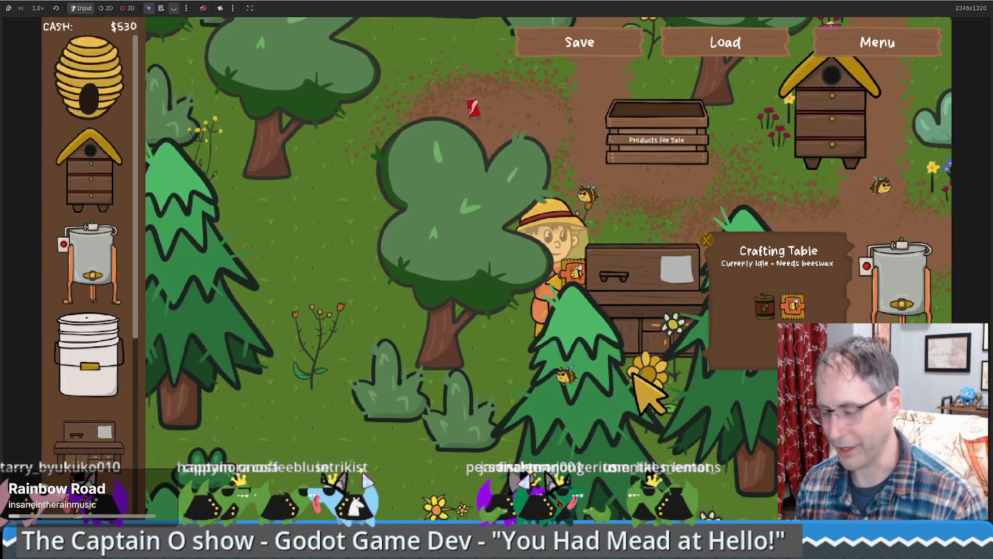
key("Up")
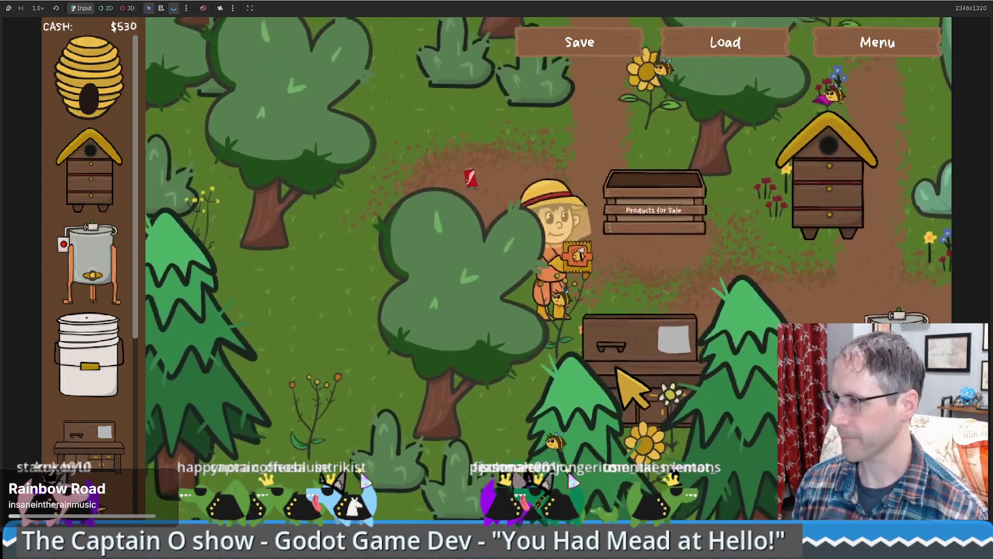
key("Right")
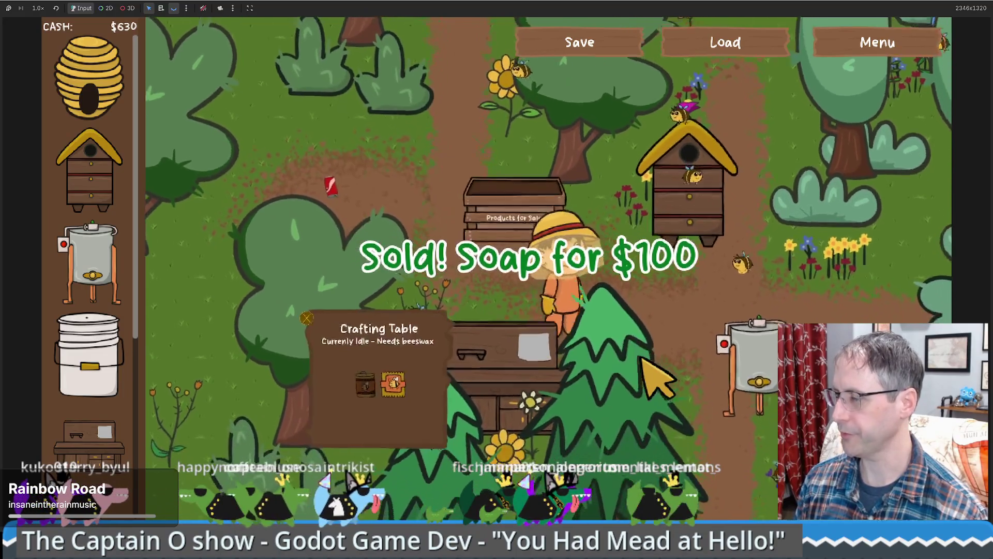
scroll(111, 380, "down", 5)
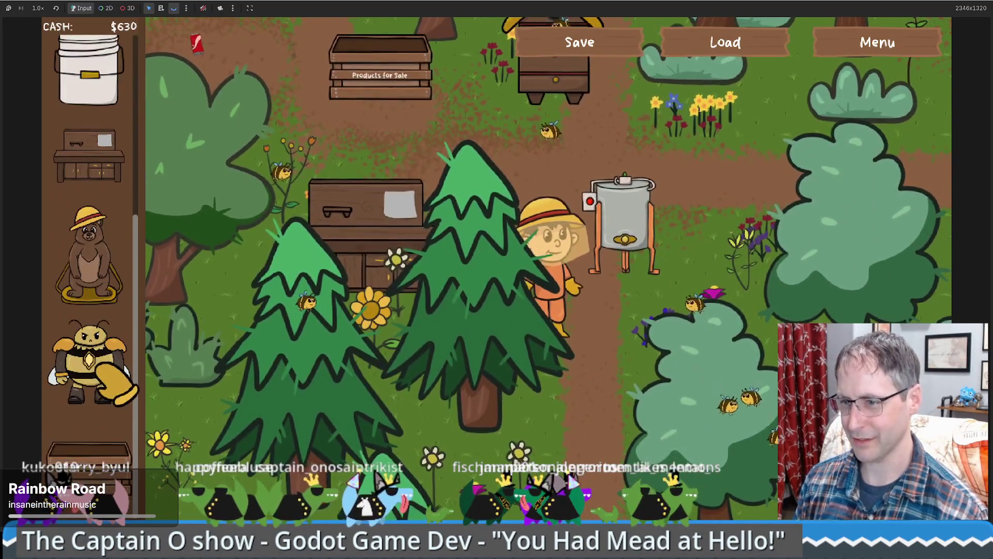
scroll(111, 380, "up", 5)
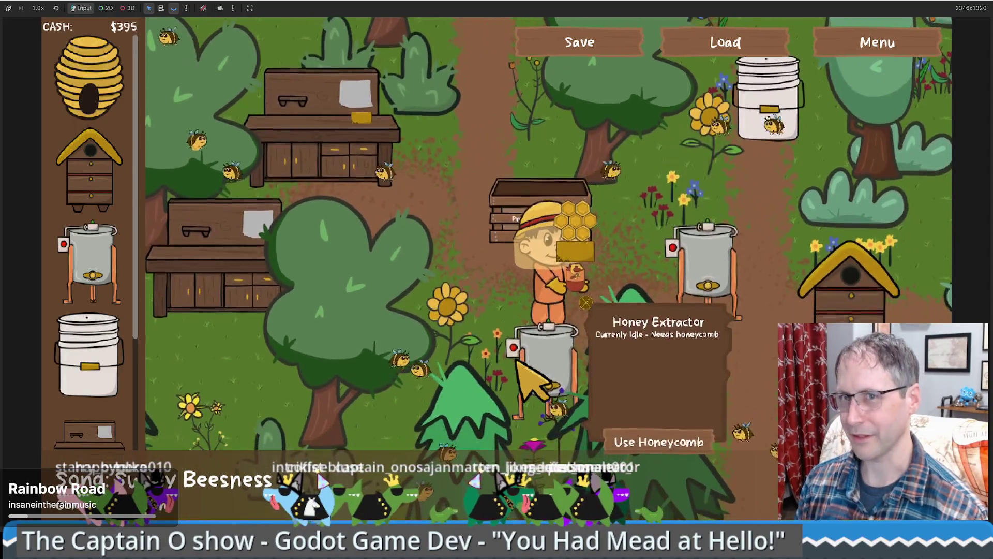
Step: Walk the beekeeper toward the crafting tables and quit to the title menu
key("a")
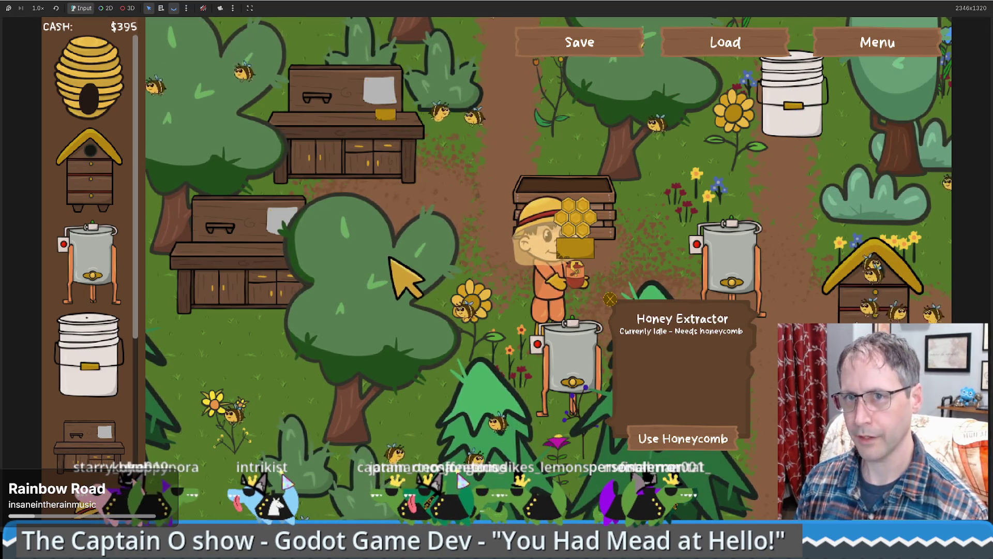
left_click(414, 279)
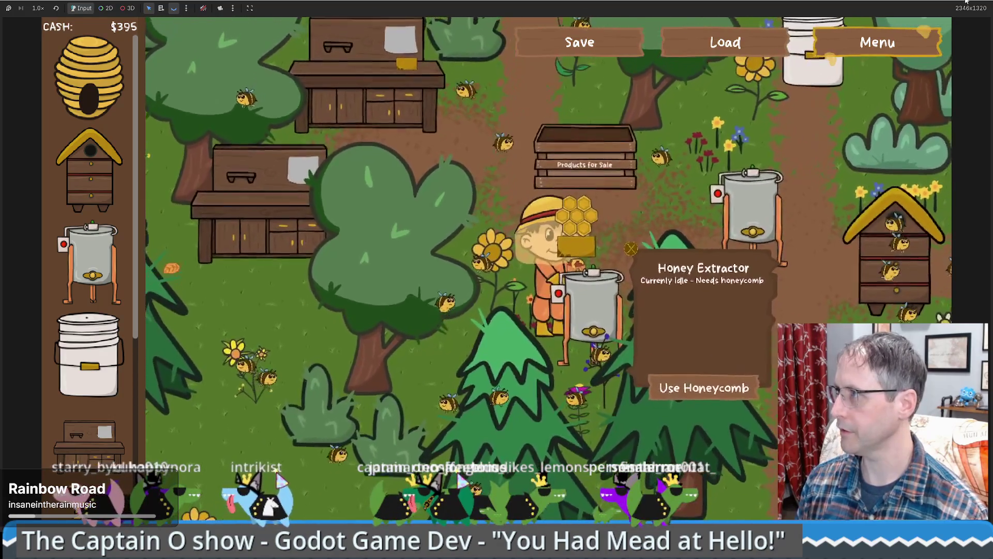
left_click(892, 52)
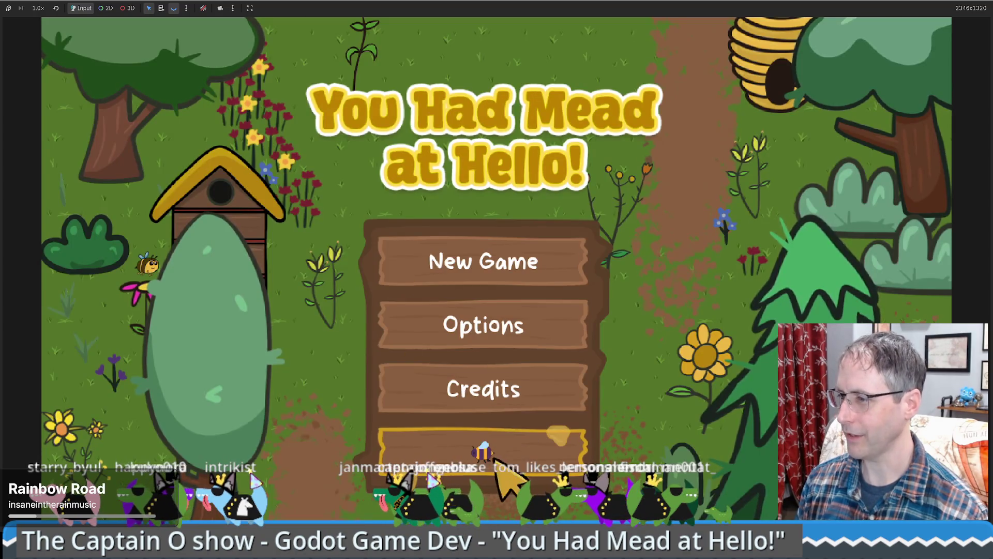
Step: Go back into the farm game and walk the farmer right and up the path
left_click(498, 451)
key("Left")
key("Down")
key("Right")
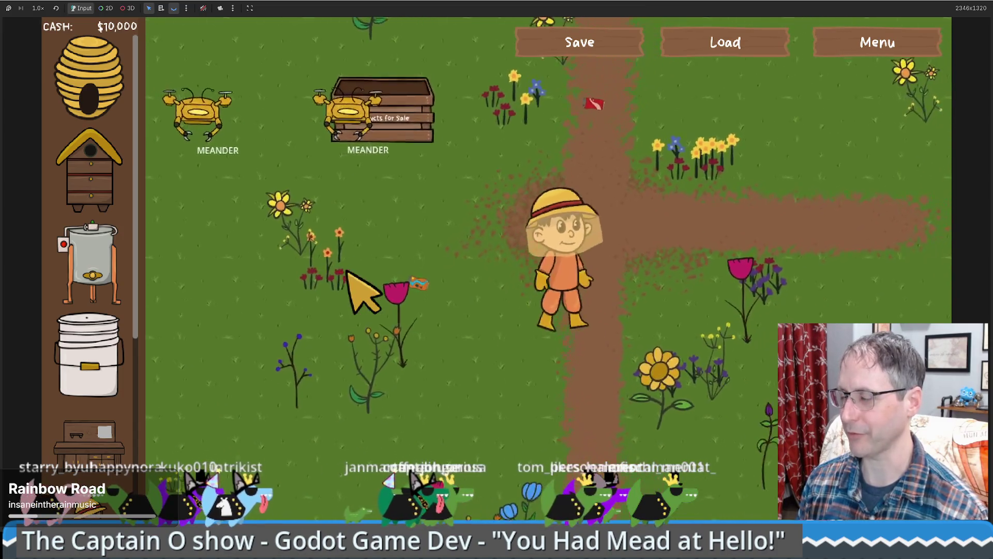
key("Up")
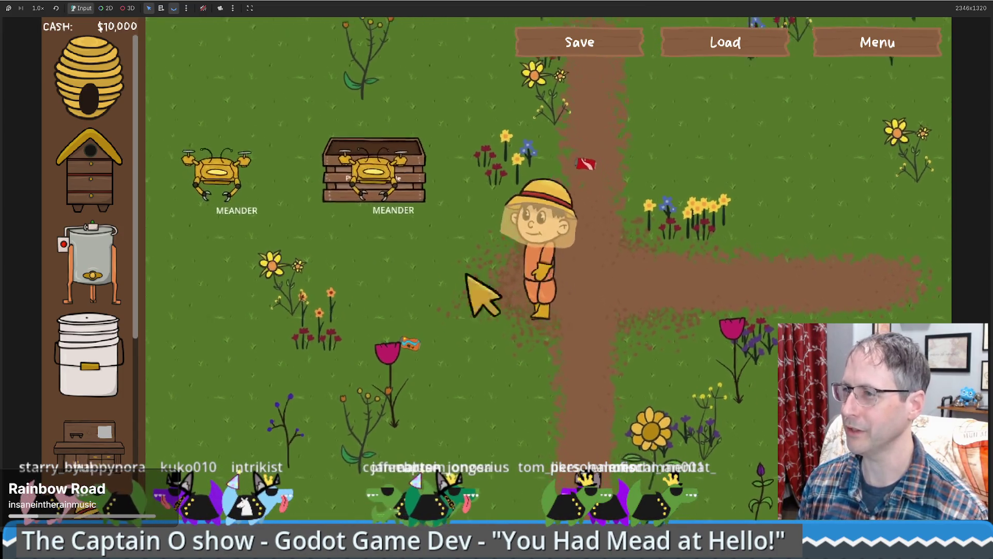
key("Left")
Step: Place a new beehive on the grass beside the dirt path and walk past it
mouse_move(99, 191)
left_mouse_down()
mouse_move(662, 181)
mouse_move(656, 188)
left_mouse_up()
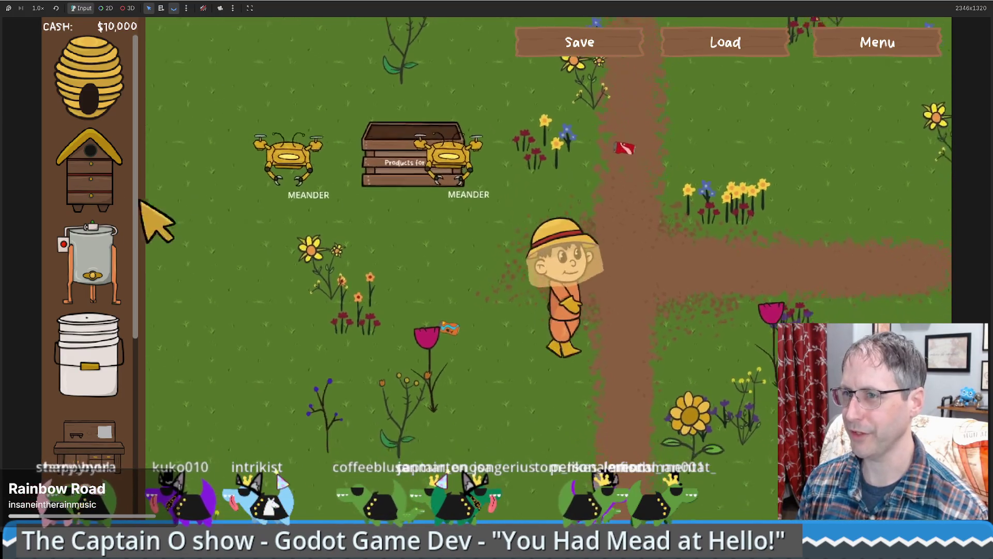
key("Up")
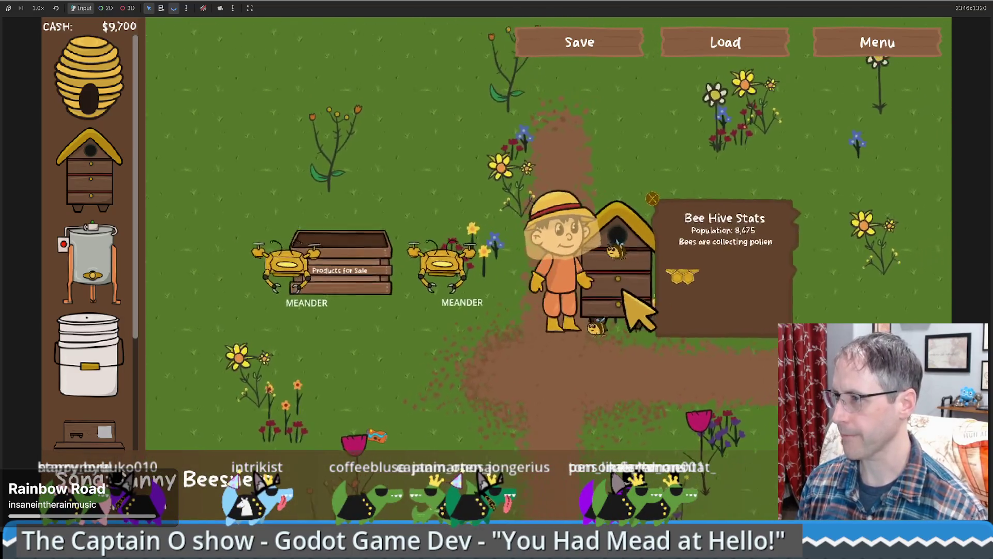
key("Down")
key("Up")
key("Left")
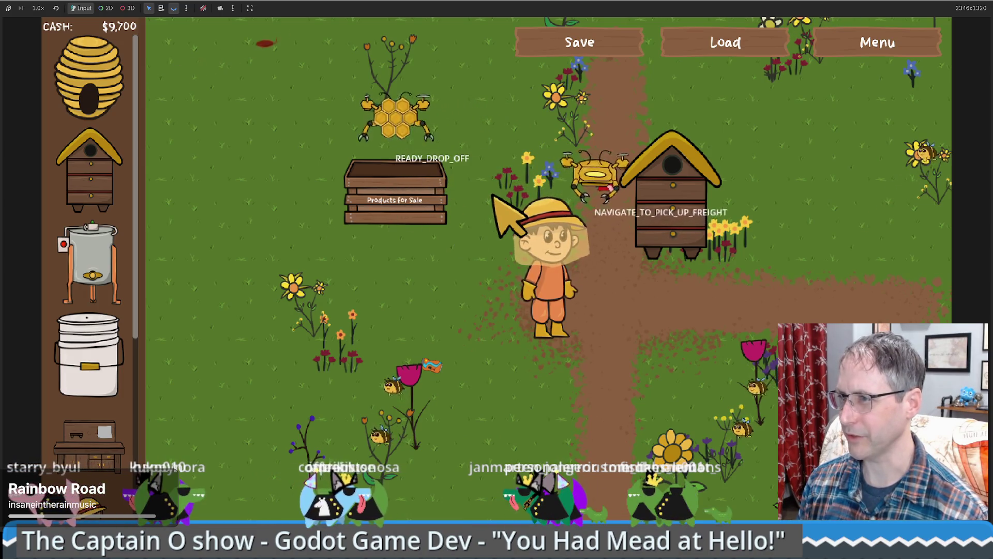
Step: Remove the sell box and place a honey extractor left of the path
mouse_move(313, 190)
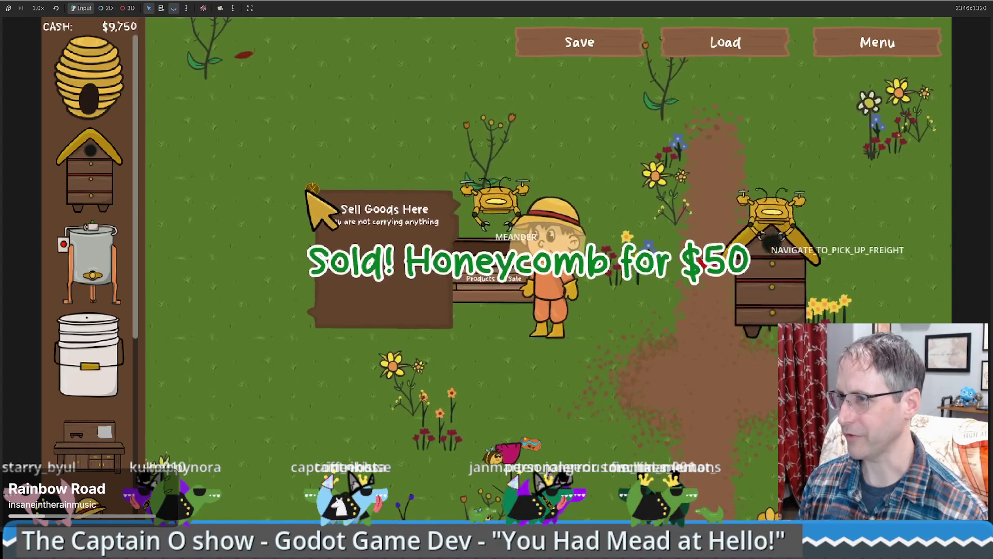
right_click(313, 190)
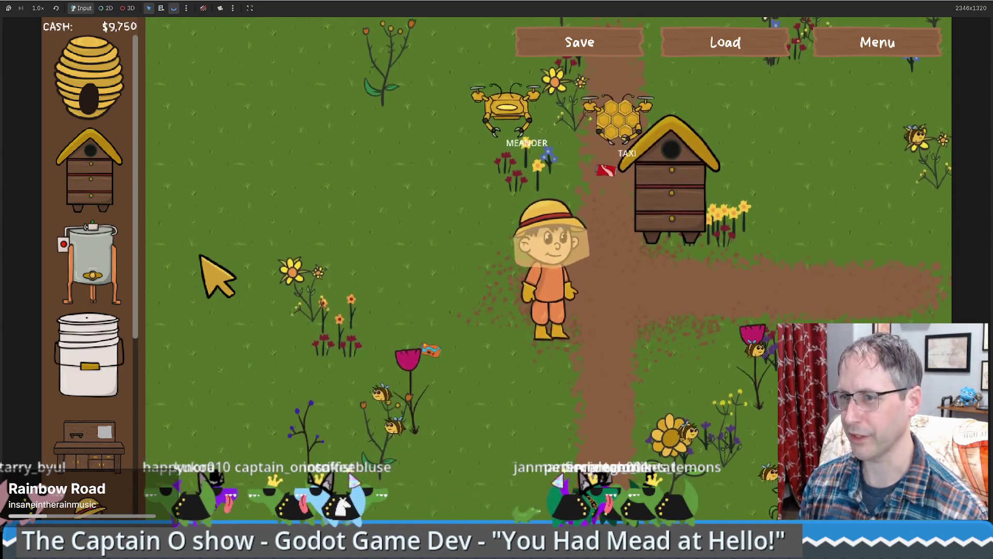
left_click(90, 264)
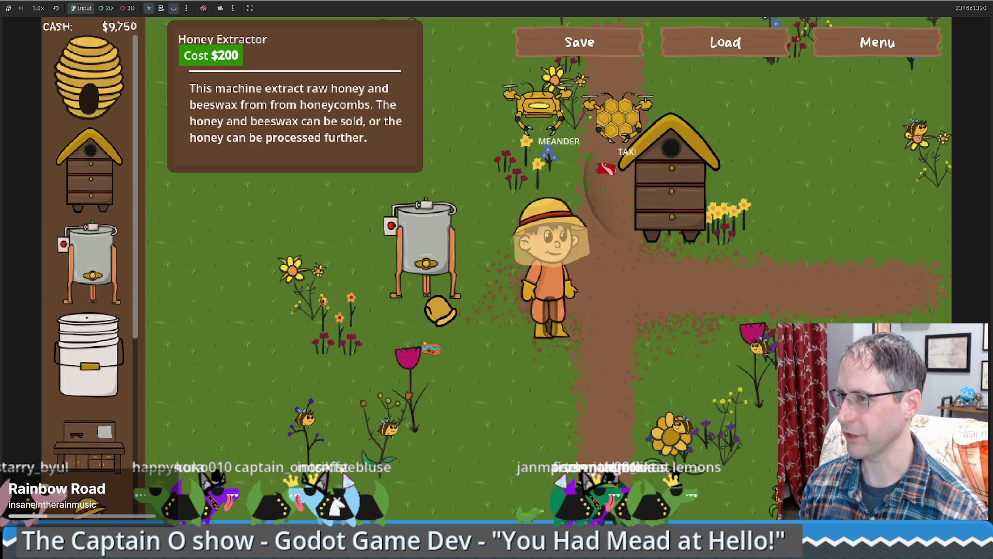
left_click(440, 309)
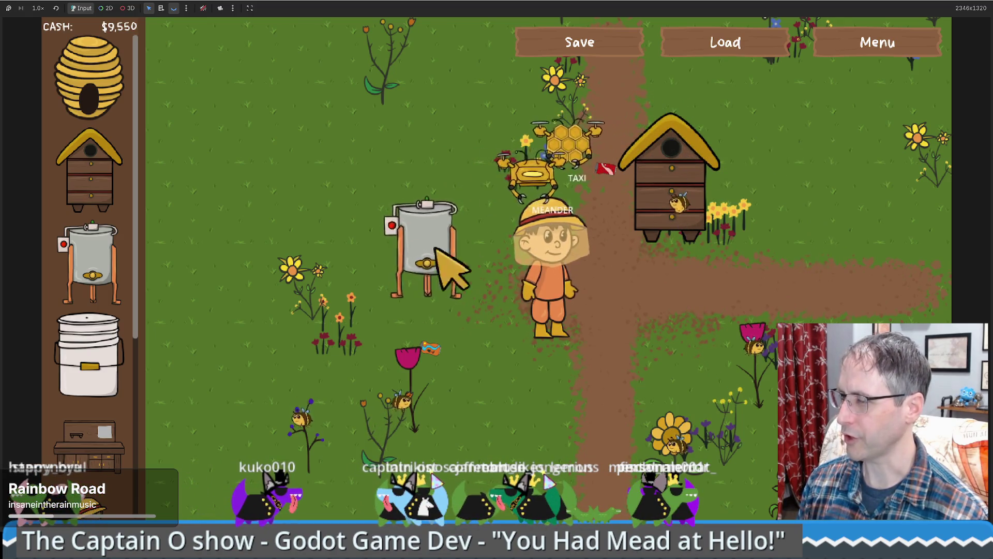
Step: Begin placing another honey extractor and check the honeycomb-ready hive's stats
mouse_move(91, 263)
left_mouse_down()
mouse_move(538, 348)
mouse_move(583, 377)
mouse_move(599, 367)
mouse_move(104, 321)
left_mouse_up()
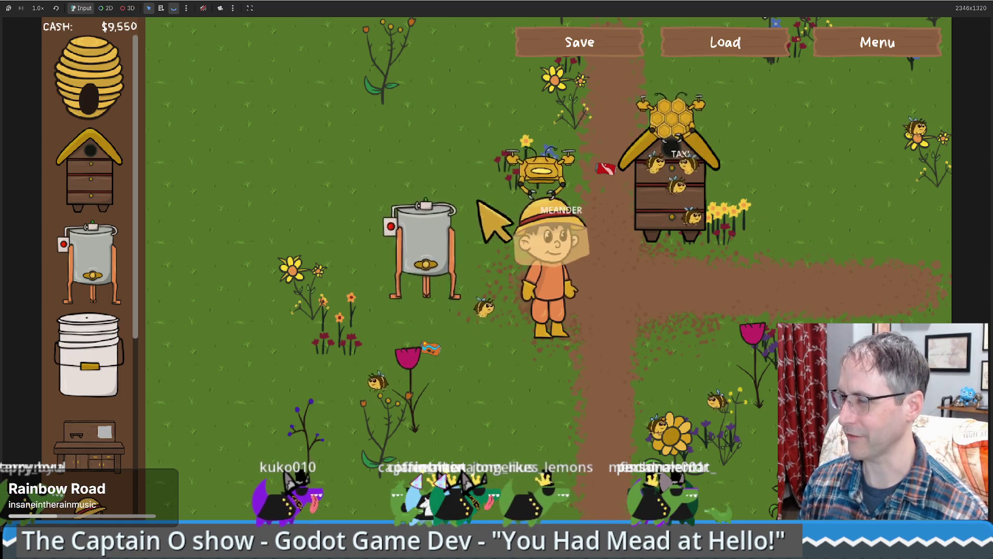
left_click(691, 124)
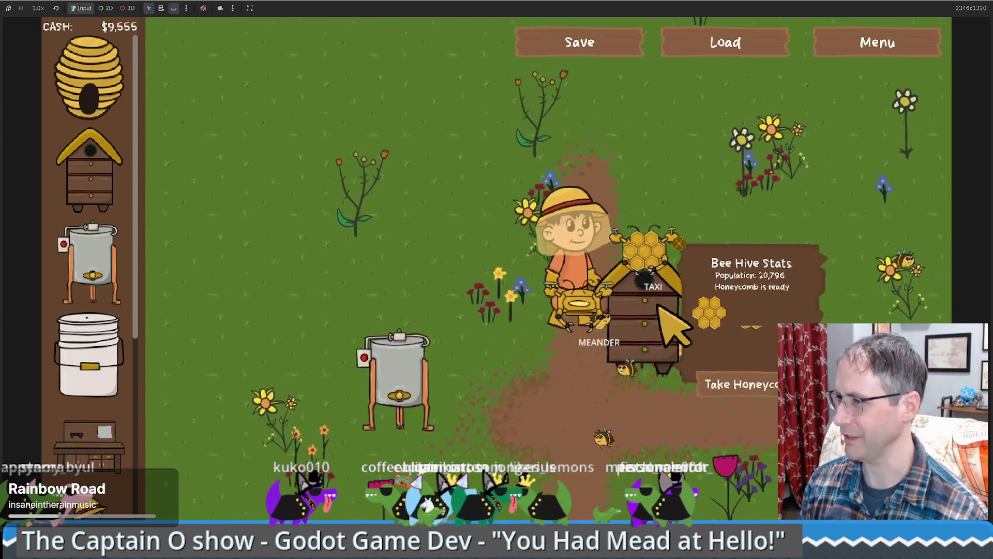
left_click(647, 421)
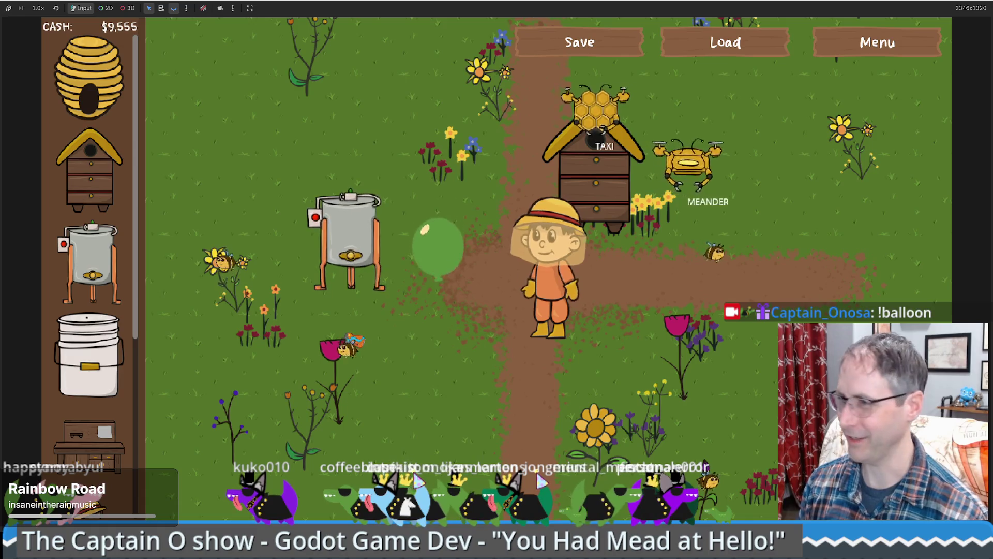
Step: Place a second honey extractor on the field
key("Right")
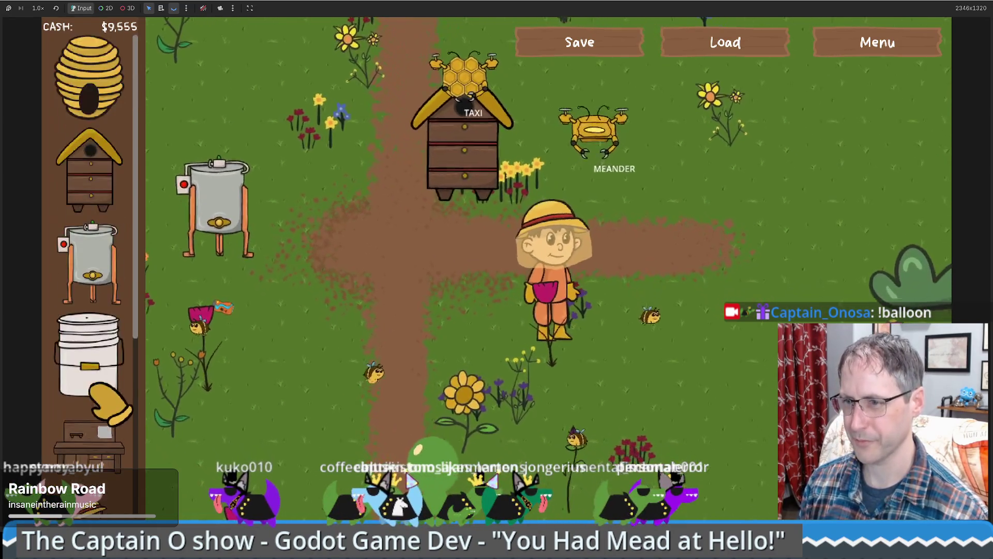
left_click(98, 262)
left_click(653, 306)
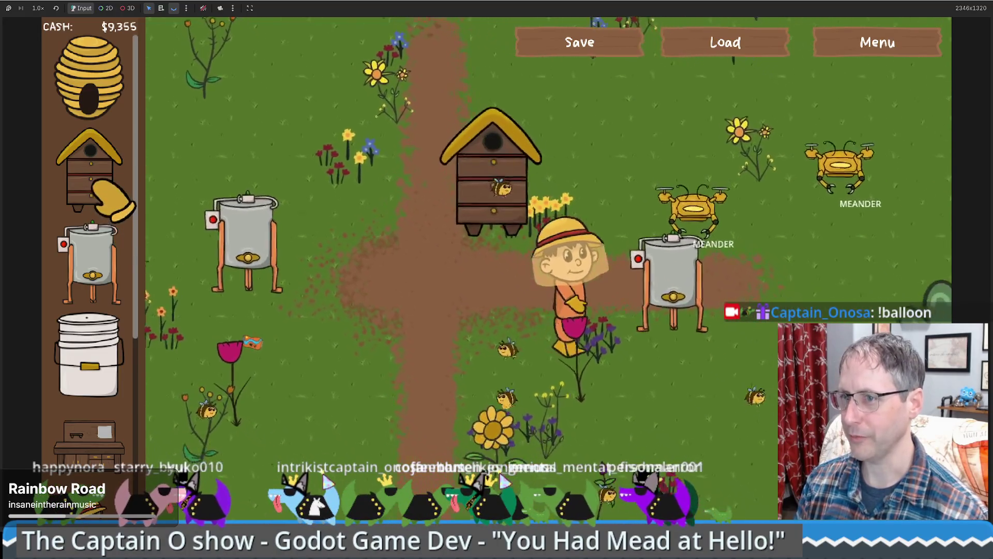
Step: Scroll the shop and drag a new sell box onto the farm
mouse_move(109, 186)
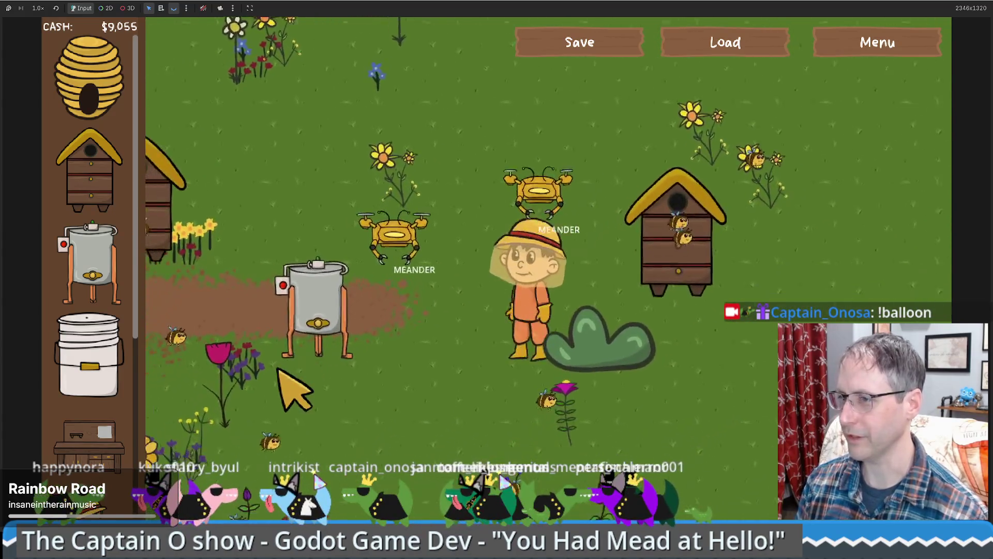
scroll(88, 259, "down", 5)
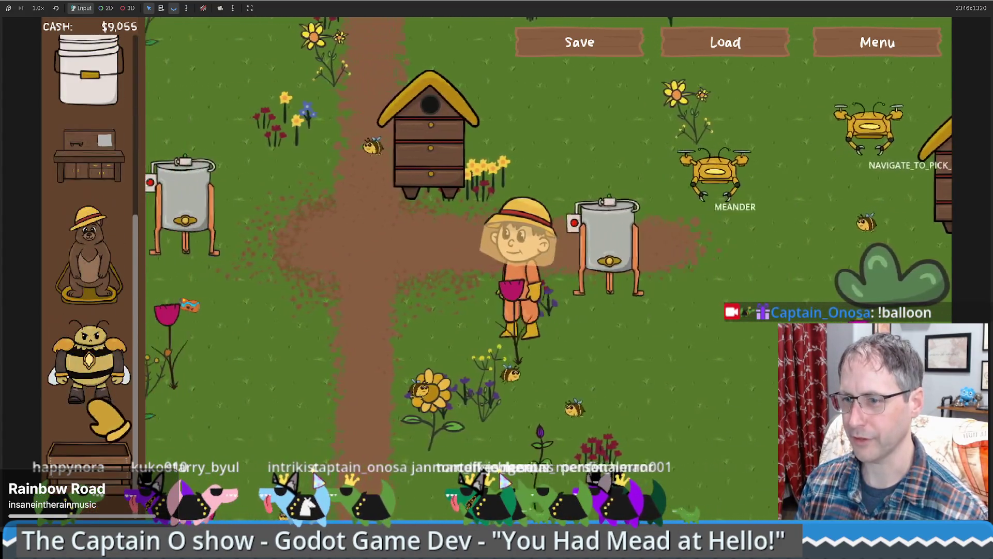
mouse_move(163, 315)
left_click_drag(163, 318, 189, 271)
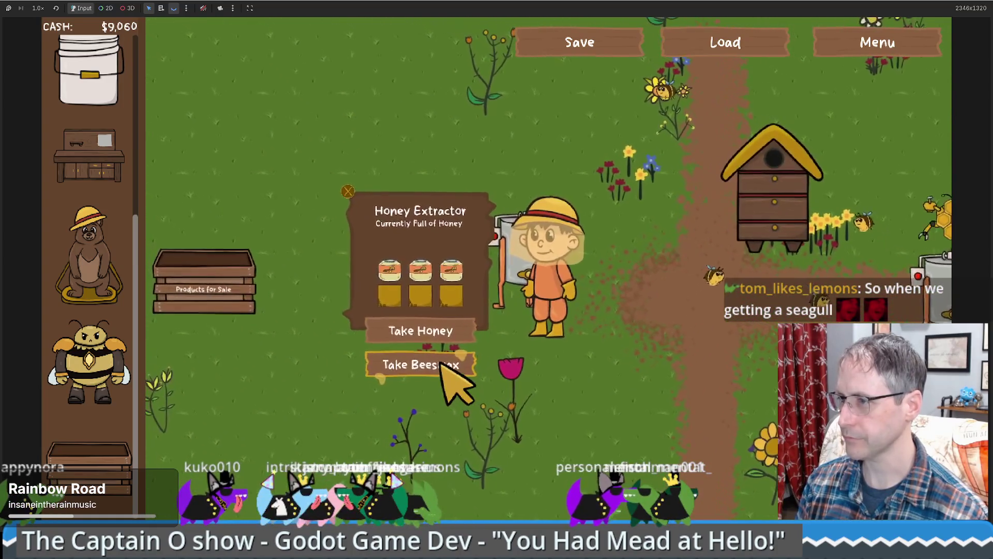
Step: Place a crafting table on open grass to the left of the hive
scroll(88, 354, "up", 2)
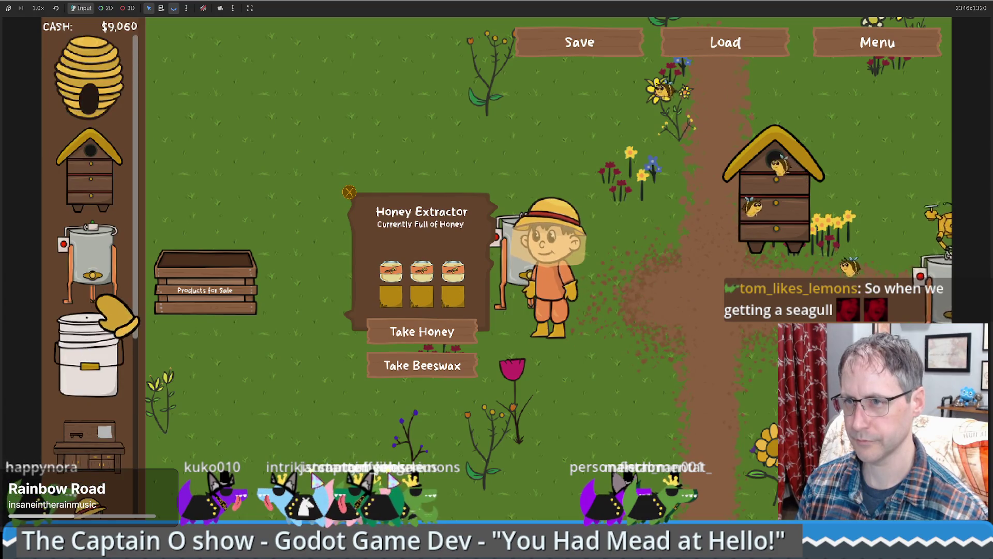
scroll(106, 320, "down", 2)
mouse_move(88, 161)
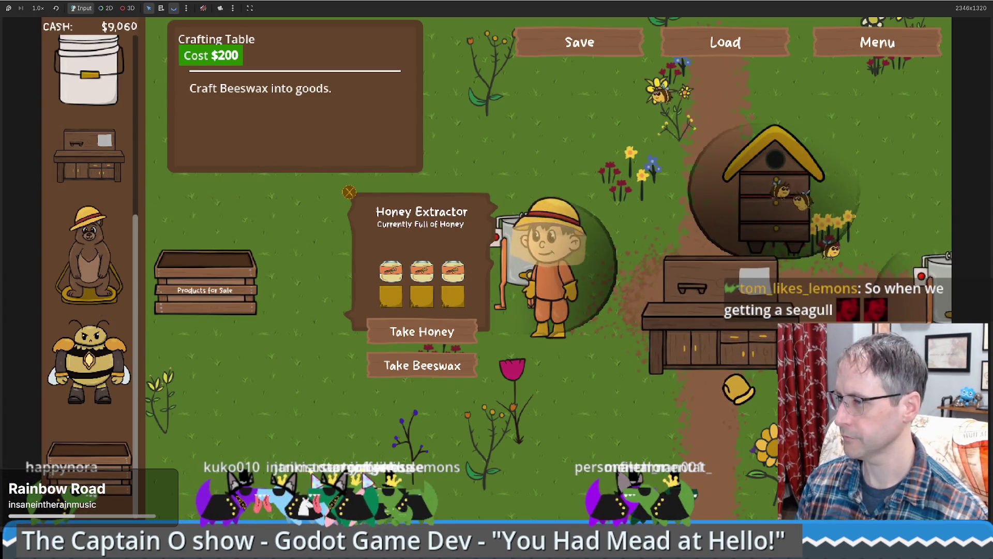
left_click(675, 264)
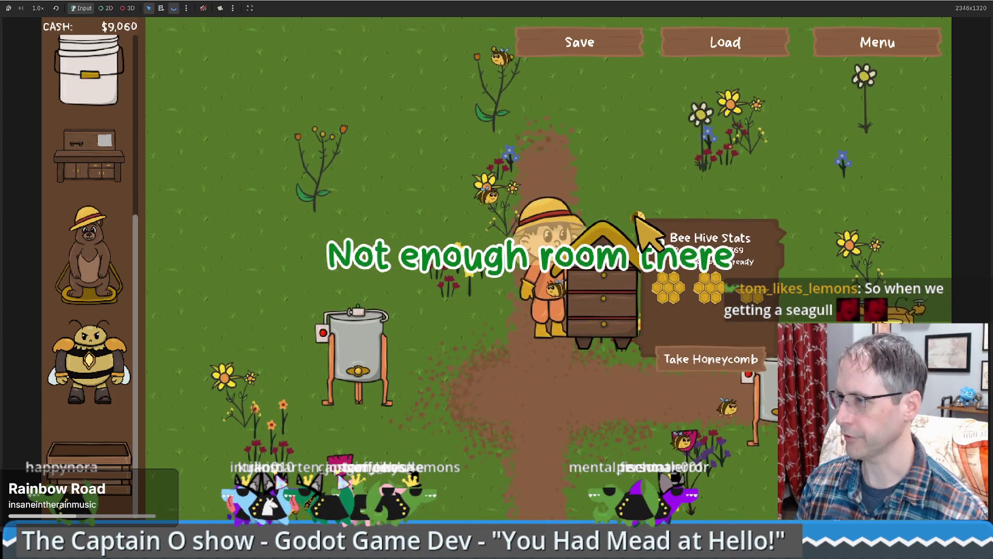
key("s")
key("a")
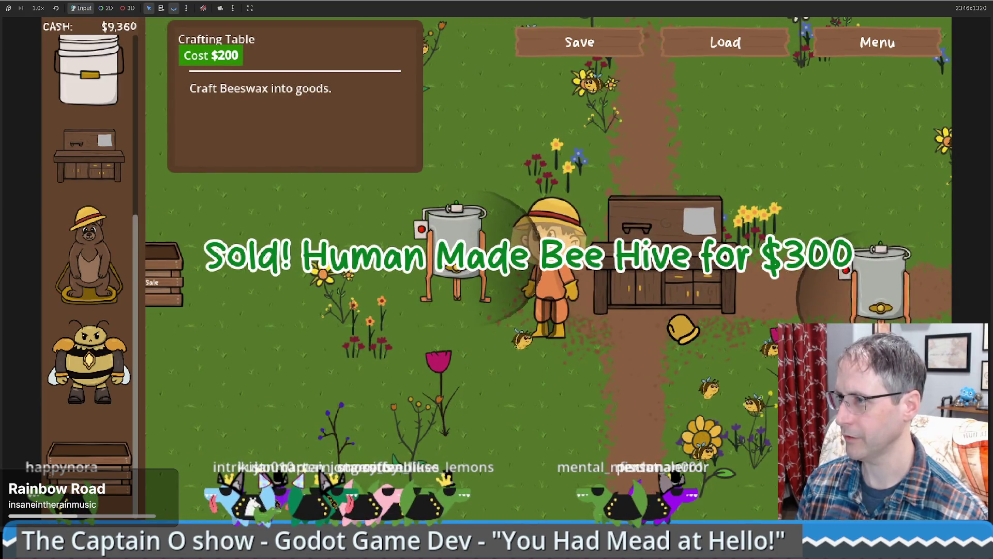
key("a")
key("a")
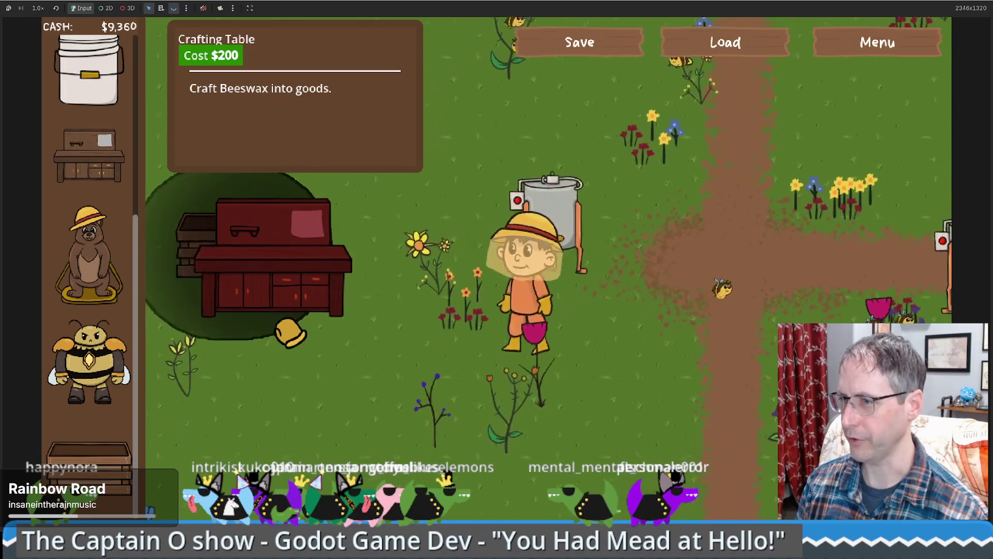
key("a")
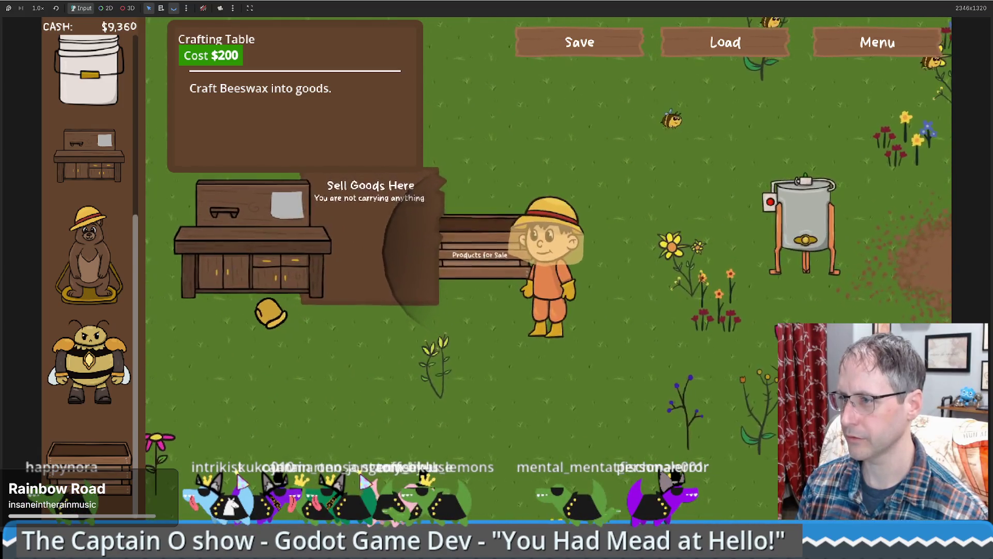
left_click(259, 311)
key("a")
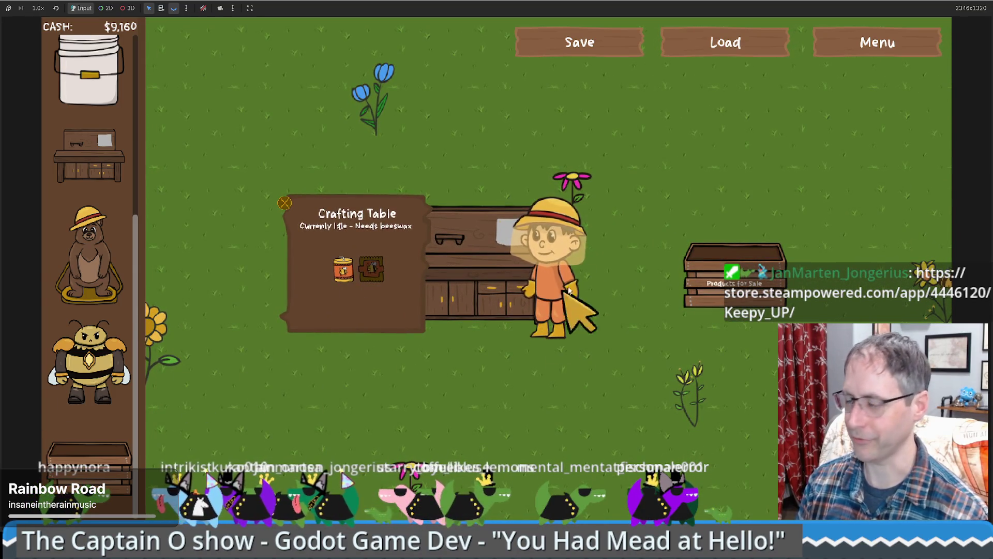
Step: Walk the farmer right toward the sell box and back left past it
key("d")
key("s")
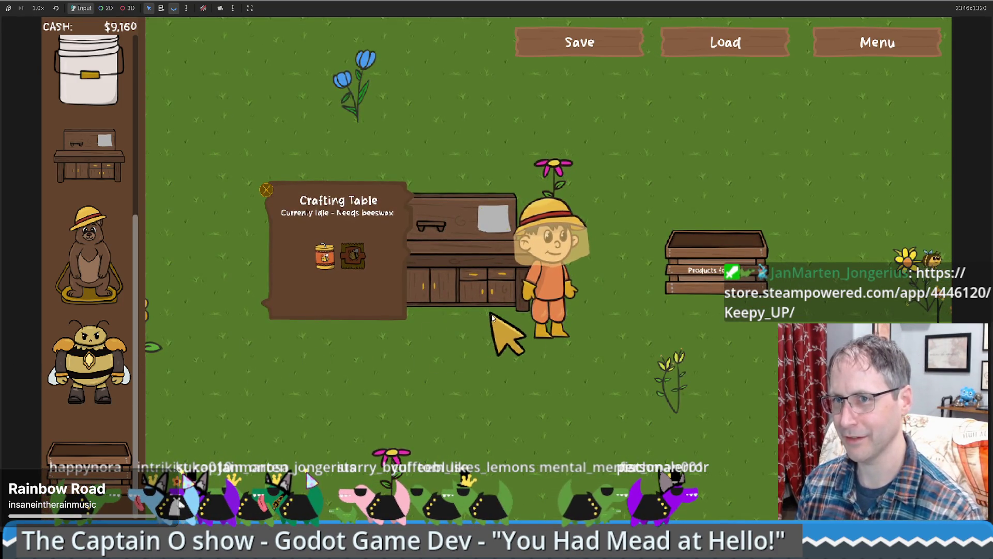
key("d")
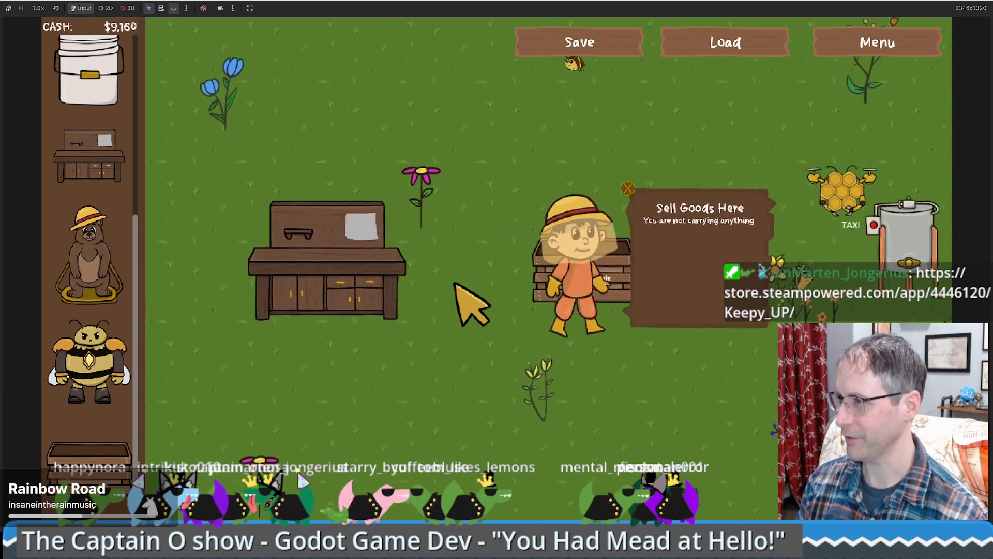
key("w")
key("s")
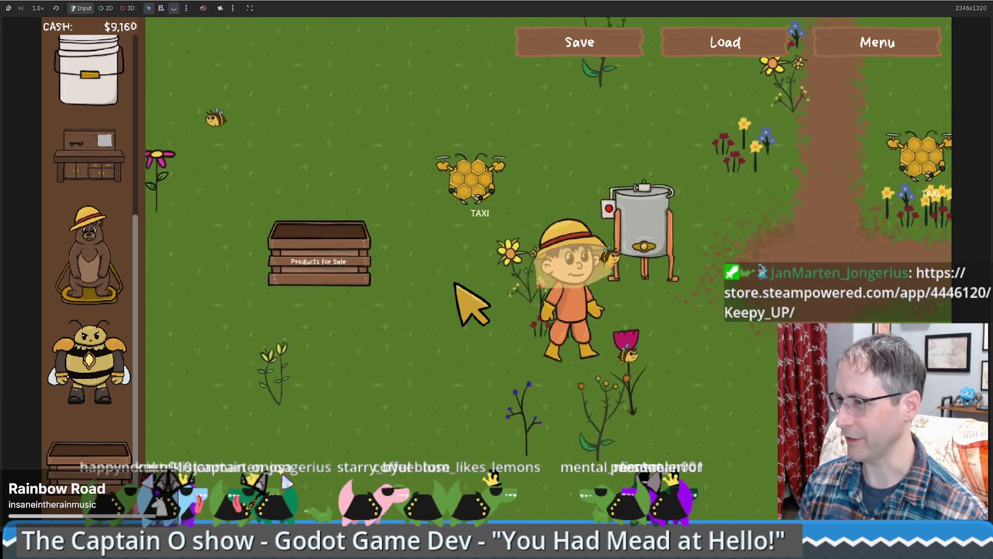
key("w")
key("a")
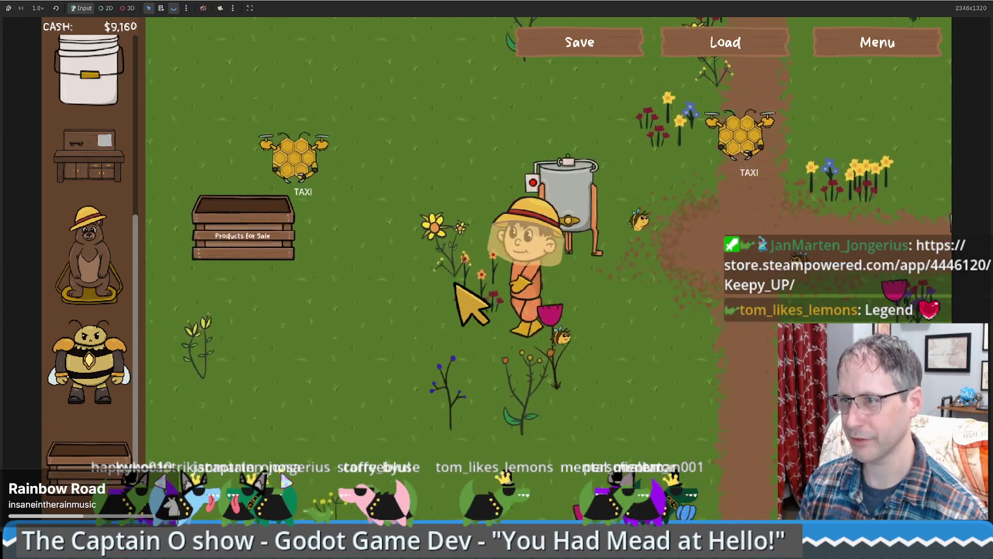
key("a")
key("w")
key("s")
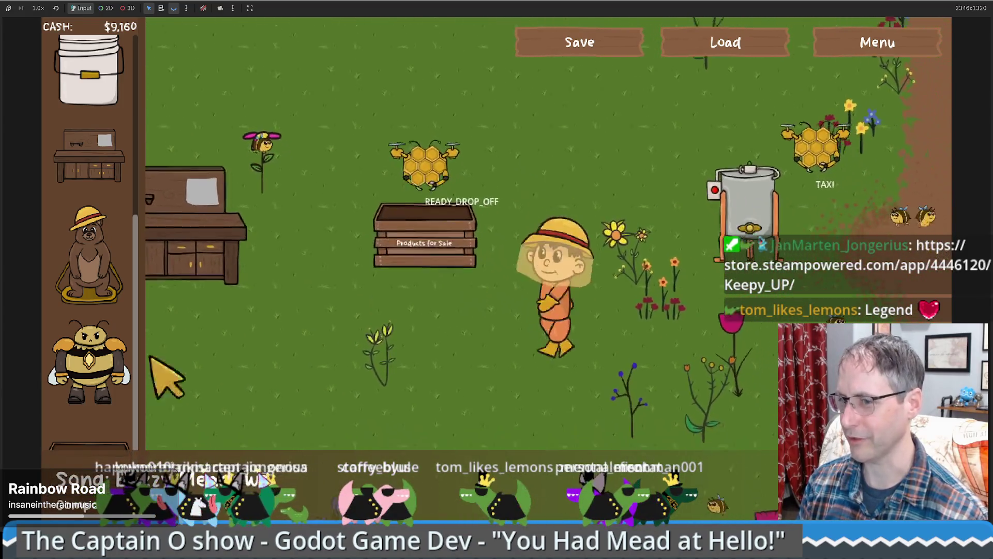
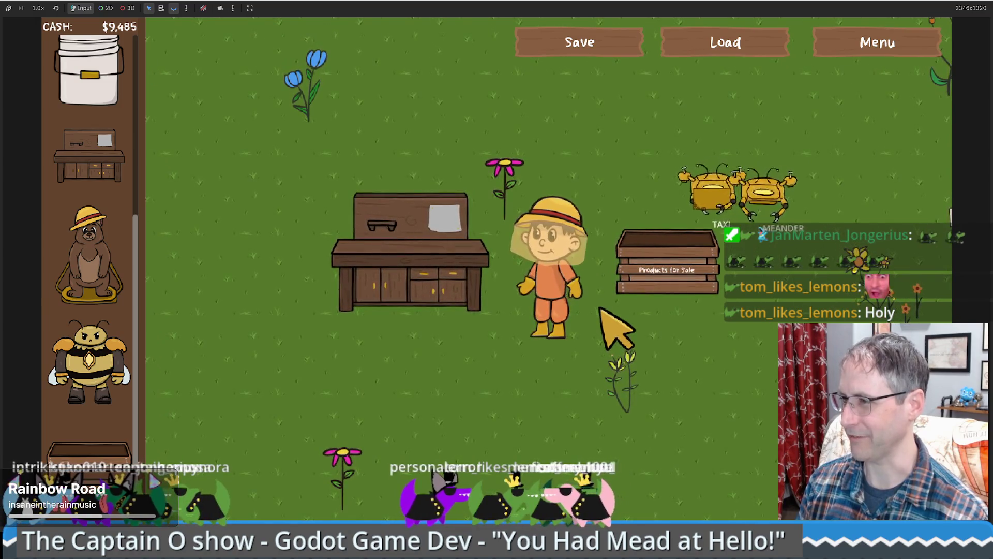
Step: Drop a Products for Sale sell crate onto the field right beside the workbench
mouse_move(89, 450)
left_mouse_down()
mouse_move(249, 343)
mouse_move(244, 317)
left_mouse_up()
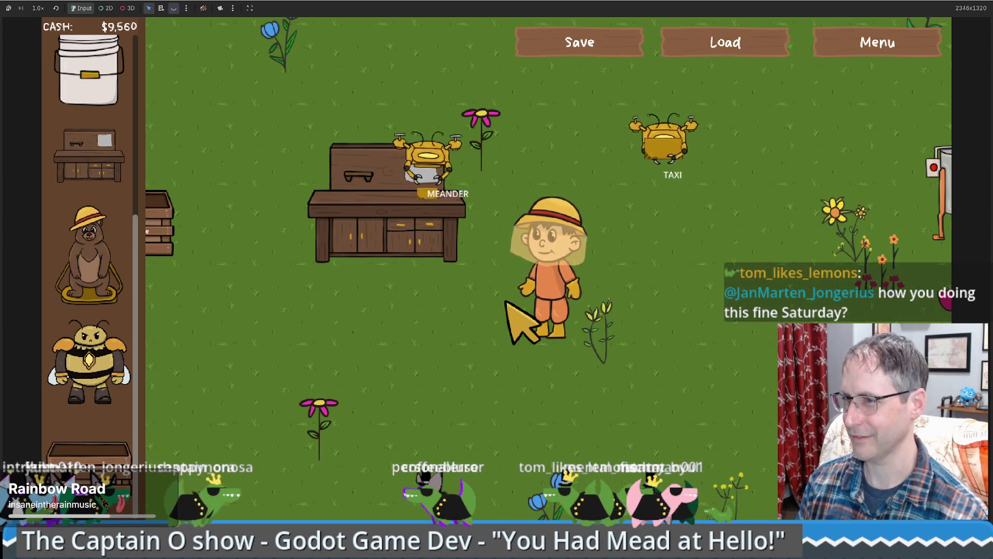
scroll(124, 342, "up", 5)
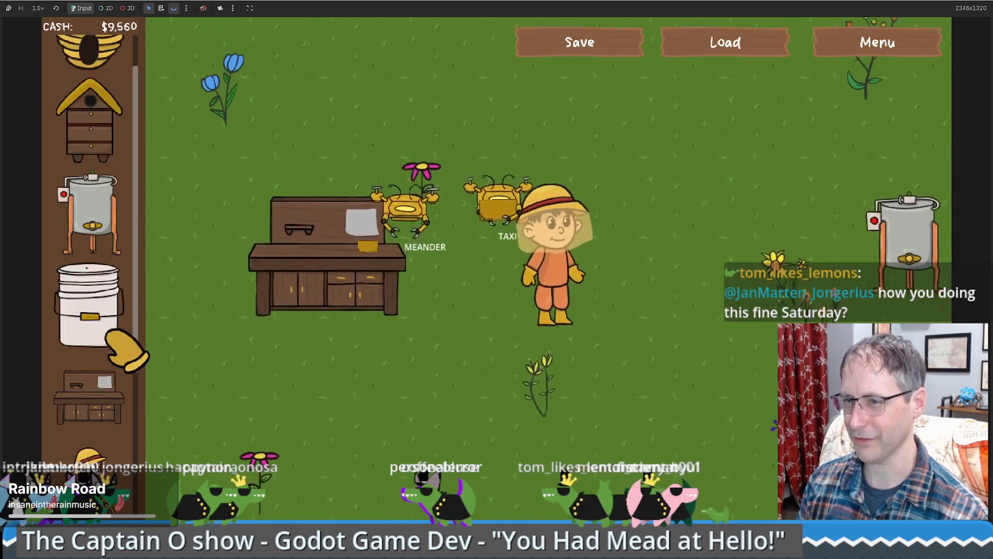
Step: Place a Bee Hive, a Food Grade Bucket and a Honey Extractor on the field
mouse_move(106, 173)
left_click_drag(106, 173, 595, 315)
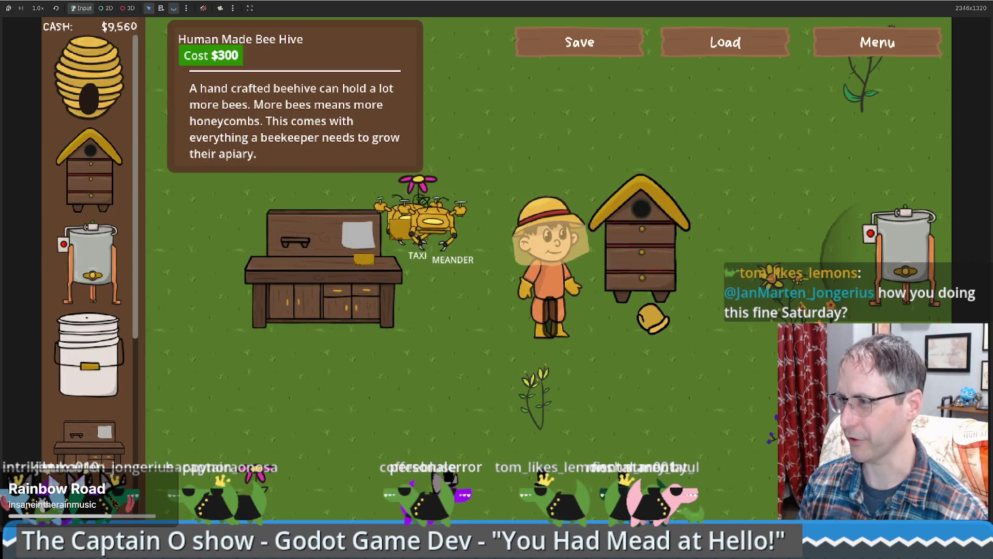
left_click_drag(655, 318, 644, 306)
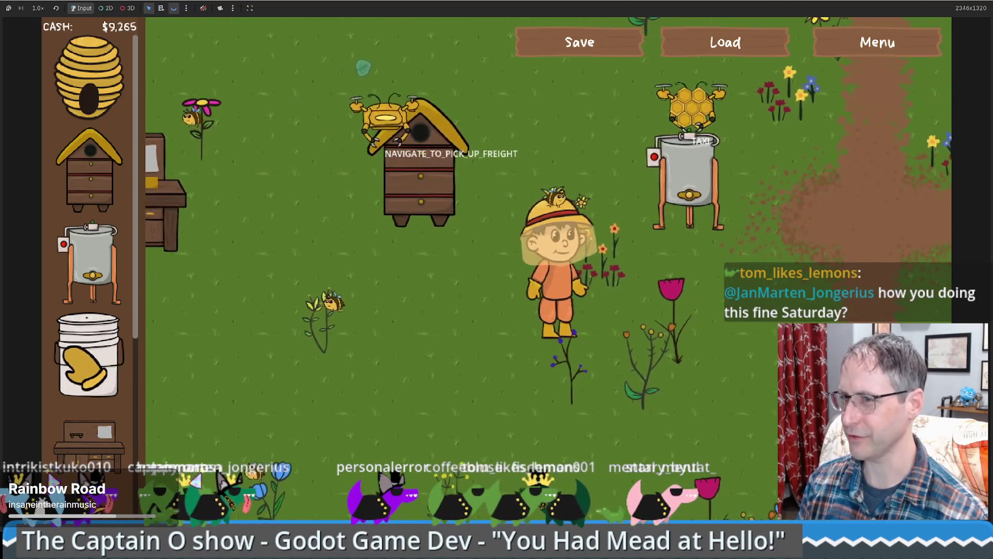
left_click_drag(90, 378, 378, 305)
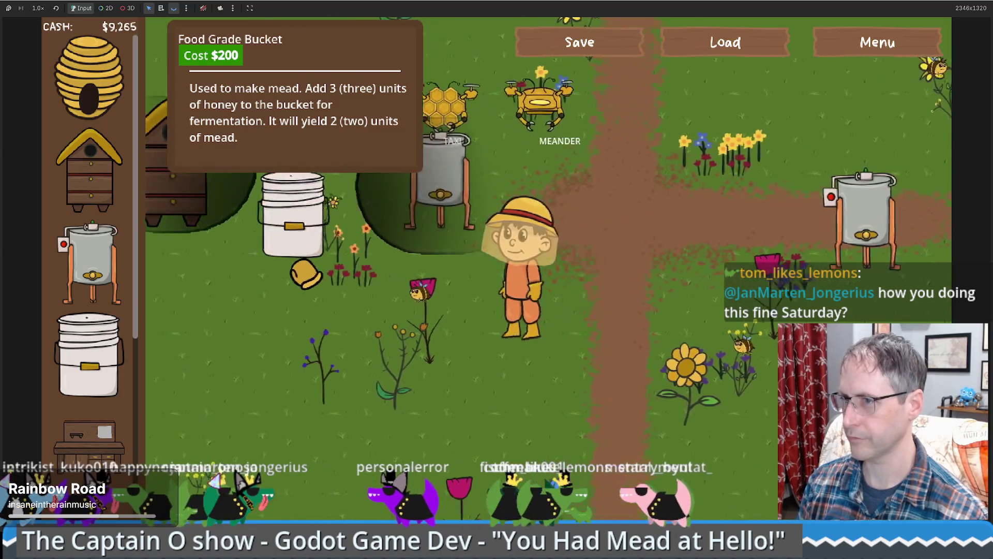
left_click(385, 264)
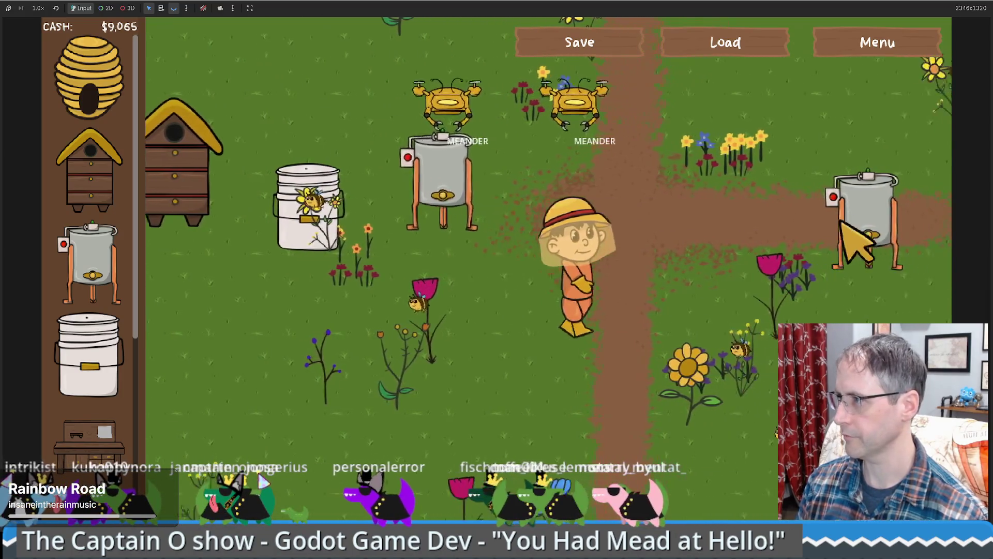
left_click(91, 264)
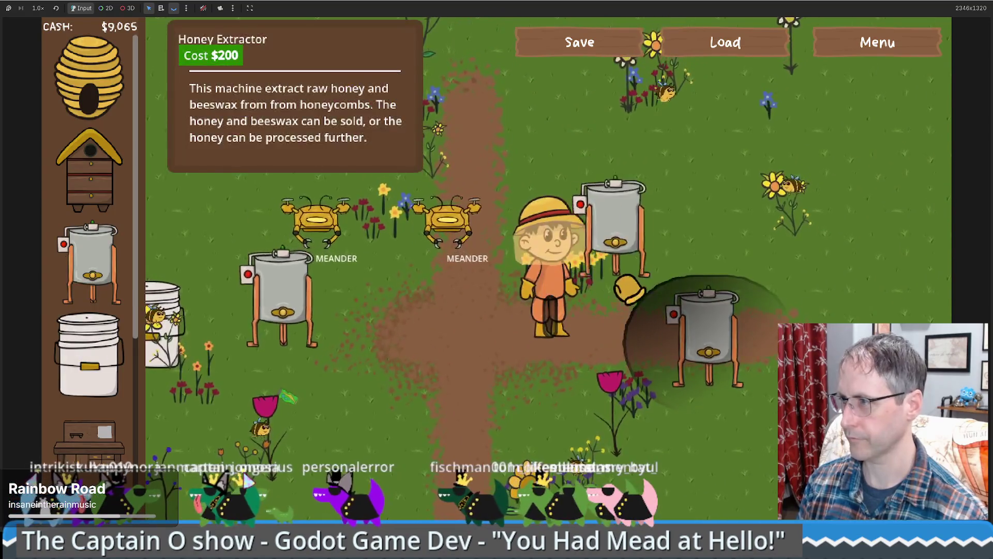
left_click(616, 222)
Step: Walk the farmer around the field with WASD, ending down-left away from the drone
key("s")
key("a")
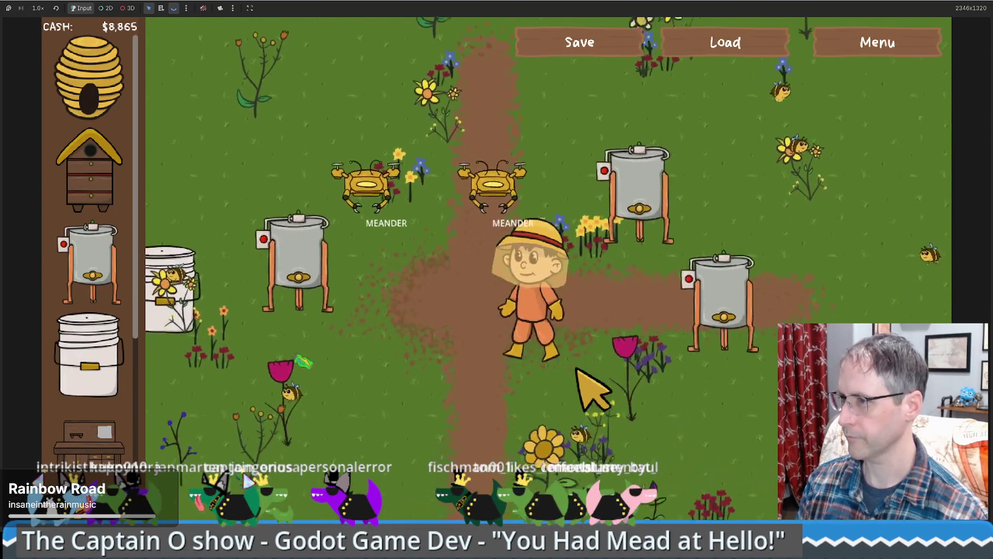
key("d")
key("w")
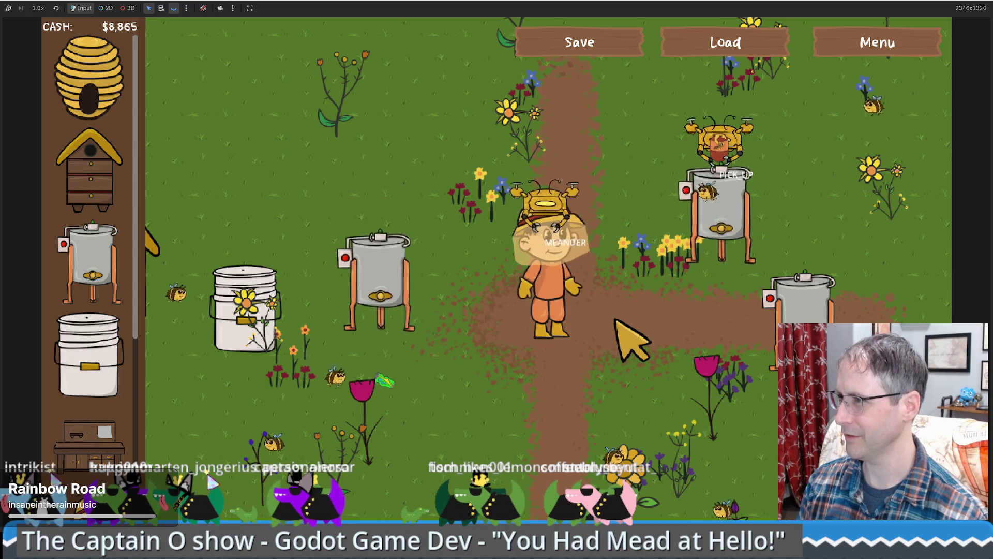
key("a")
key("s")
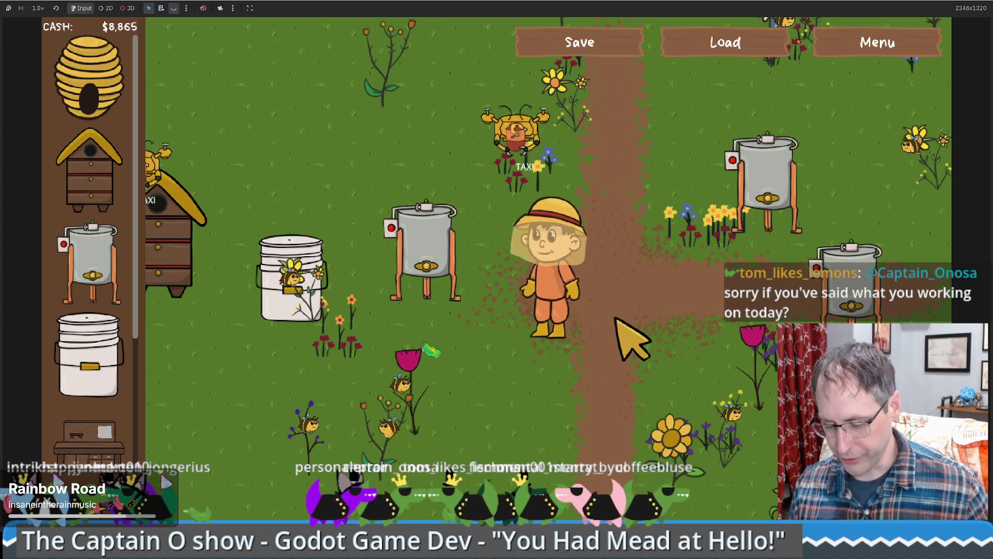
Step: Walk the farmer up-left to the Products for Sale crate and remove it
key("a")
key("s")
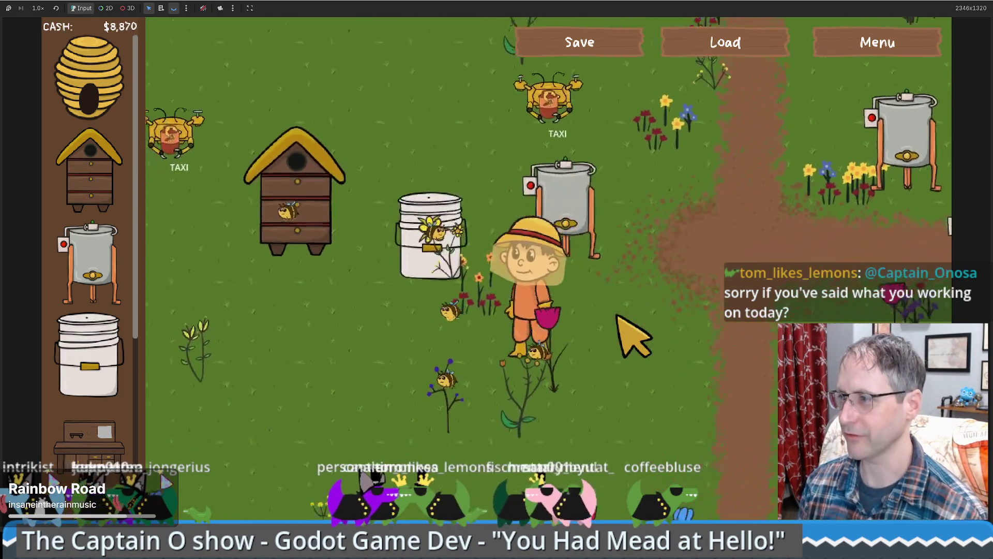
key("a")
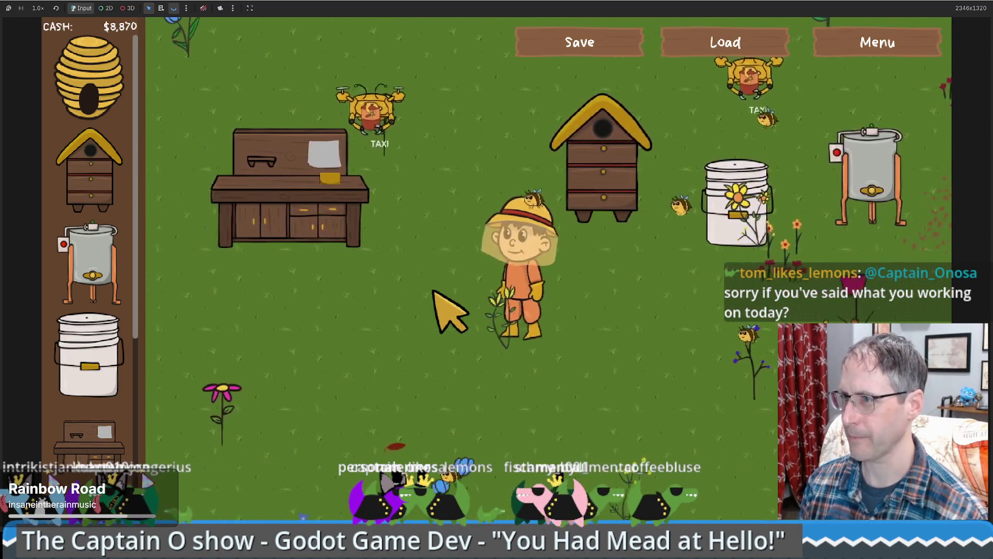
key("a")
key("w")
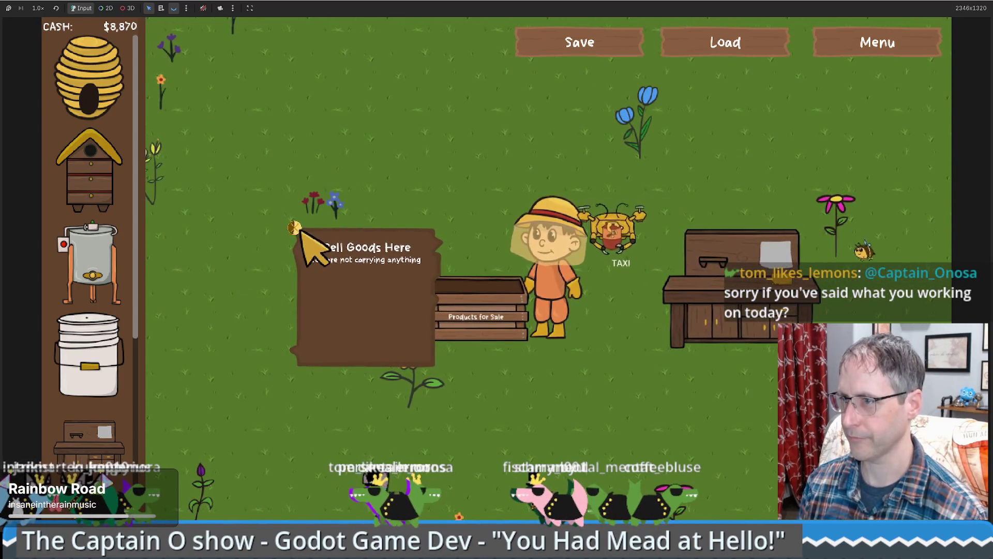
left_click(291, 225)
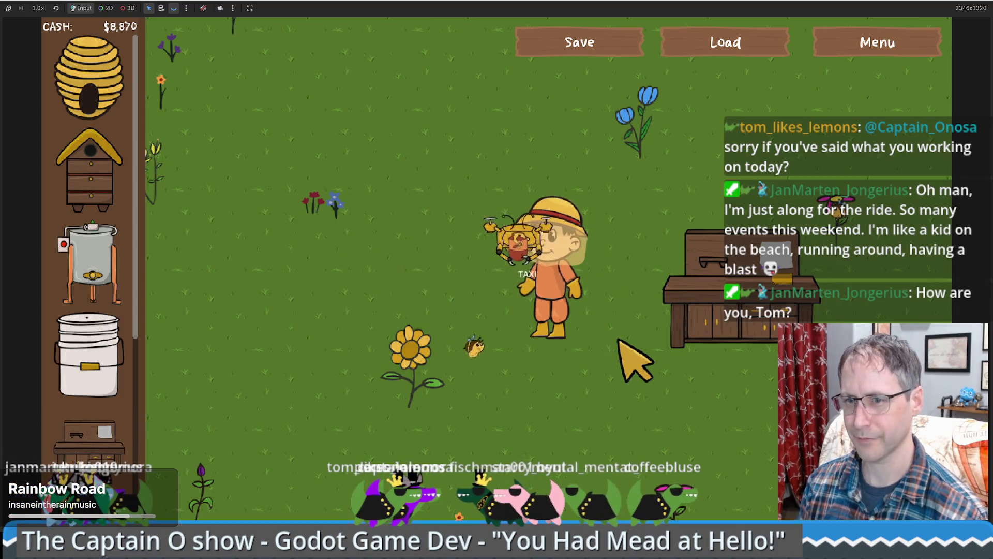
Step: Walk the farmer past the workbench, beehive and bucket over to the honey extractors
key("s")
key("d")
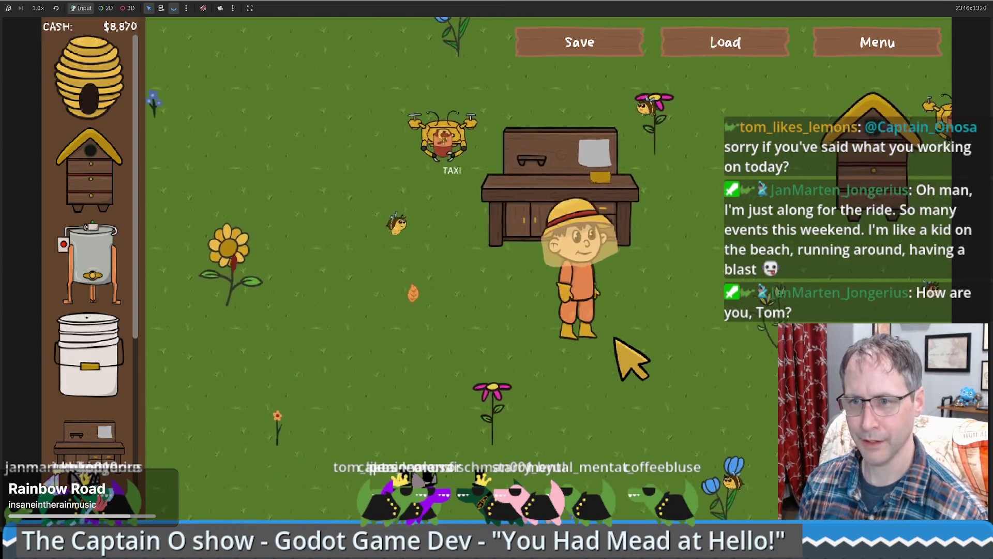
key("w")
key("d")
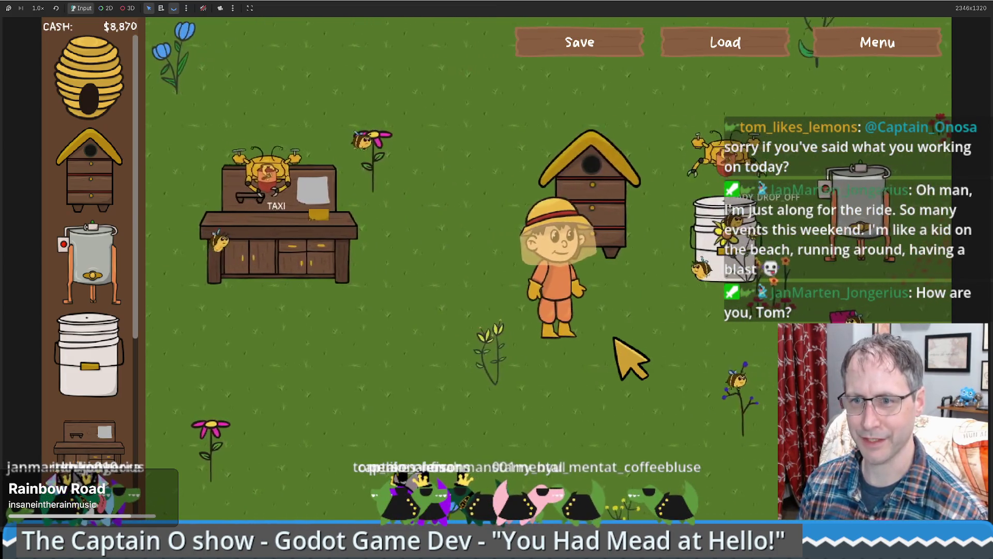
key("d")
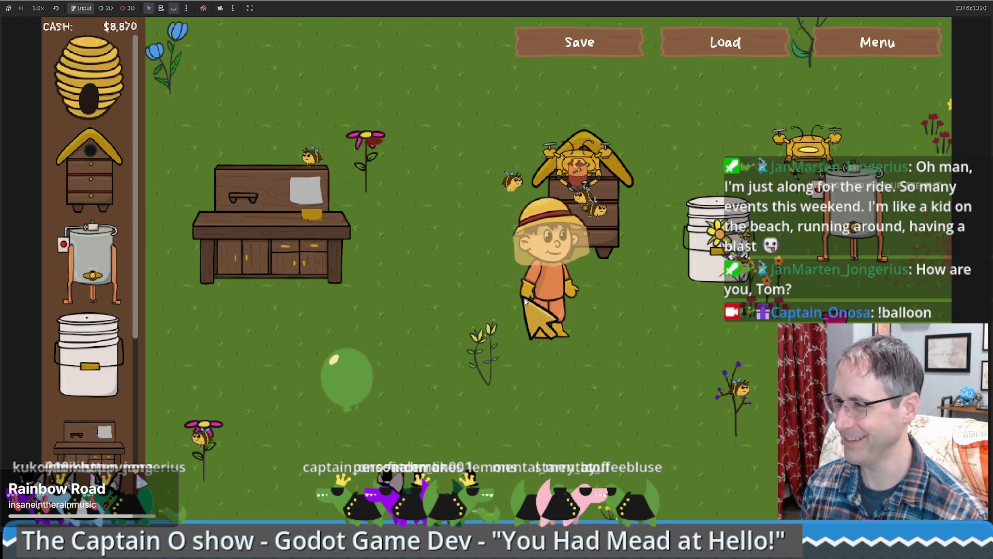
key("d")
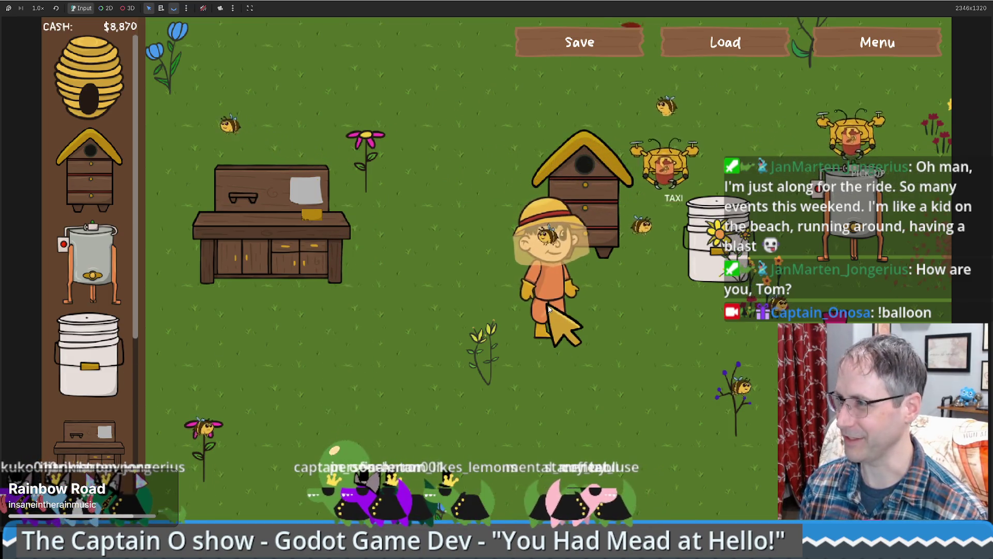
key("d")
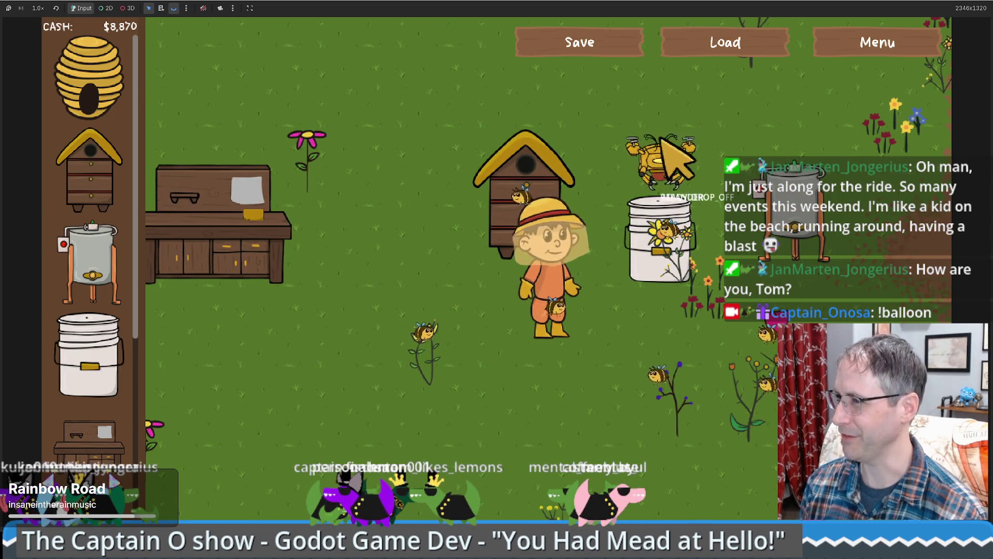
key("s")
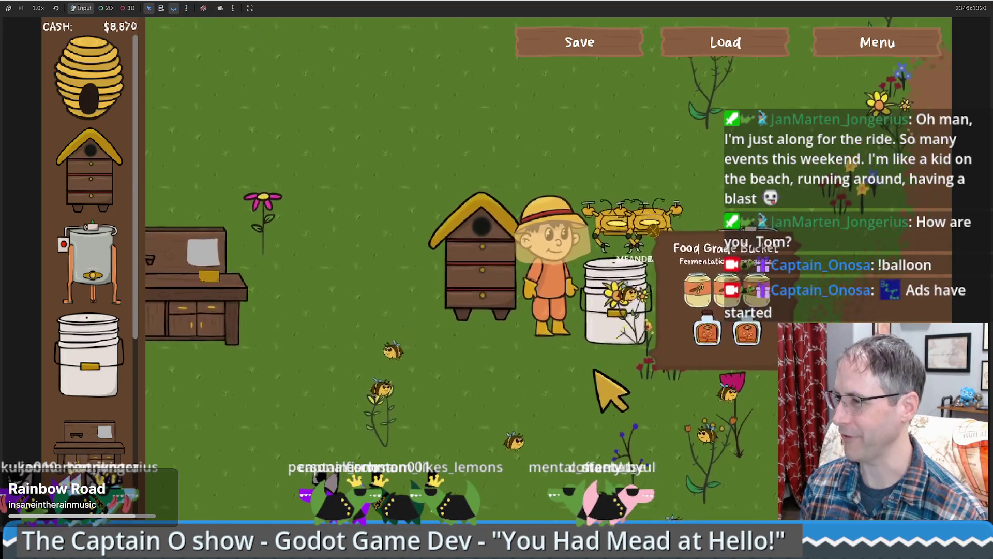
key("s")
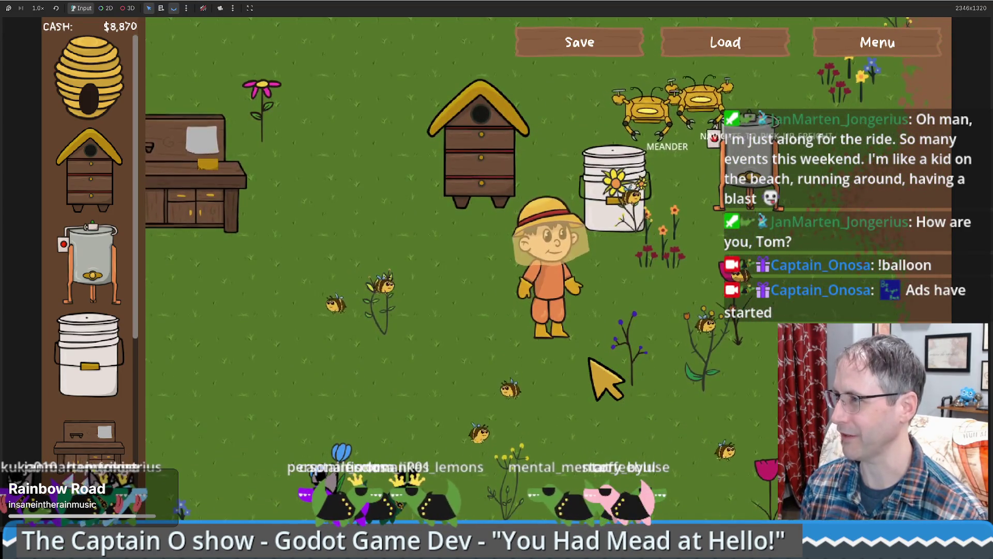
key("d")
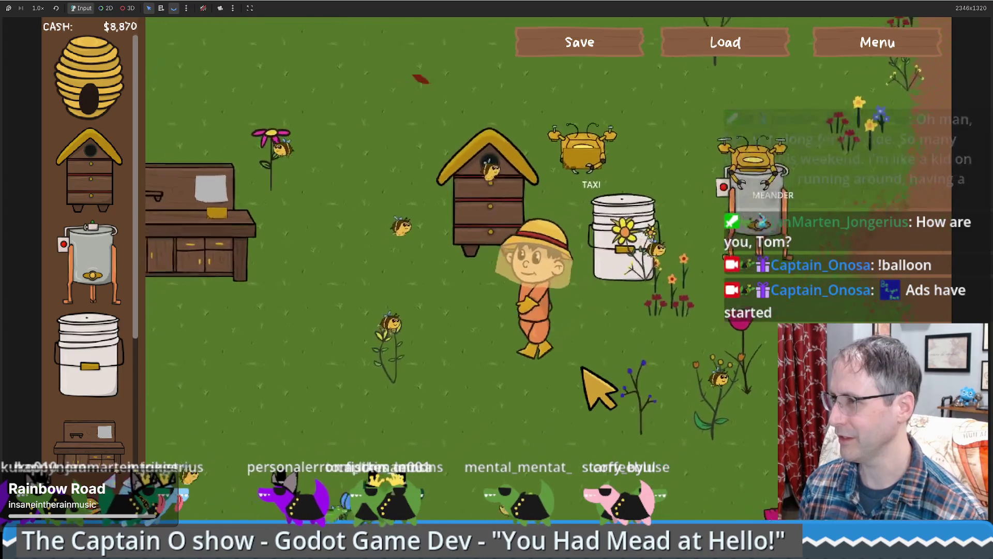
key("s")
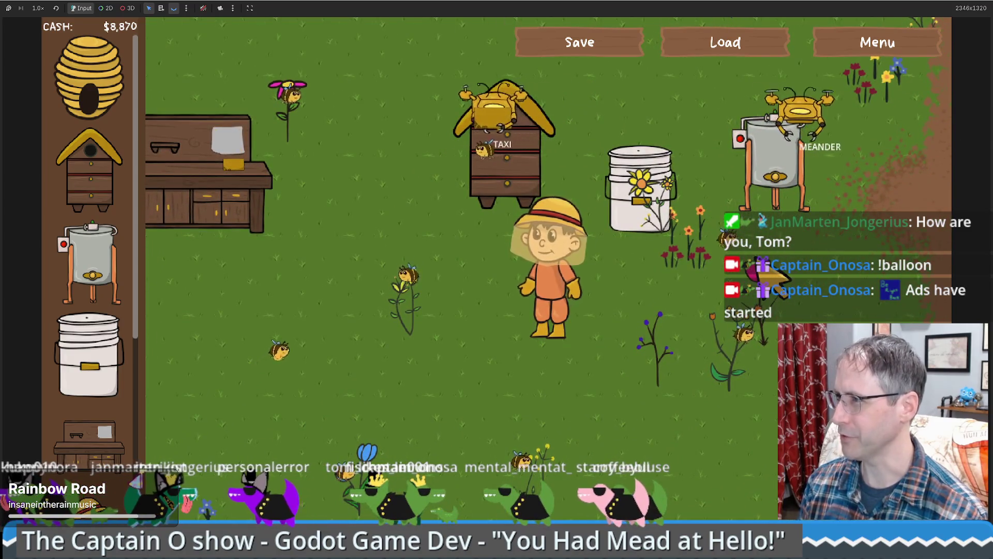
key("d")
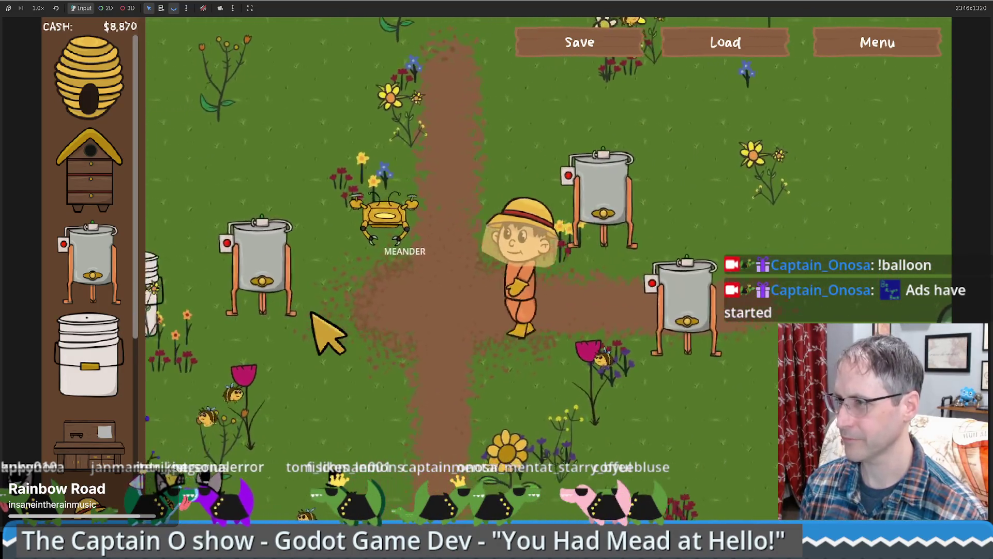
Step: Walk back to the hive and bring up the beehive's stats panel
key("a")
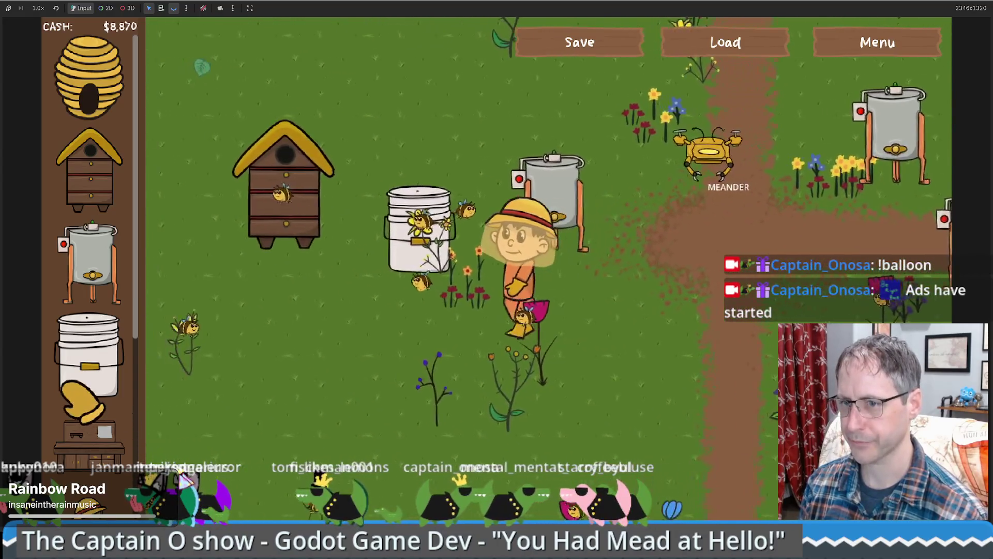
scroll(80, 401, "down", 5)
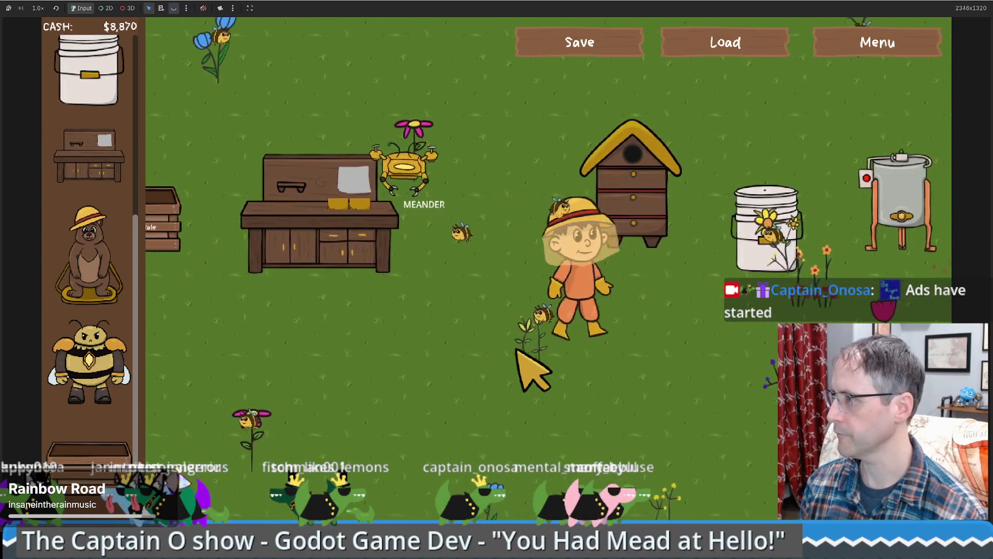
key("d")
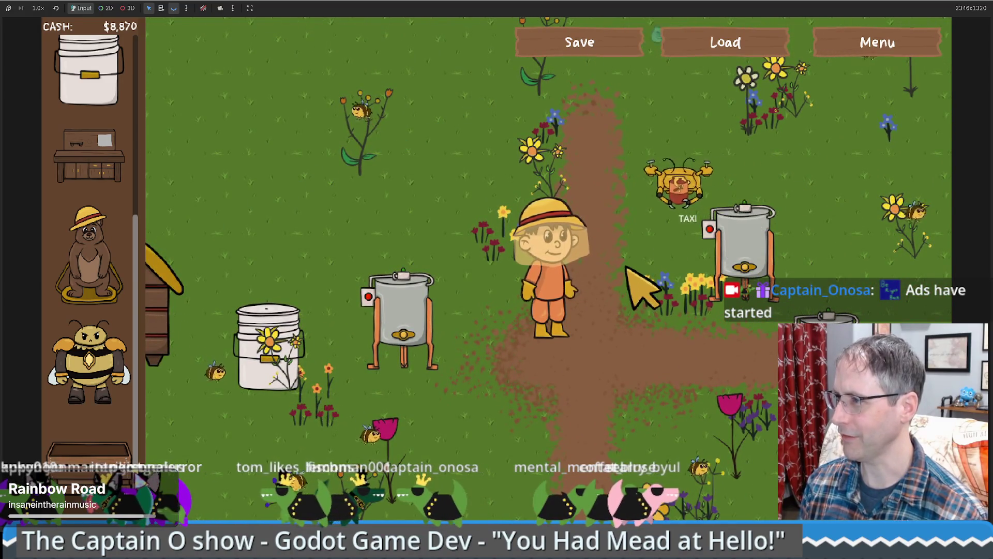
key("a")
key("s")
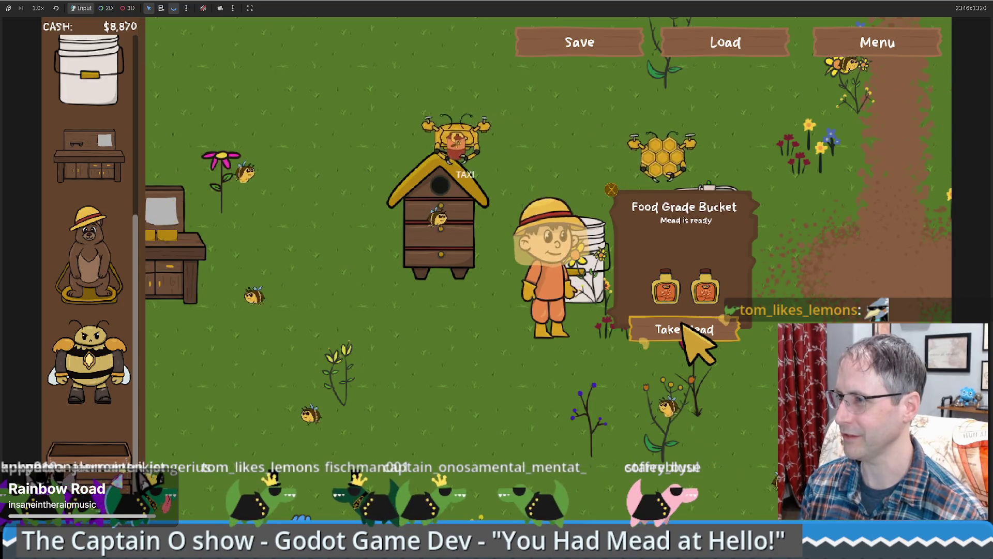
left_click(579, 218)
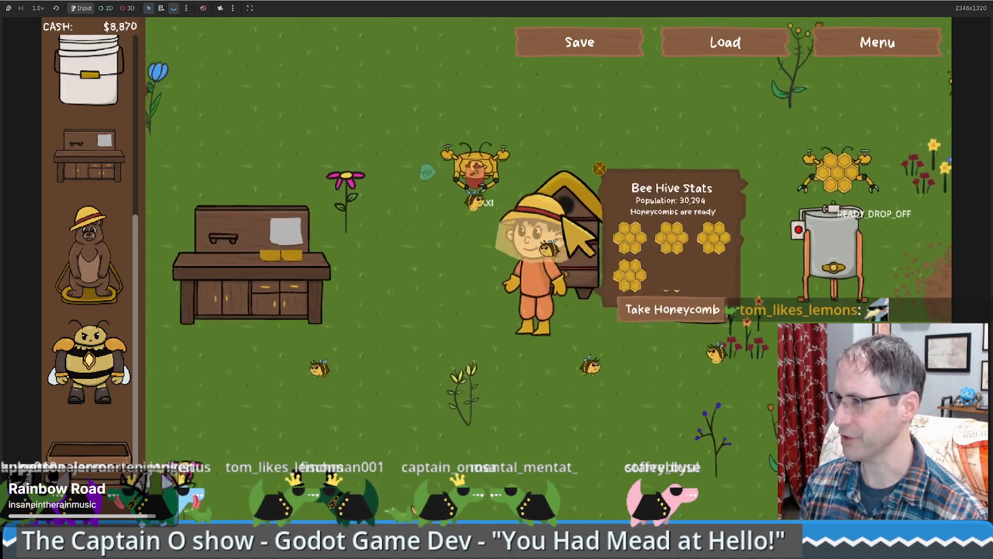
Step: Sell the human-made bee hive for $300, then close the bucket and crafting table panels
left_click(615, 170)
left_click(673, 305)
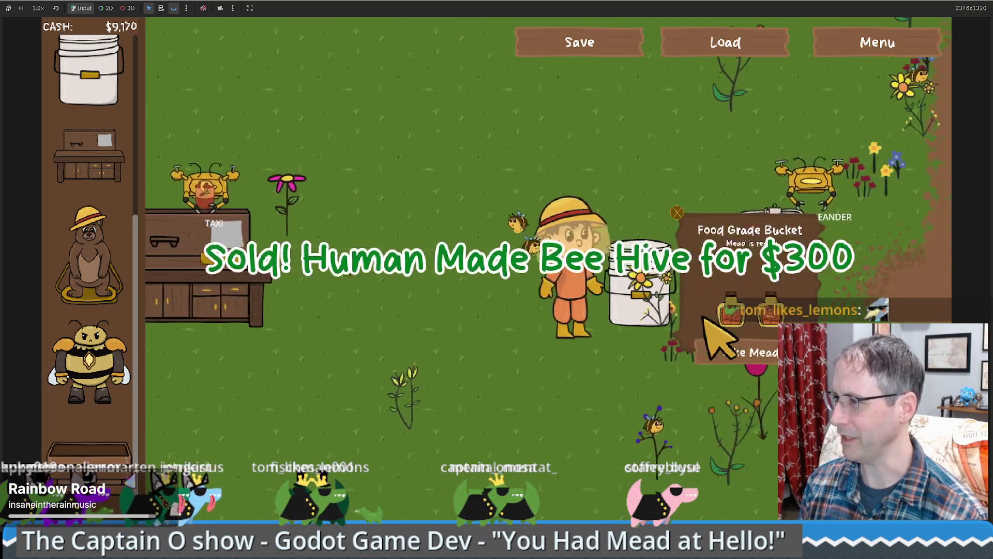
left_click(222, 305)
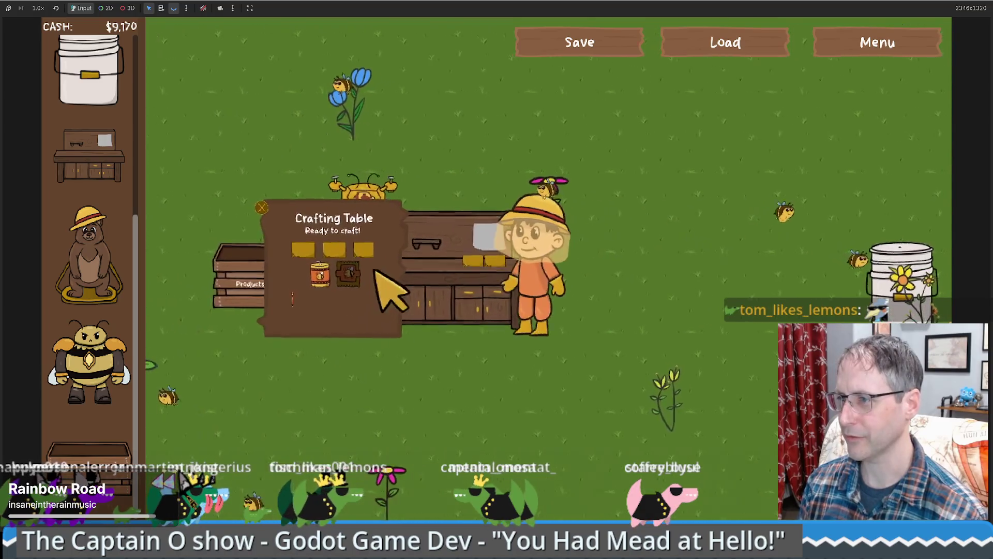
left_click(488, 343)
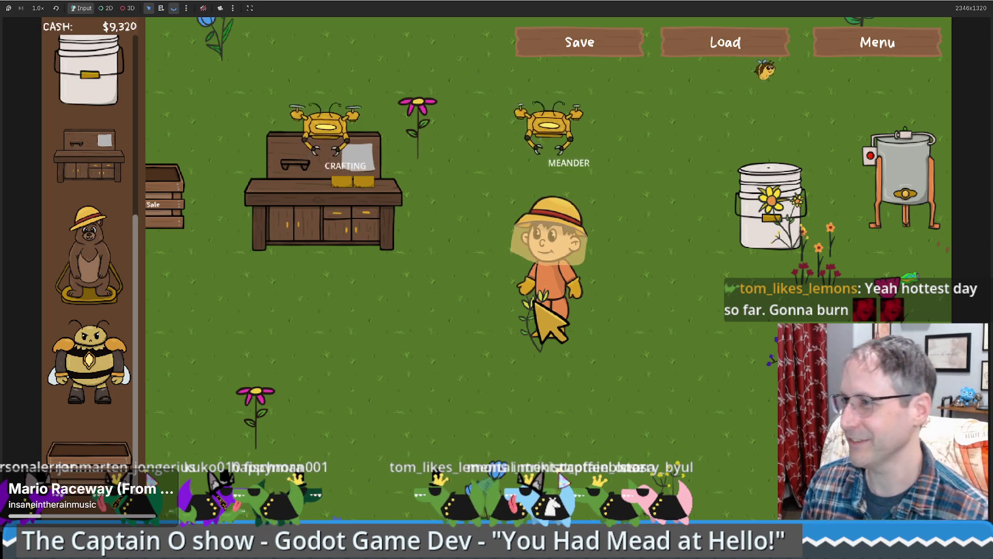
Step: Walk the farmer with the arrow keys up to the crafting table and back away
key("Up")
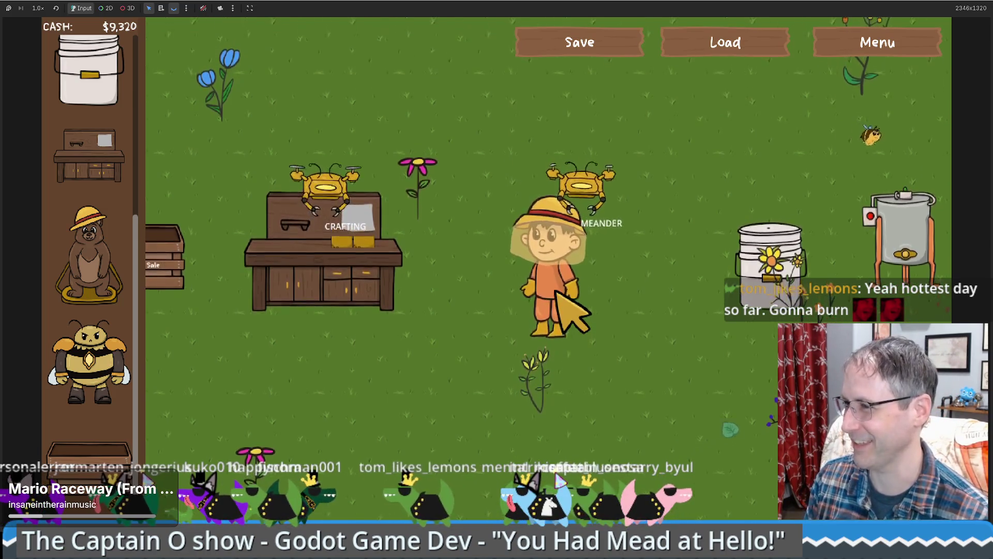
key("Down")
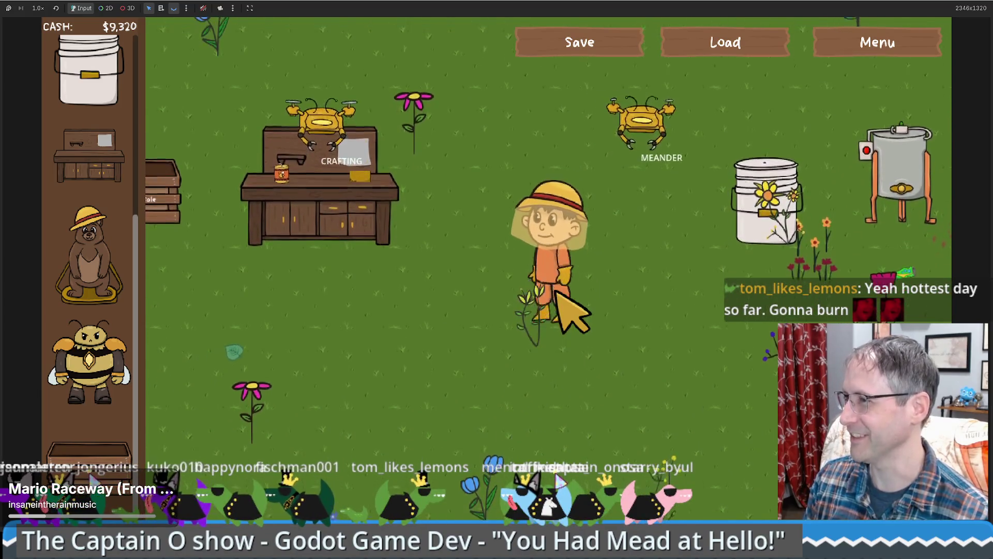
key("Up")
key("Down")
key("Right")
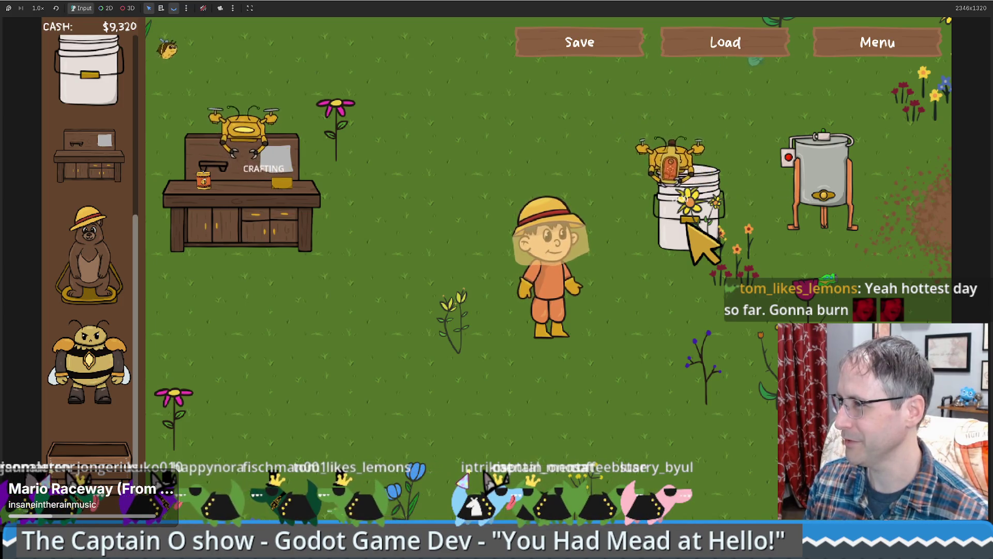
key("Left")
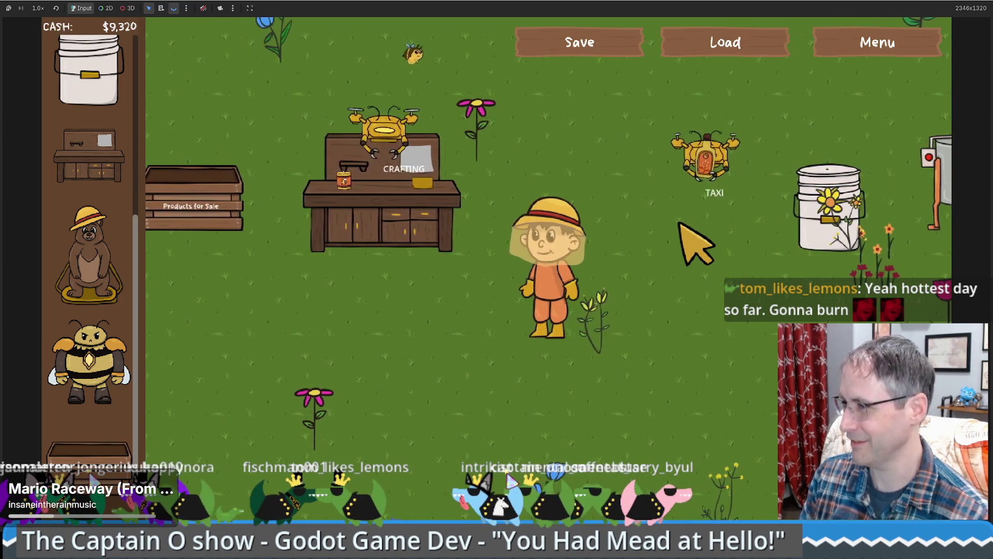
key("Right")
key("Down")
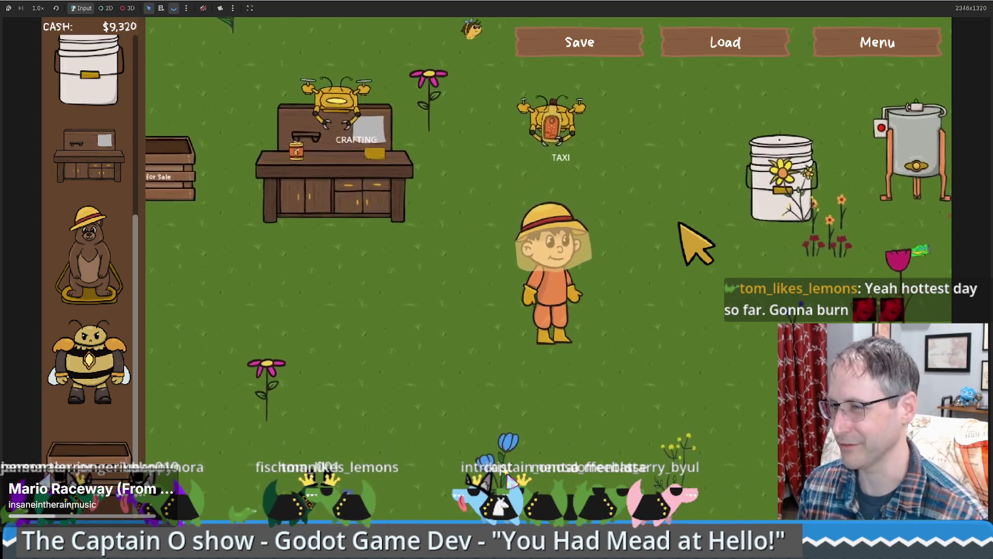
key("Left")
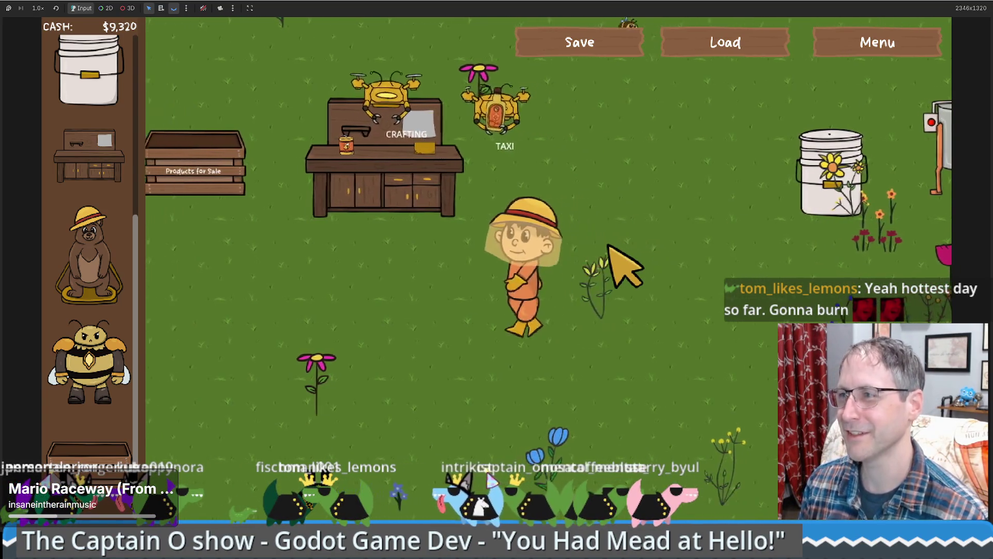
key("Up")
key("Down")
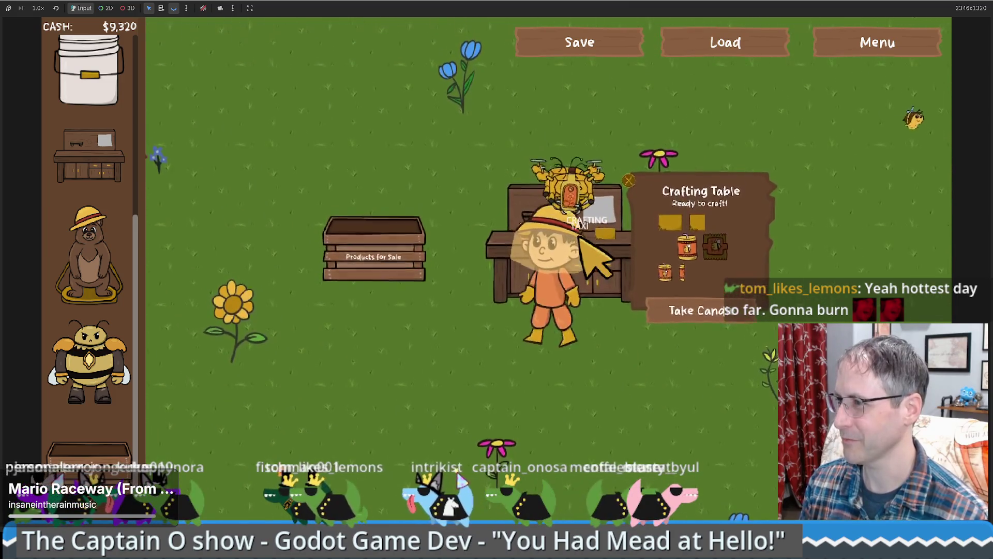
key("Right")
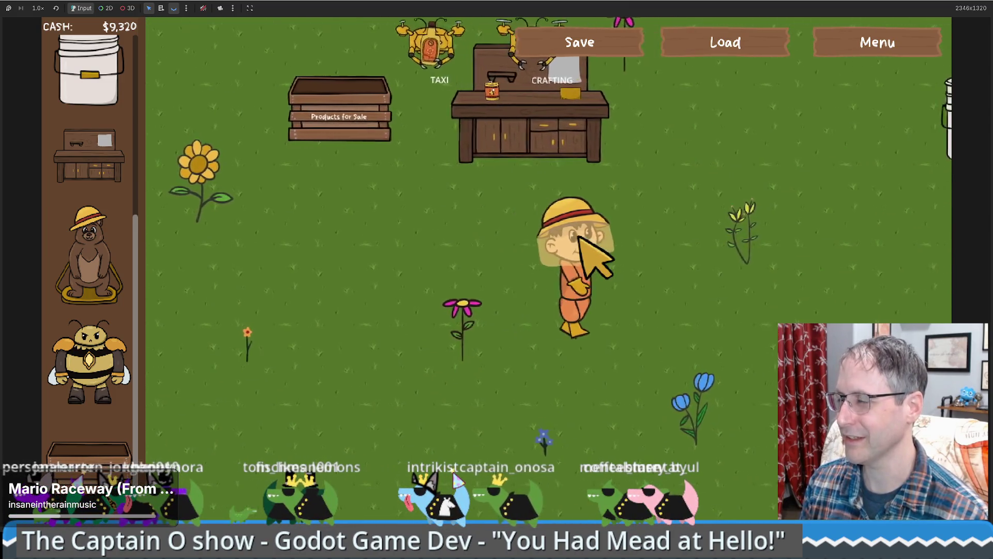
key("Up")
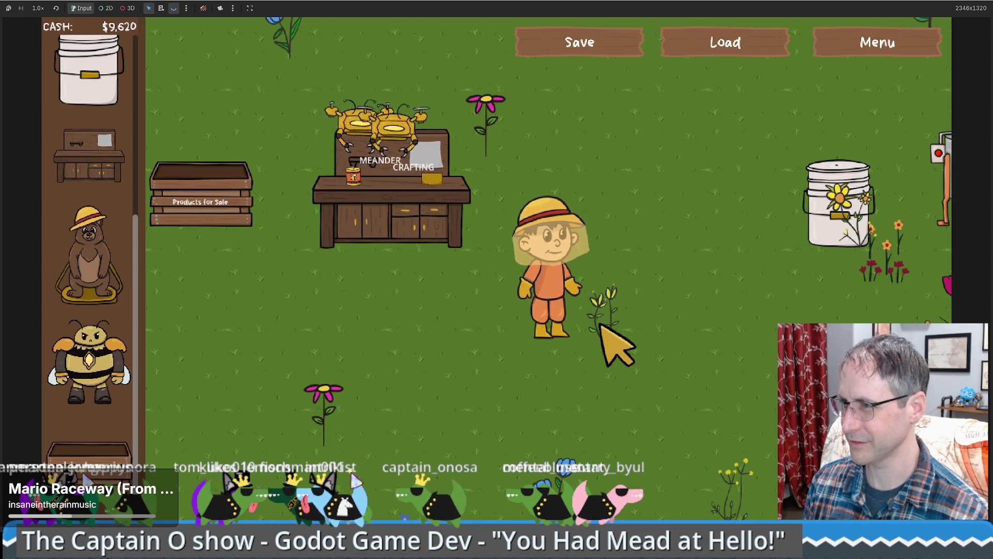
Step: Walk over to the food grade bucket and pace around it to check the ready mead
key("d")
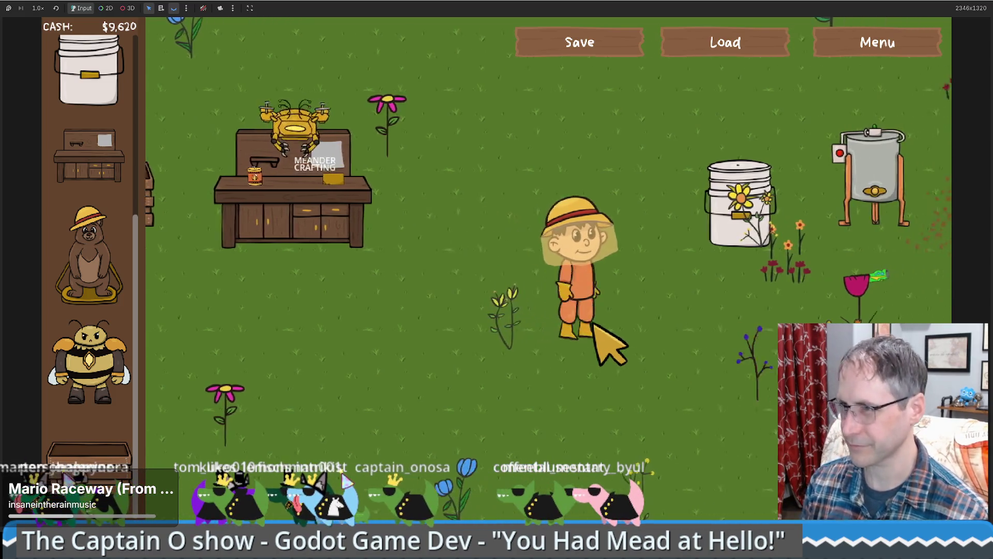
scroll(104, 373, "up", 5)
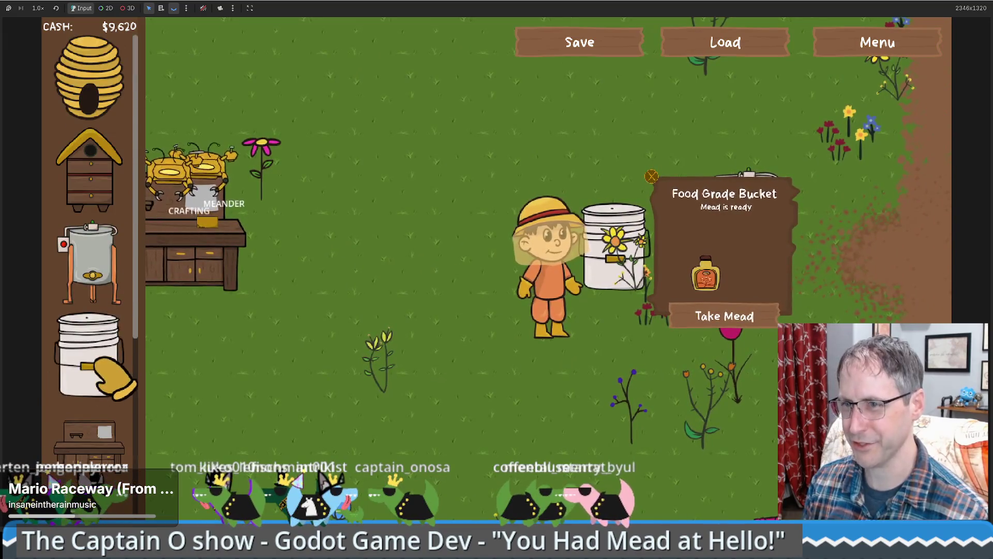
scroll(103, 372, "down", 5)
key("a")
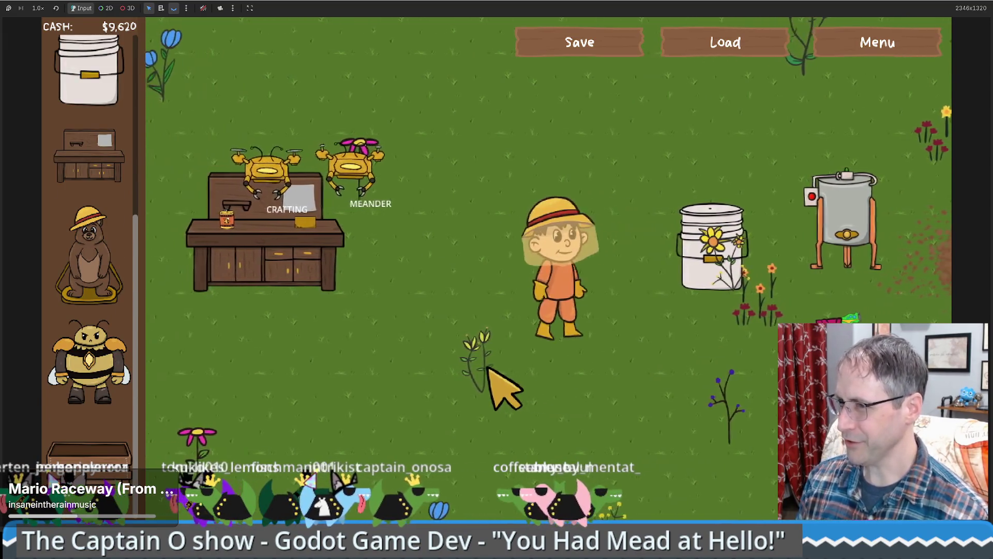
key("d")
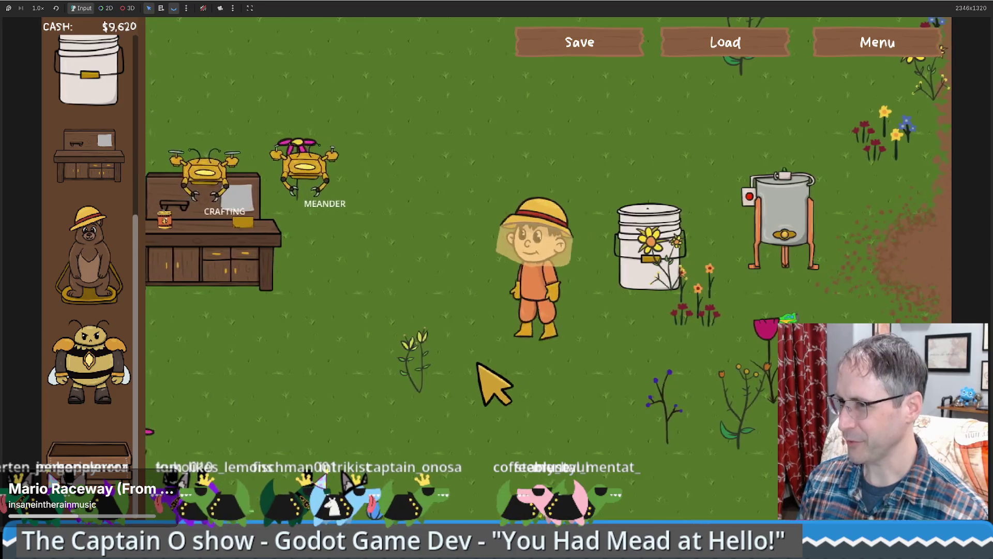
key("a")
key("d")
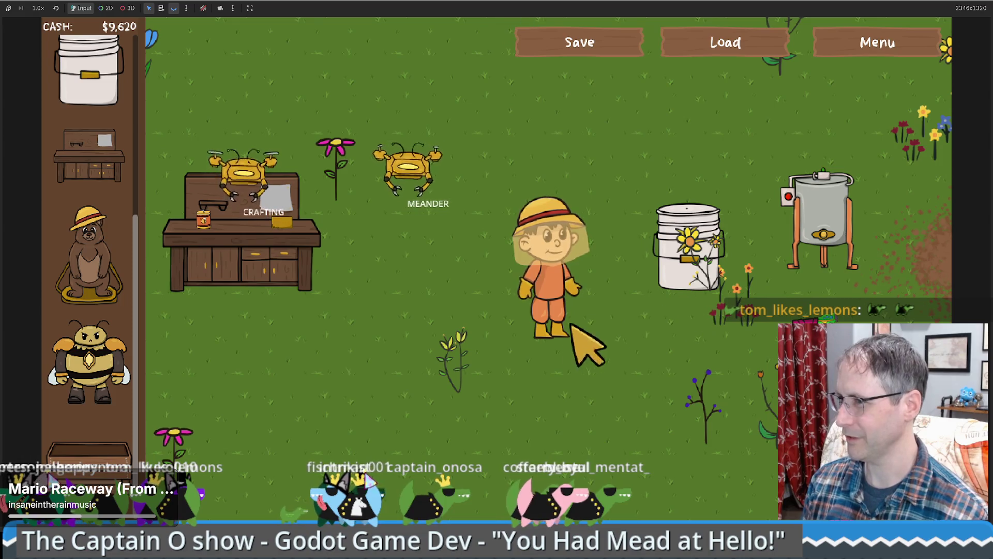
key("w+a")
key("s")
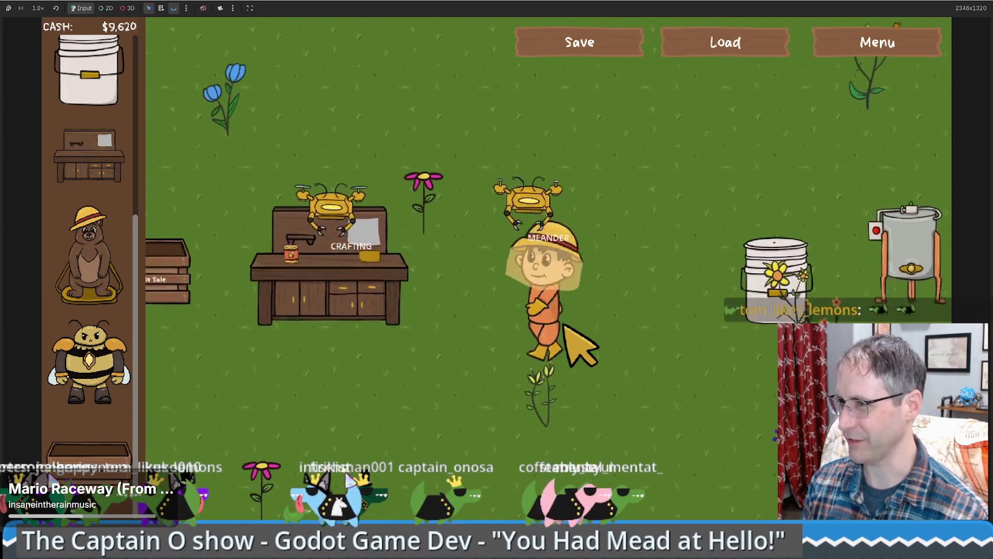
key("w+d")
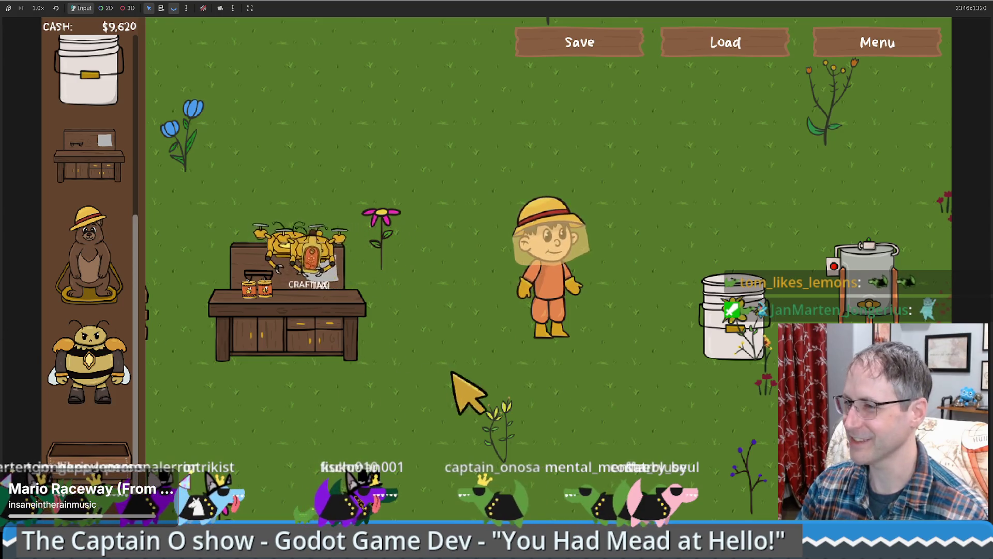
key("a")
key("s")
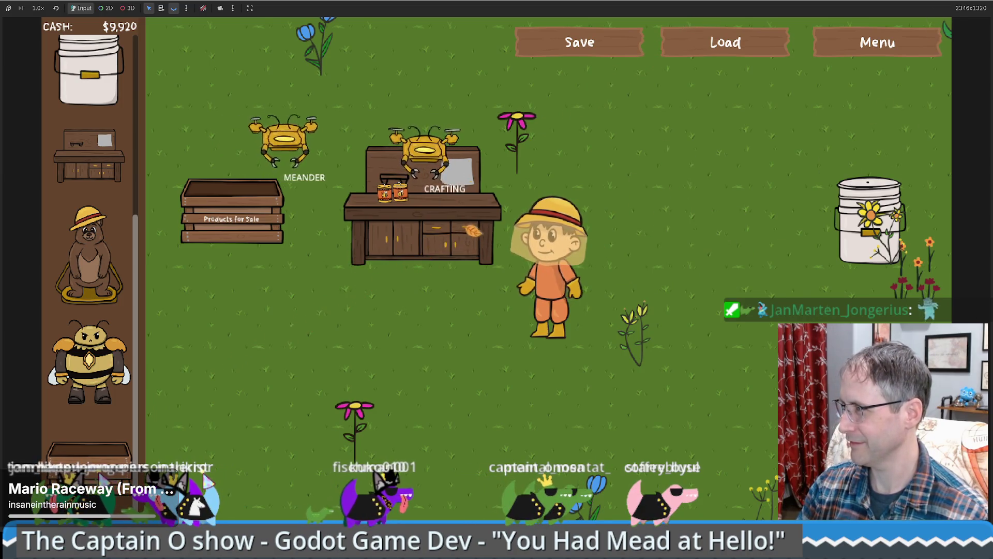
Step: Walk the farmer right and down among the honey extractors, then onto open grass
mouse_move(963, 4)
key("d")
key("w")
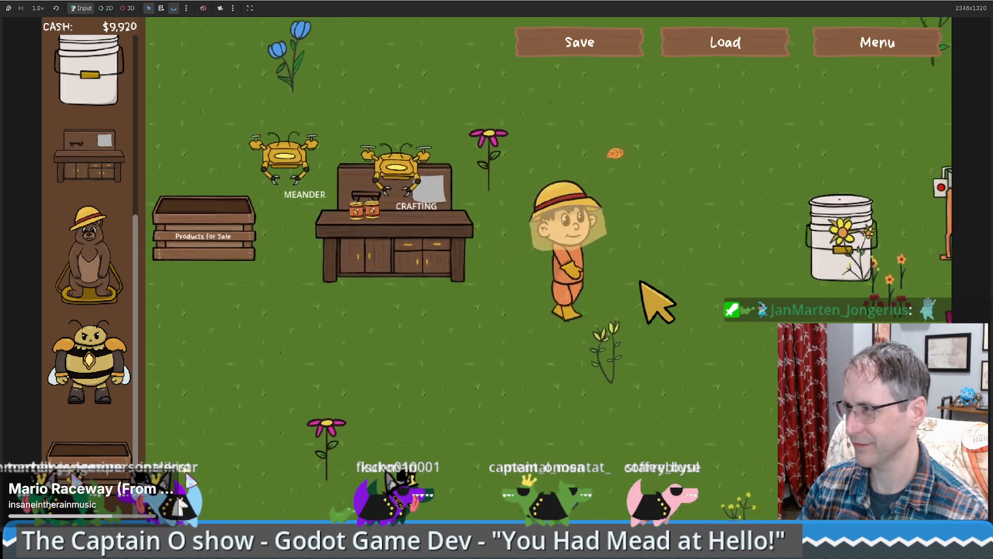
key("d")
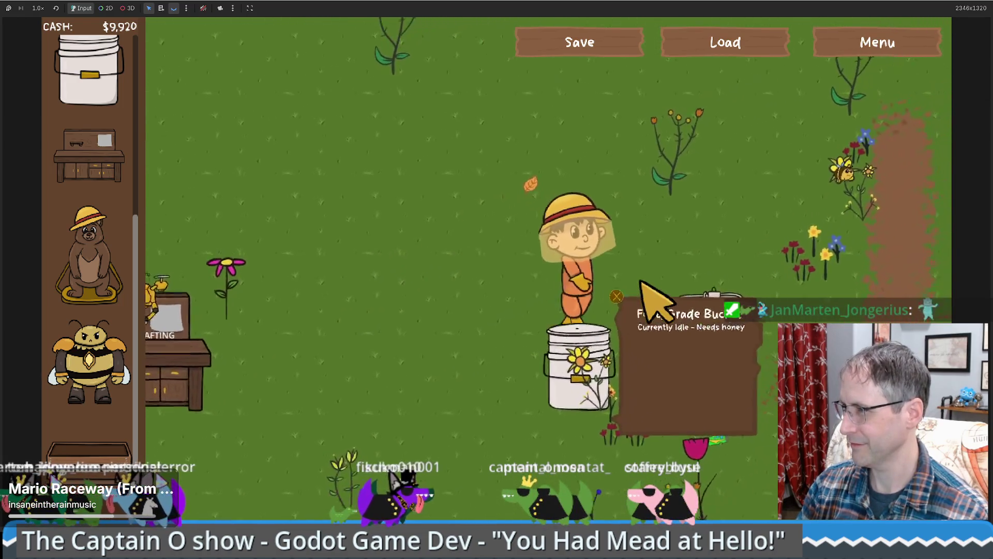
key("d")
key("s")
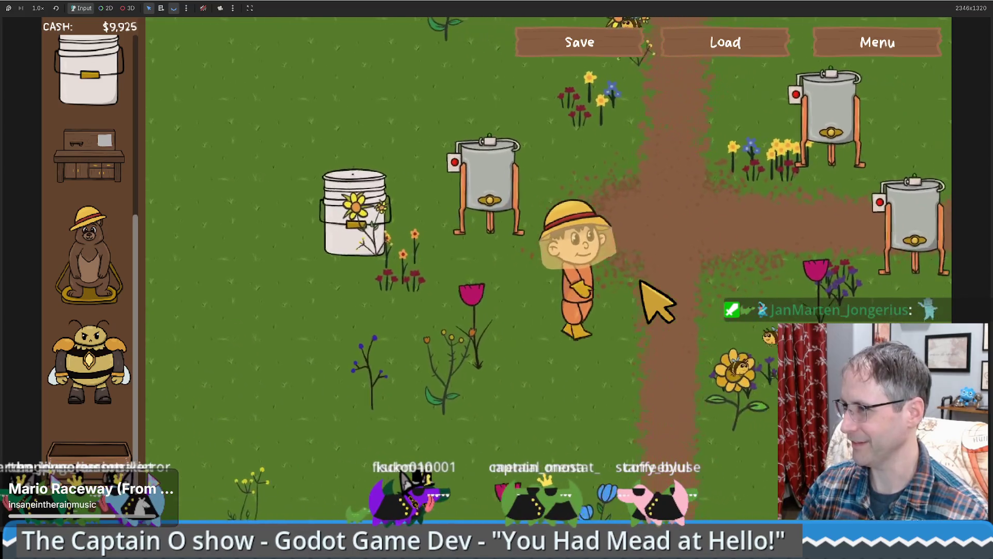
key("w")
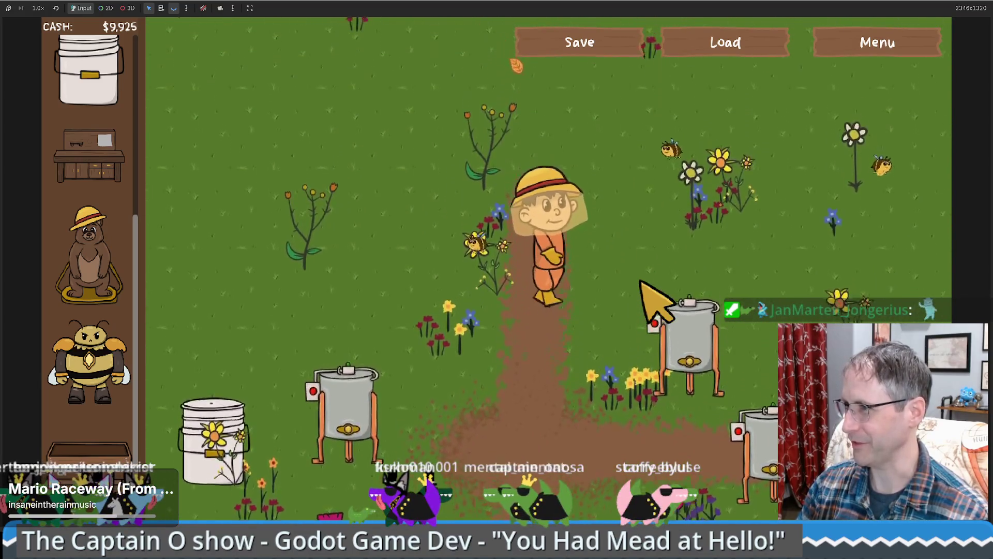
Step: Walk back toward the crafting table and sell crate, then take the game out of fullscreen with F11
key("a")
key("s")
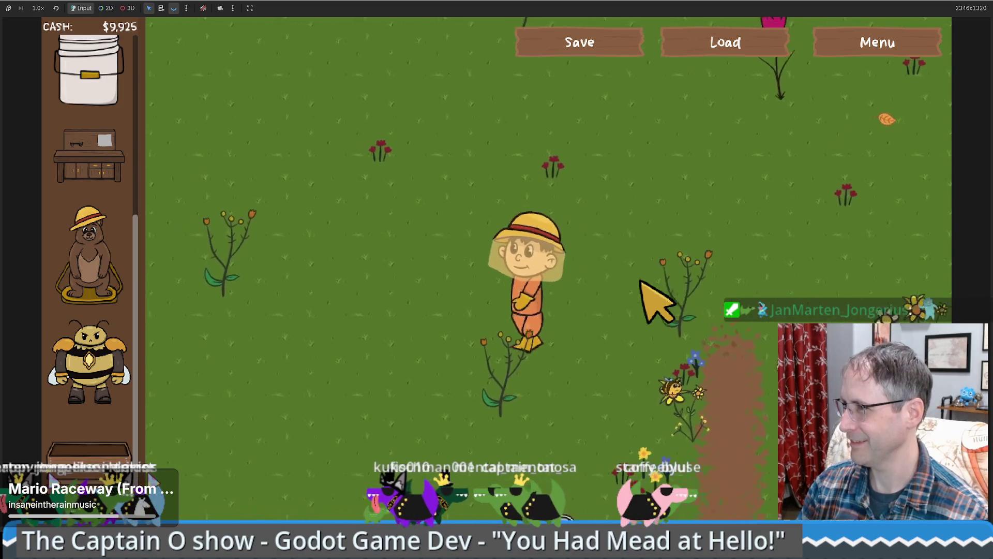
key("a")
key("s")
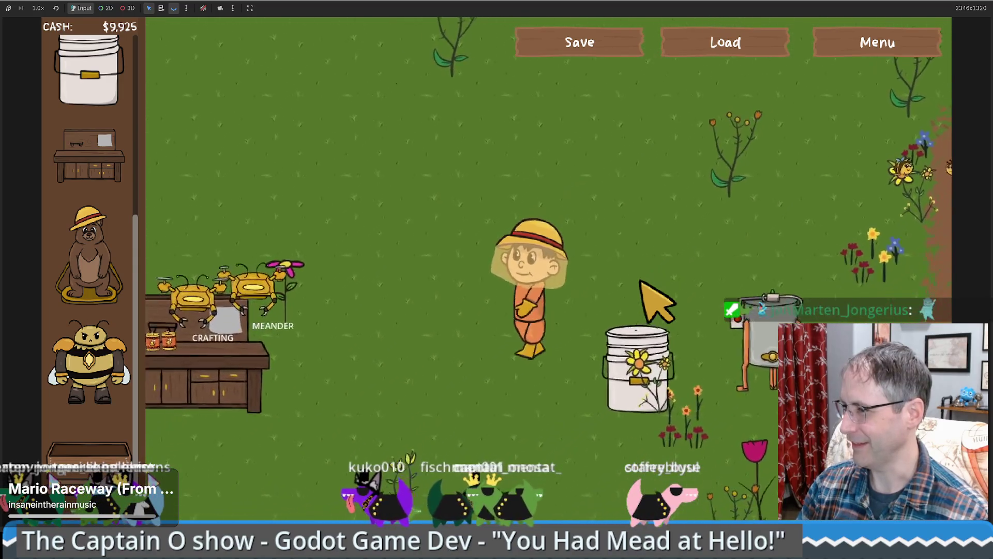
key("a")
key("s")
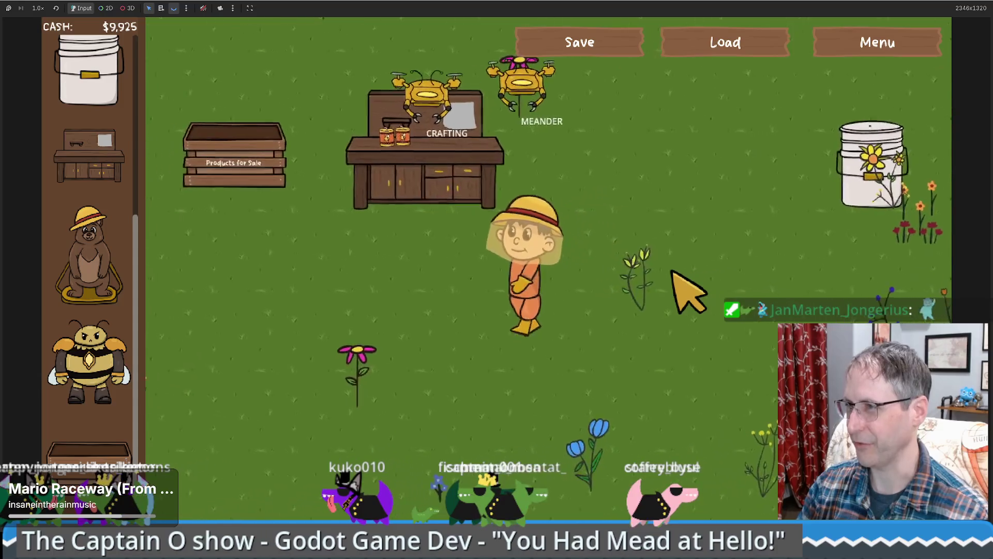
key("F11")
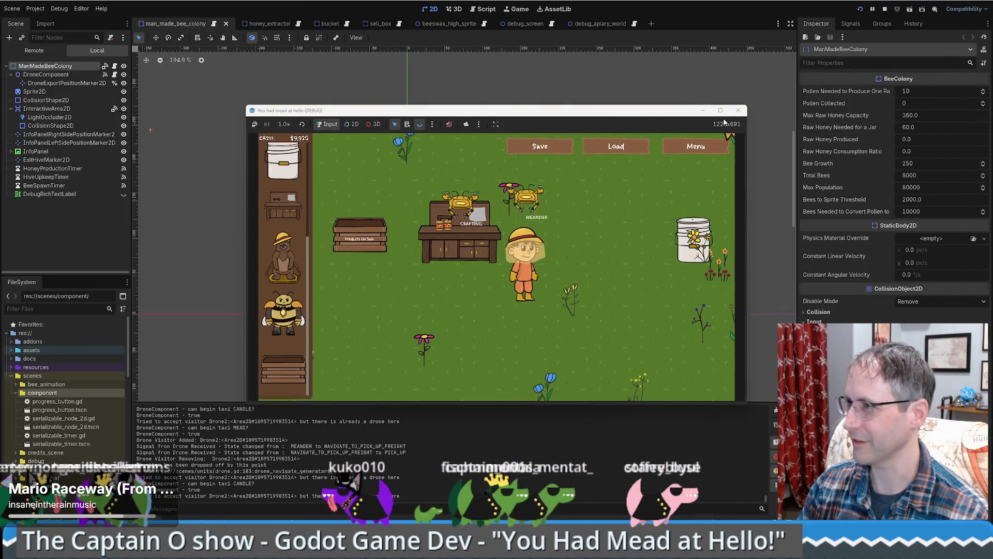
Step: Stop the running game, open honey_guardian.tscn from the FileSystem, and open its attached script
left_click(738, 110)
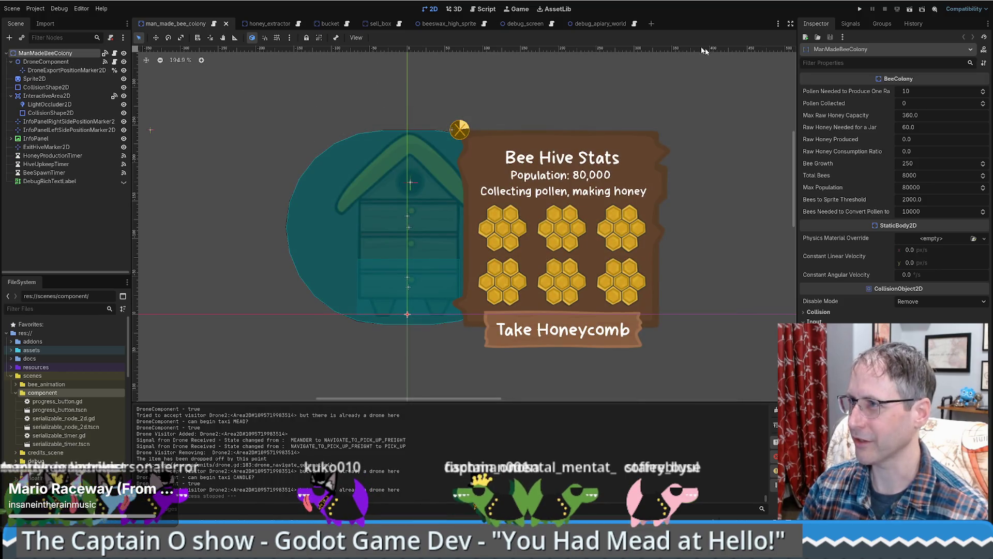
scroll(92, 399, "down", 5)
scroll(92, 399, "down", 6)
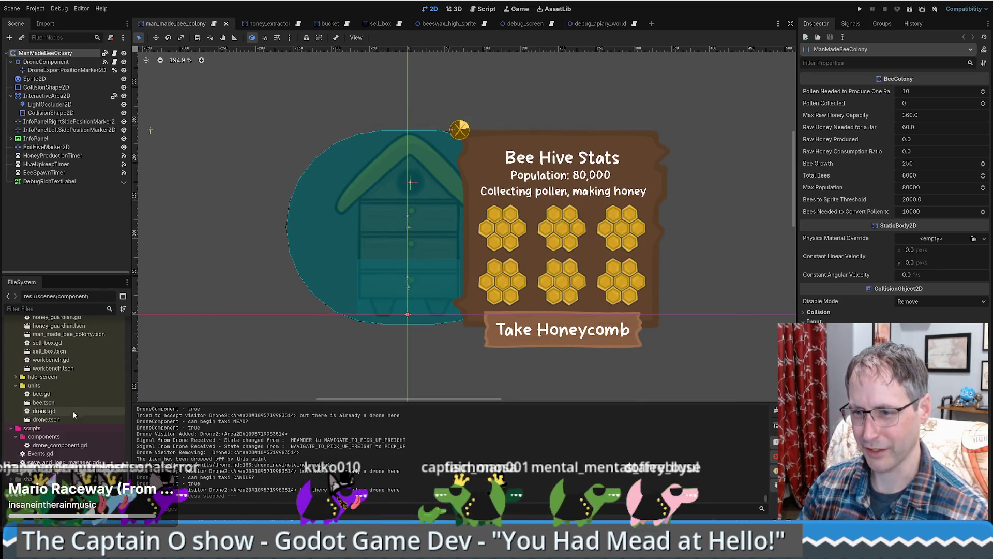
scroll(34, 385, "up", 4)
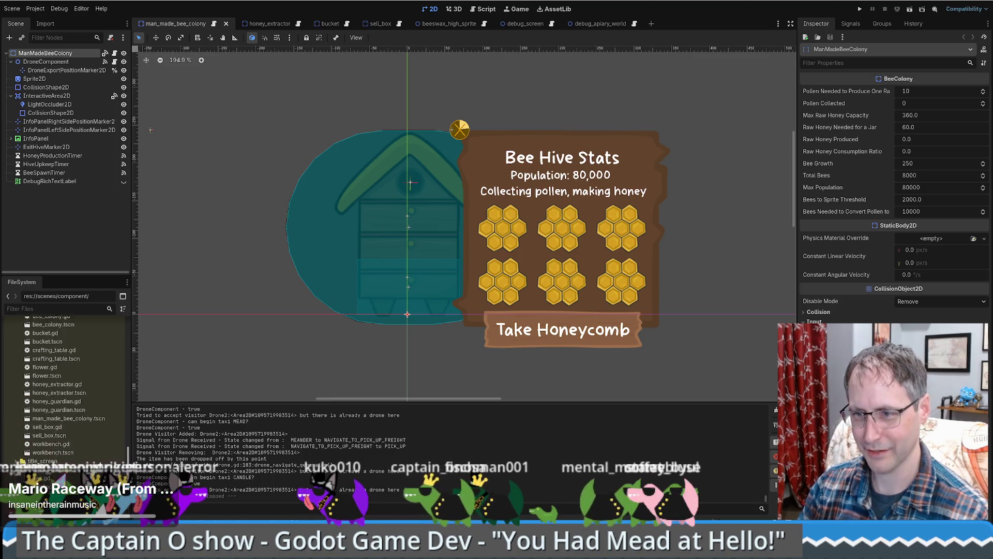
double_click(58, 426)
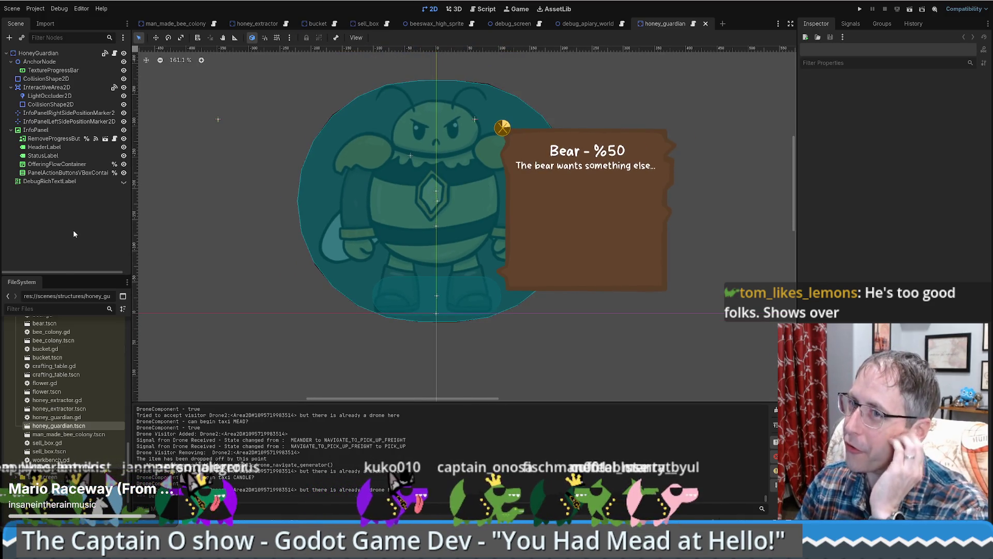
left_click(114, 53)
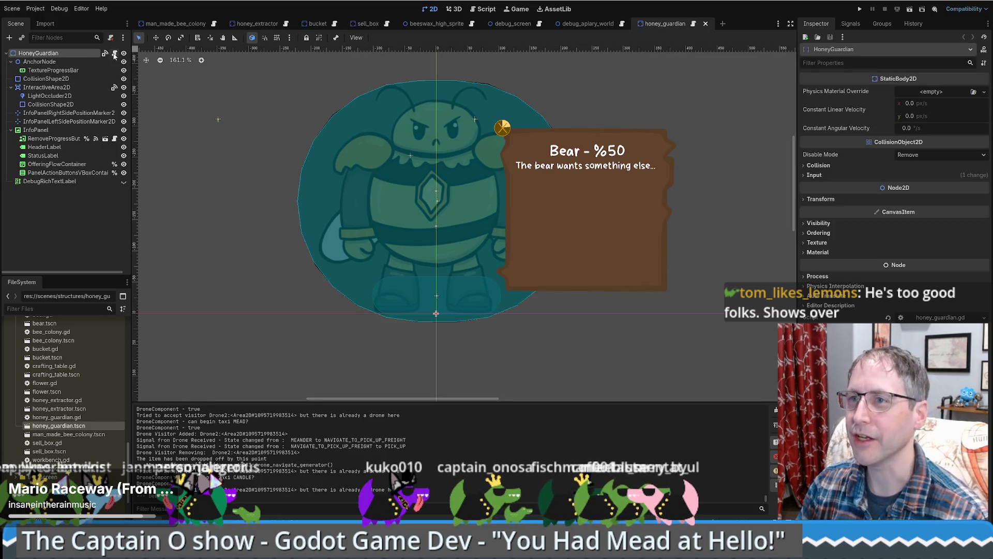
Step: Scroll through honey_guardian.gd to review offering_percentage, _ready and _process
scroll(781, 114, "up", 8)
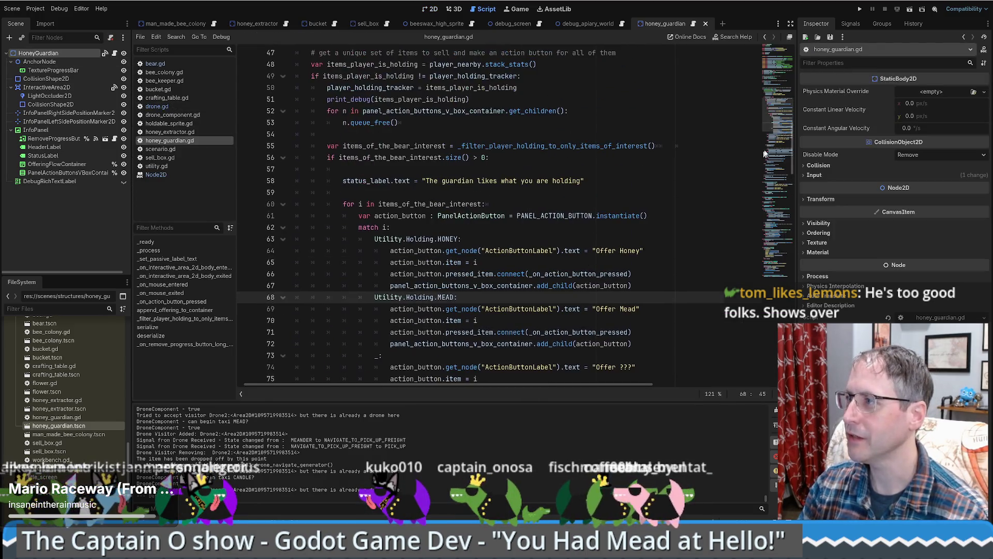
scroll(780, 114, "up", 11)
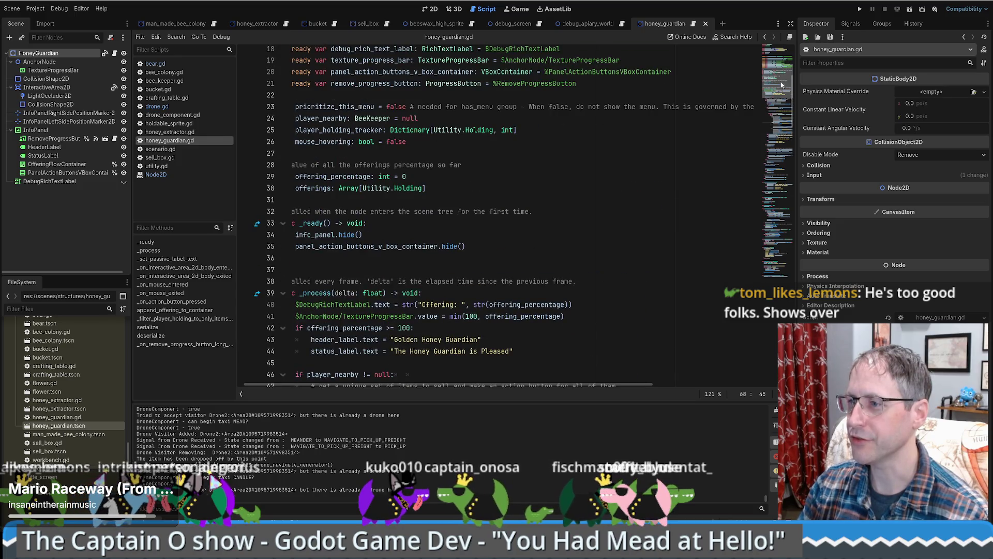
scroll(788, 72, "up", 3)
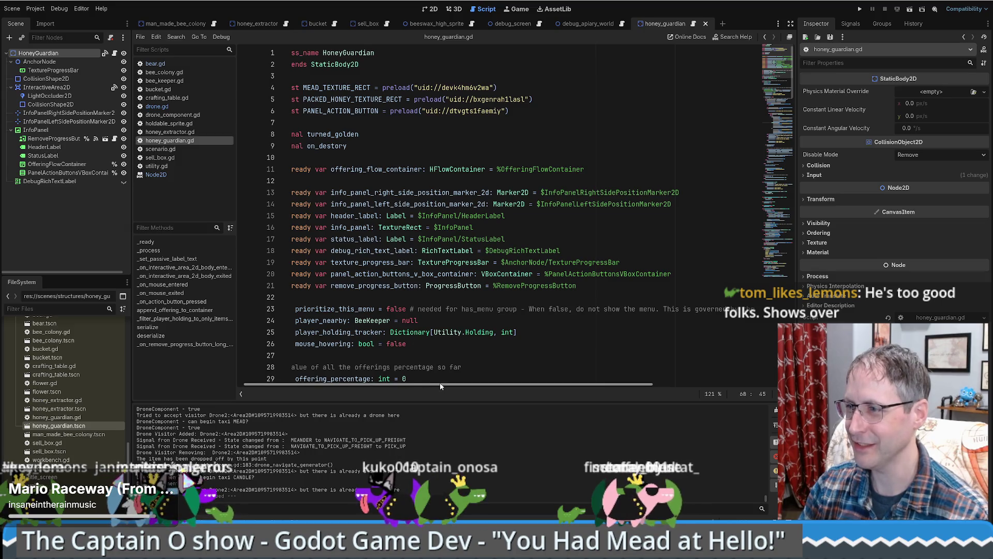
scroll(439, 382, "left", 2)
scroll(386, 174, "down", 8)
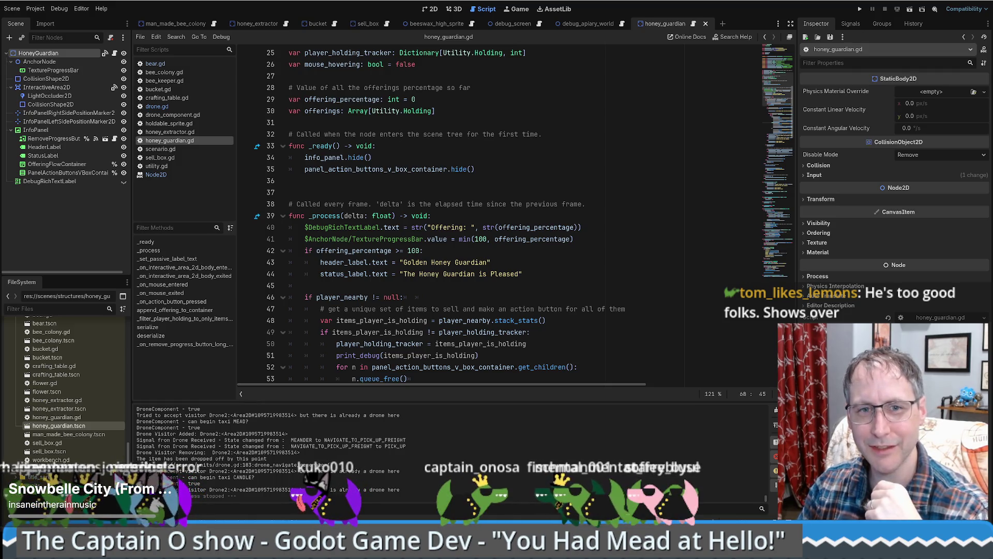
key("alt+Tab")
mouse_move(537, 45)
left_mouse_down()
mouse_move(584, 87)
mouse_move(521, 79)
left_mouse_up()
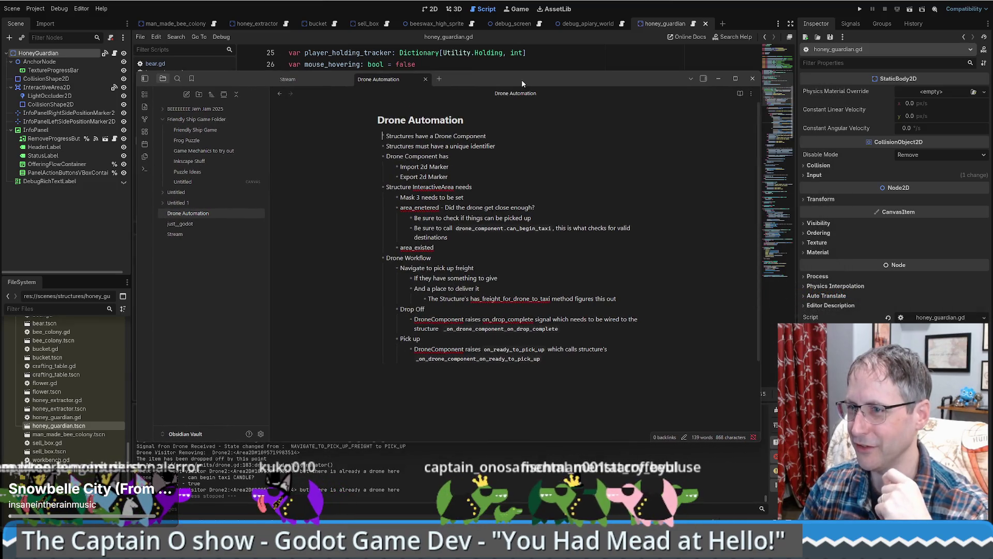
left_click_drag(522, 80, 523, 80)
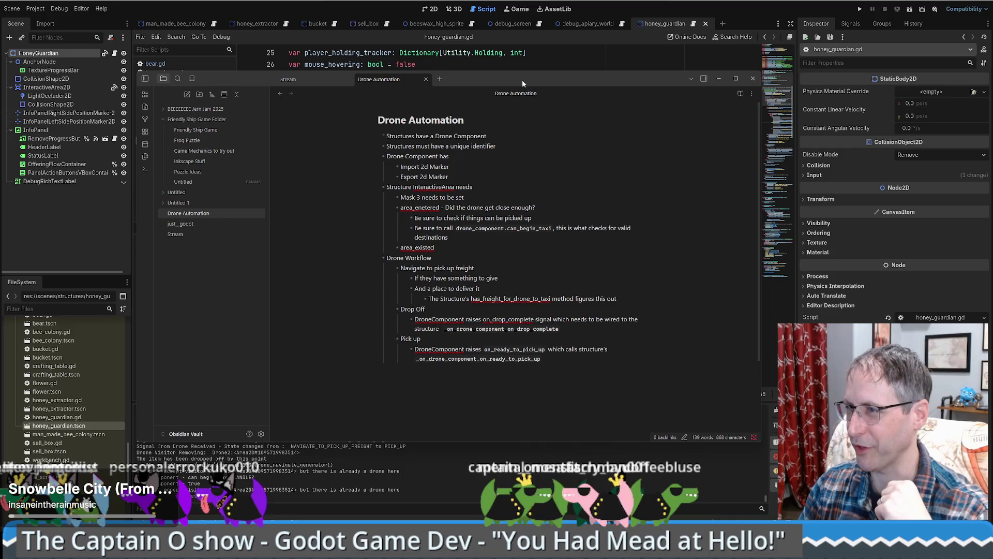
key("alt+Tab")
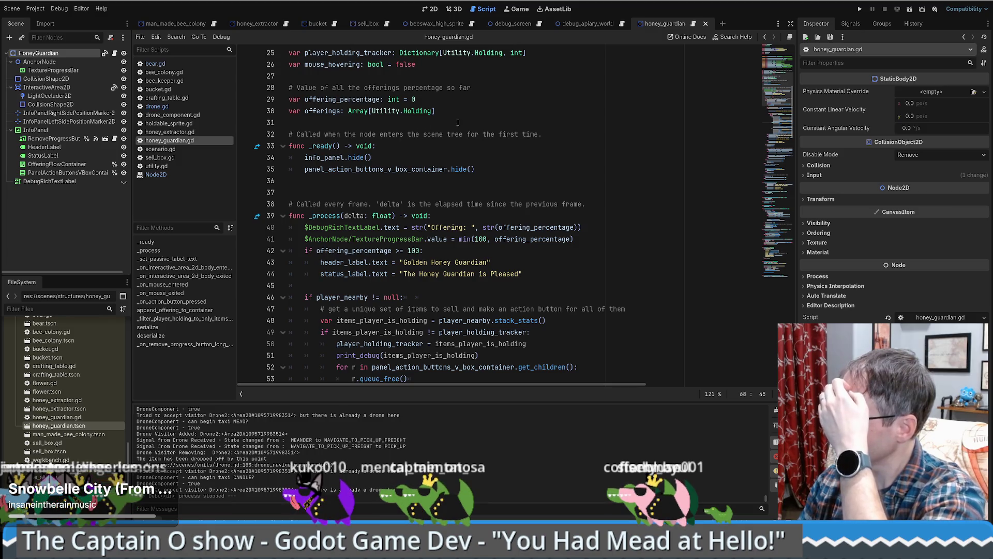
Step: Put the caret on blank line 36 of honey_guardian.gd and scroll the script
left_click(502, 180)
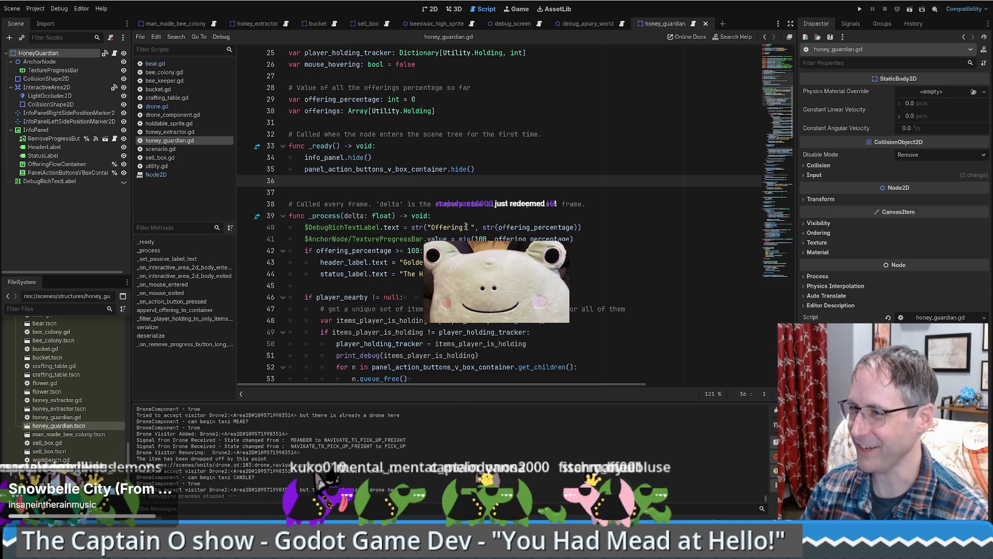
scroll(464, 226, "up", 3)
scroll(248, 78, "down", 3)
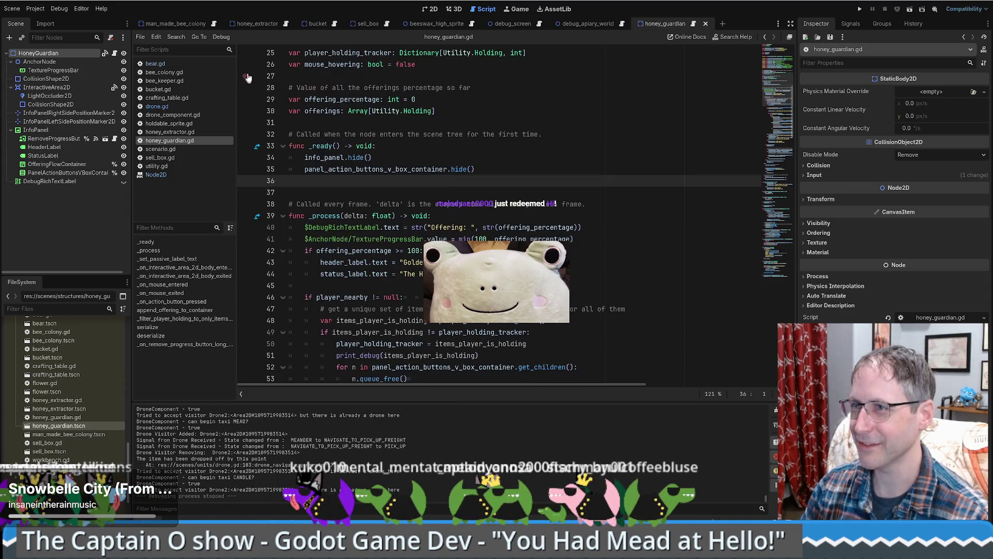
Step: Return to the 2D canvas, show the man_made_bee_colony scene, then switch to the stream overlay project
left_click(431, 9)
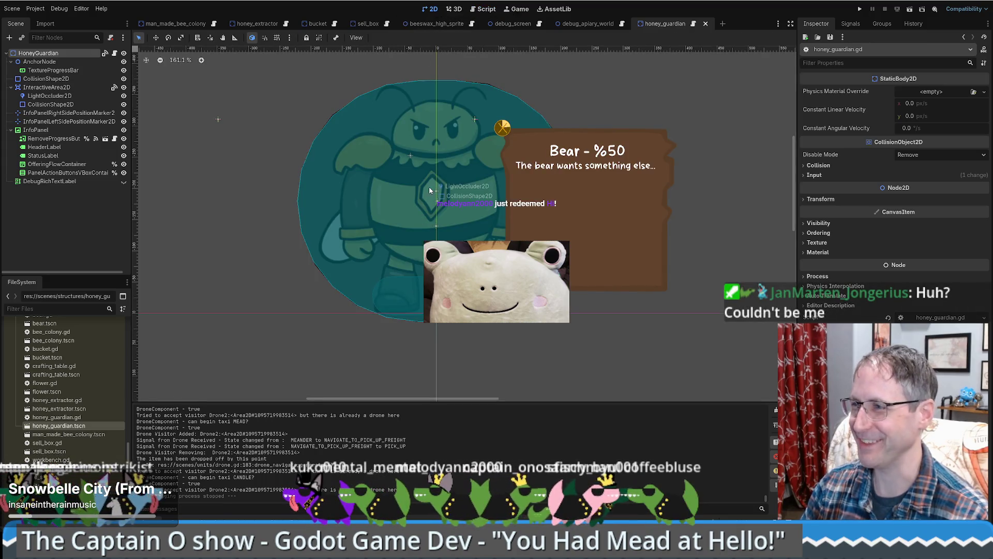
left_click(176, 23)
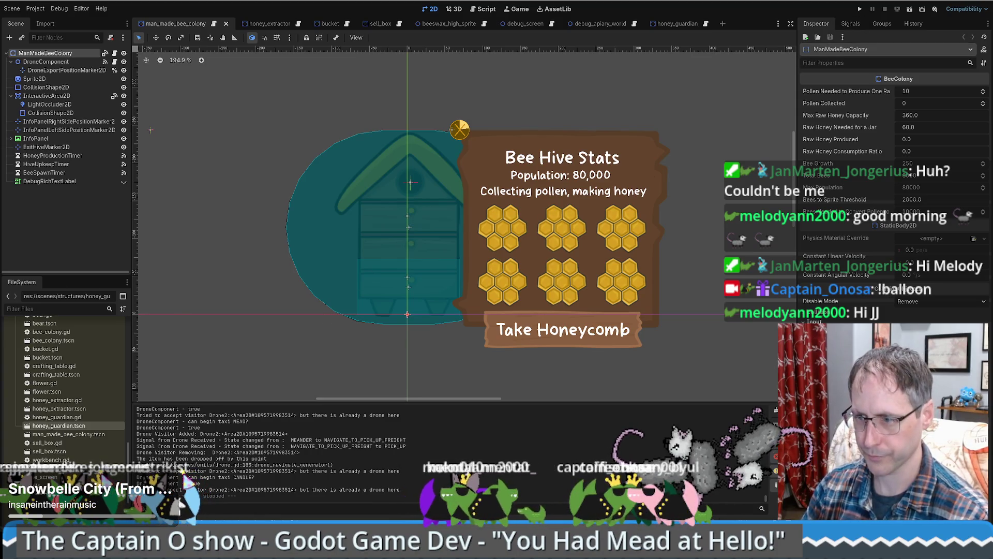
left_click(181, 504)
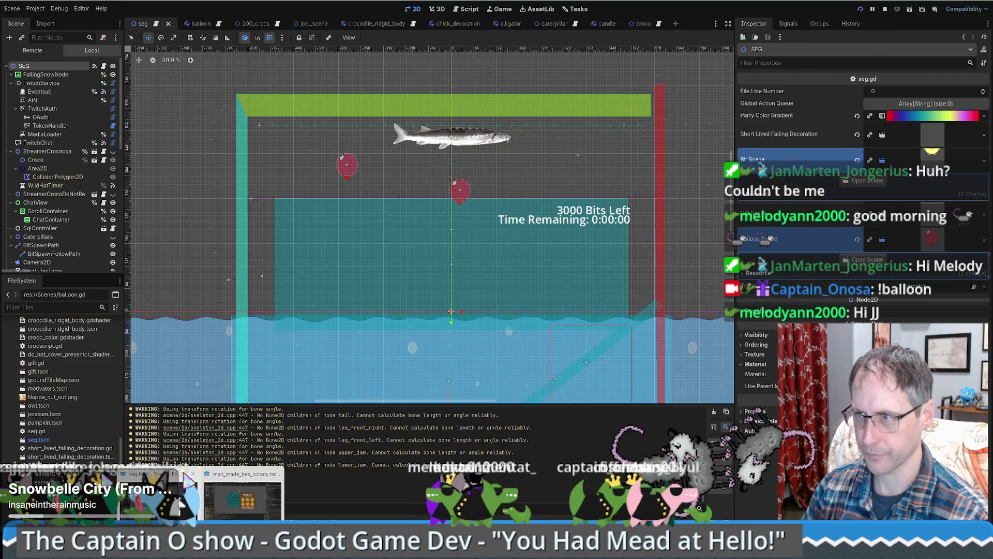
Step: Restart the overlay game and delete the Balloon and Balloon2 nodes from the seg scene
left_click(860, 9)
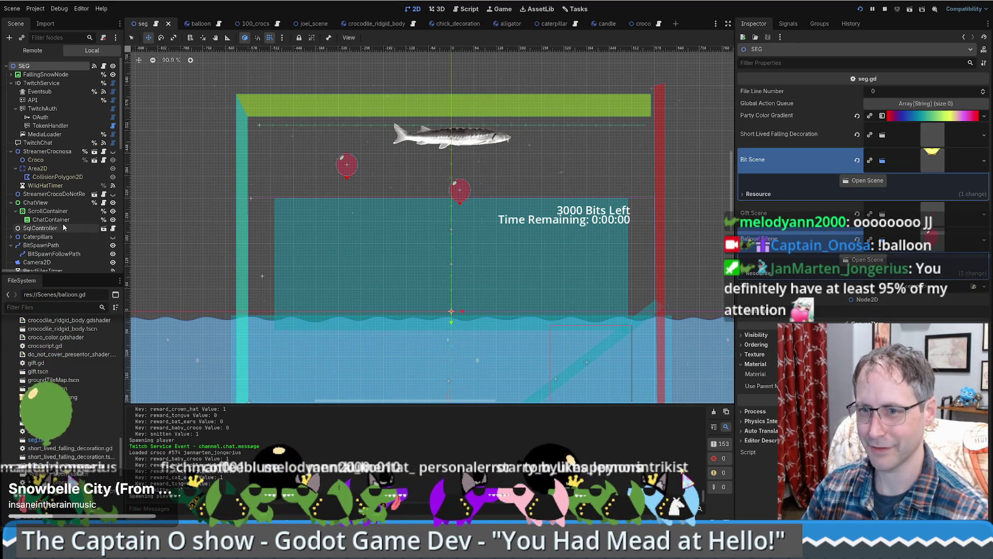
scroll(64, 227, "down", 5)
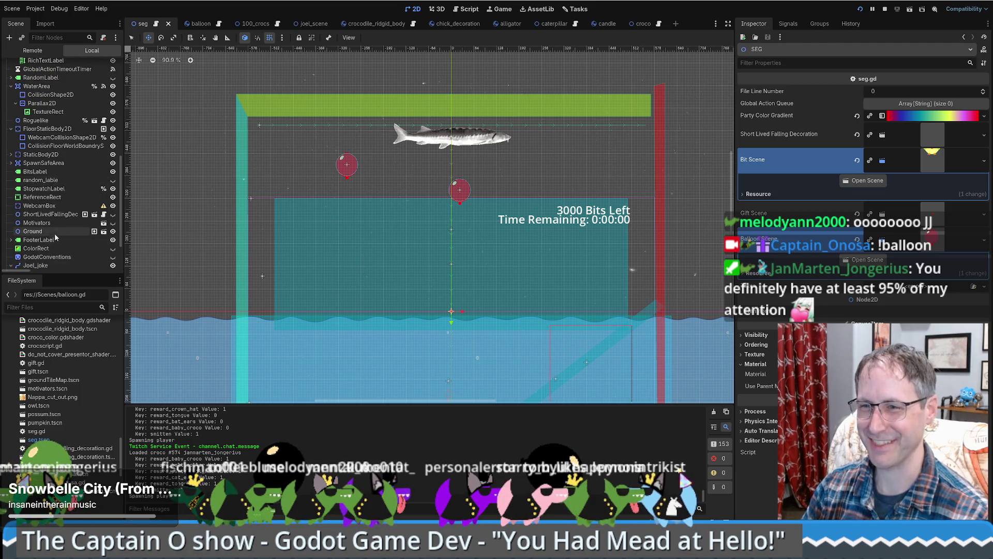
scroll(55, 224, "down", 3)
left_click(55, 253)
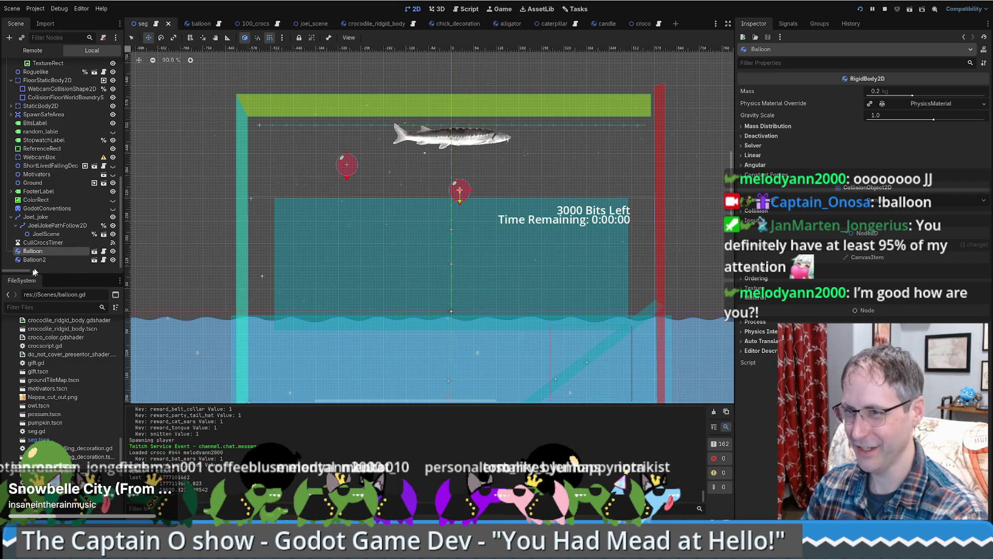
key("Delete")
key("Return")
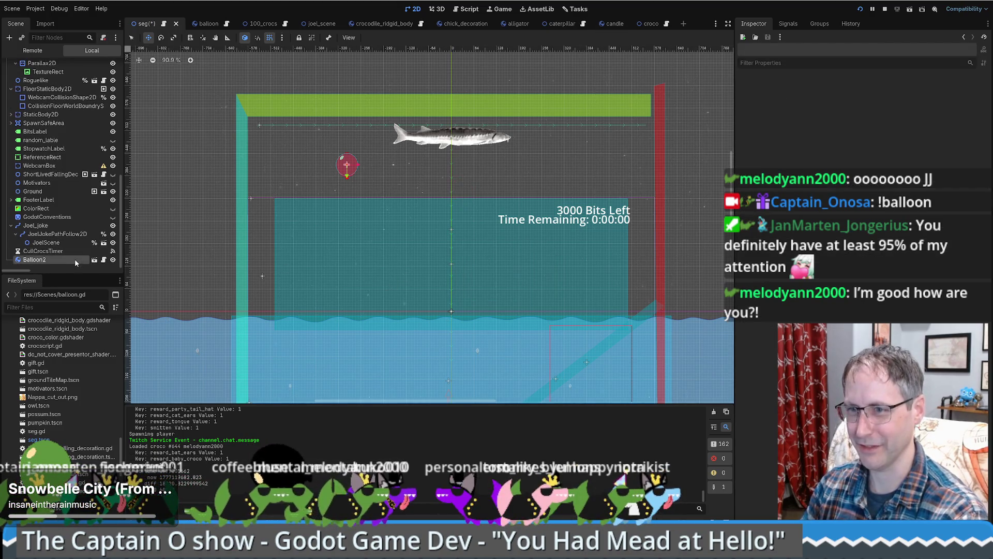
key("Delete")
key("Return")
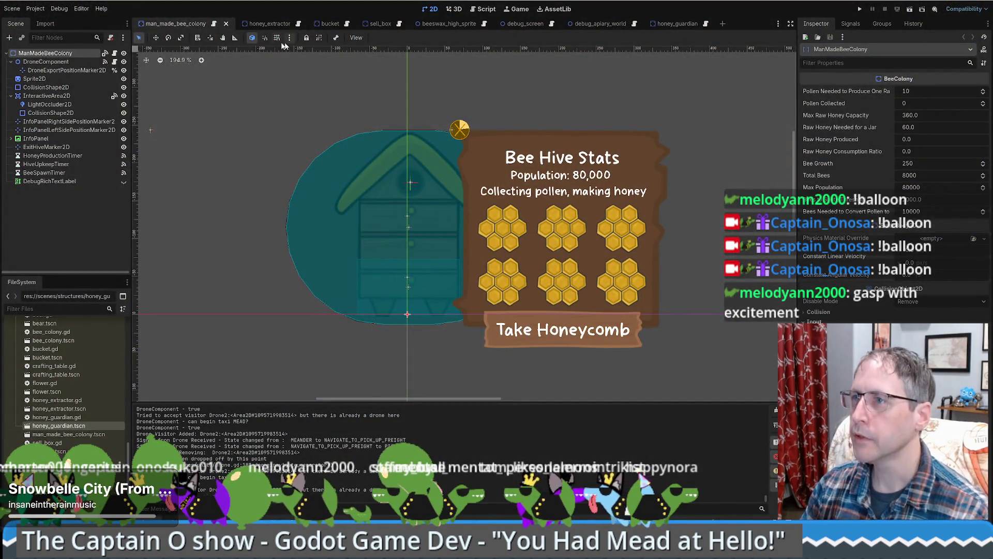
Step: Glance at the honey_extractor and man_made_bee_colony scenes, then open the seg scene's script
left_click(270, 24)
left_click(176, 23)
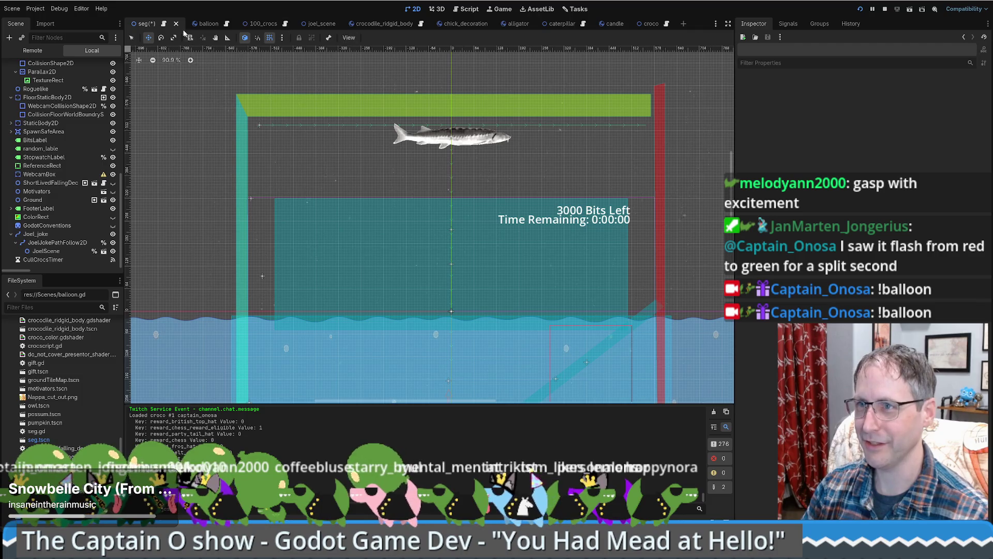
left_click(164, 24)
Step: Add balloon.hide() on a new line after the x_draft line in seg.gd
left_click(493, 189)
key("Return")
type("balloon.hide()")
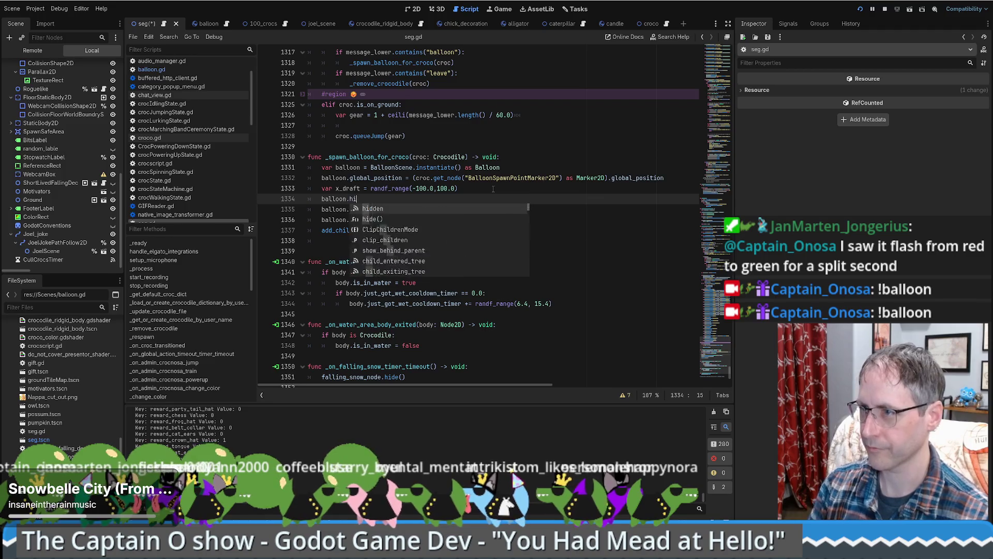
Step: In balloon.gd's set_color, add show() after _color_initialized = true and save
left_click(365, 220, "ctrl")
left_click(407, 219)
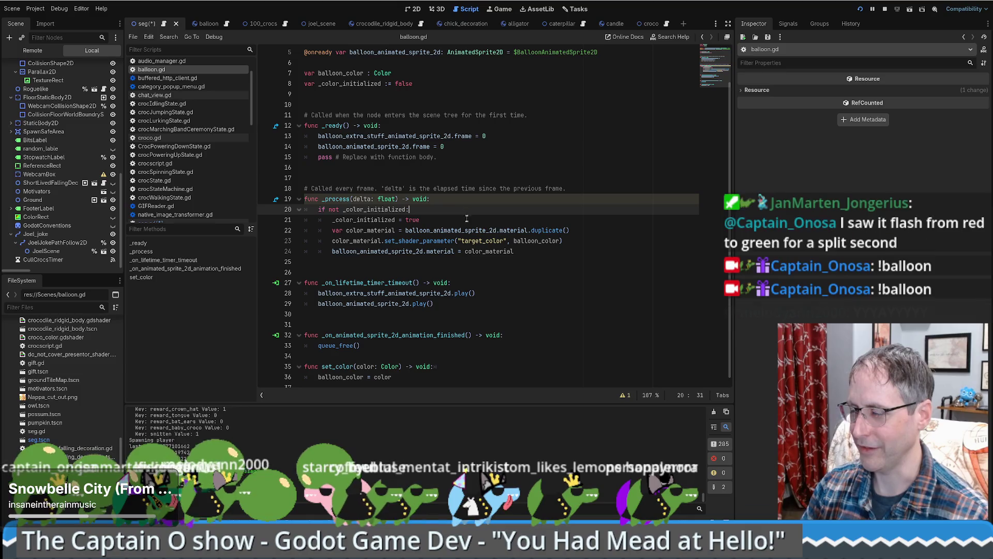
key("Return")
type("show(")
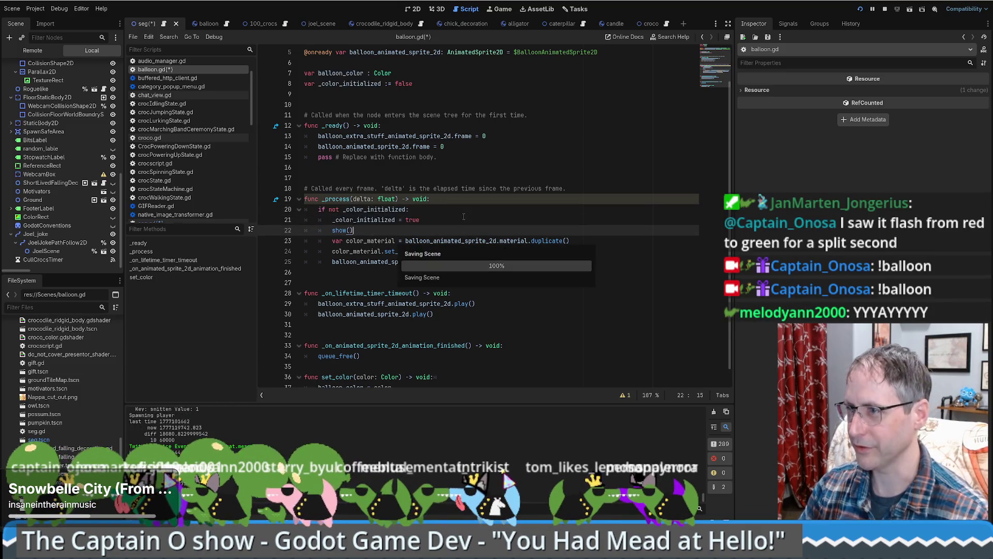
key("ctrl+s")
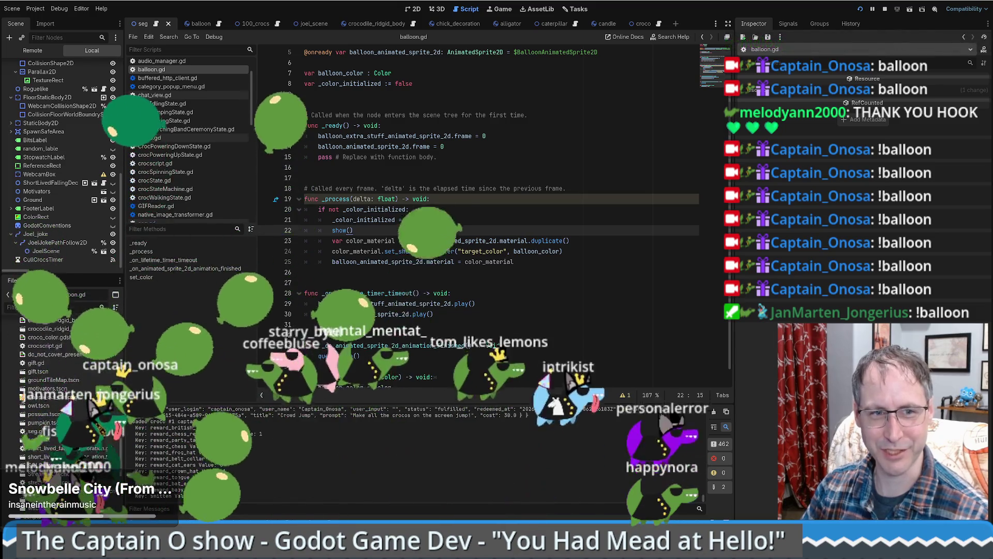
Step: Return to seg.gd and look over the balloon spawner code
left_click(440, 314)
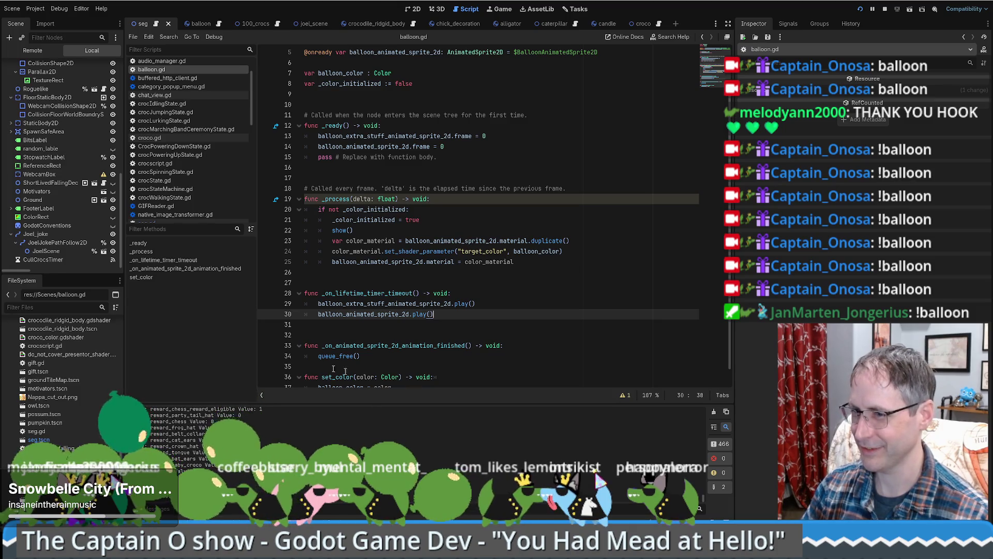
scroll(539, 305, "up", 2)
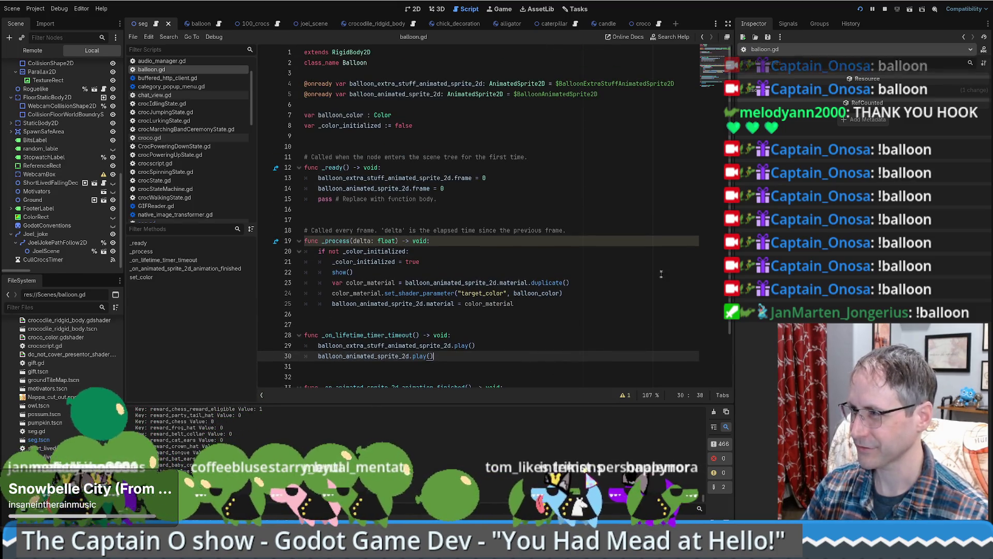
left_click(151, 25)
scroll(480, 304, "down", 5)
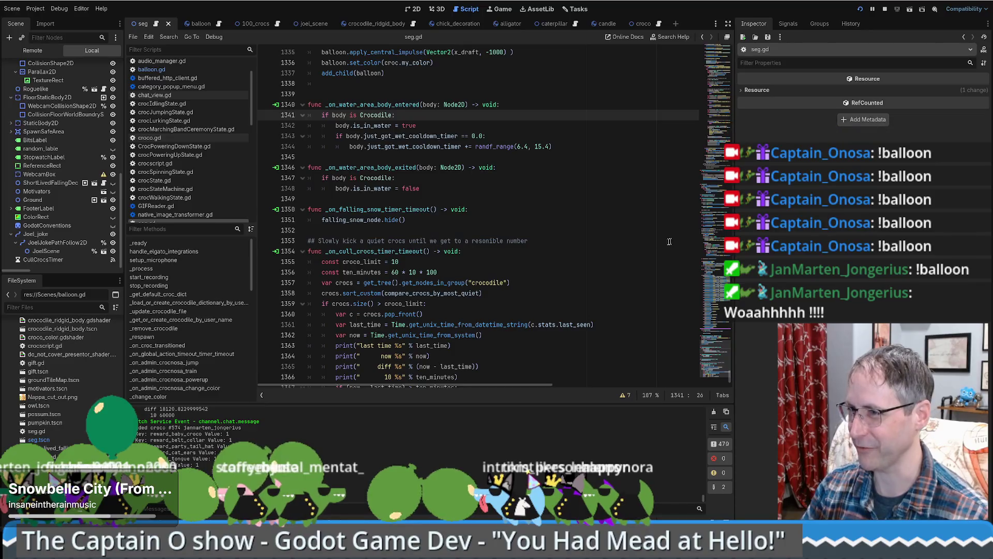
scroll(480, 304, "up", 3)
scroll(479, 269, "down", 3)
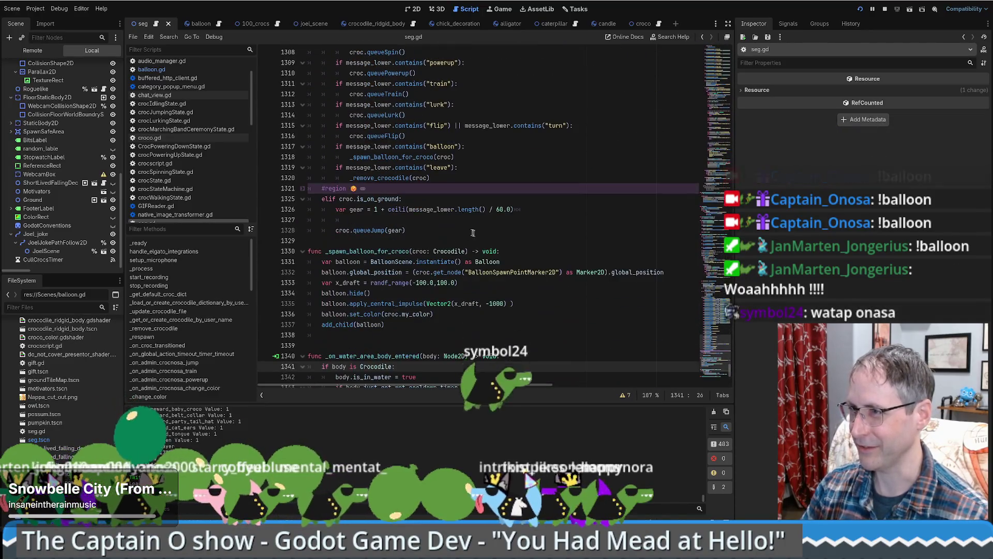
scroll(478, 236, "up", 1)
scroll(481, 236, "up", 15)
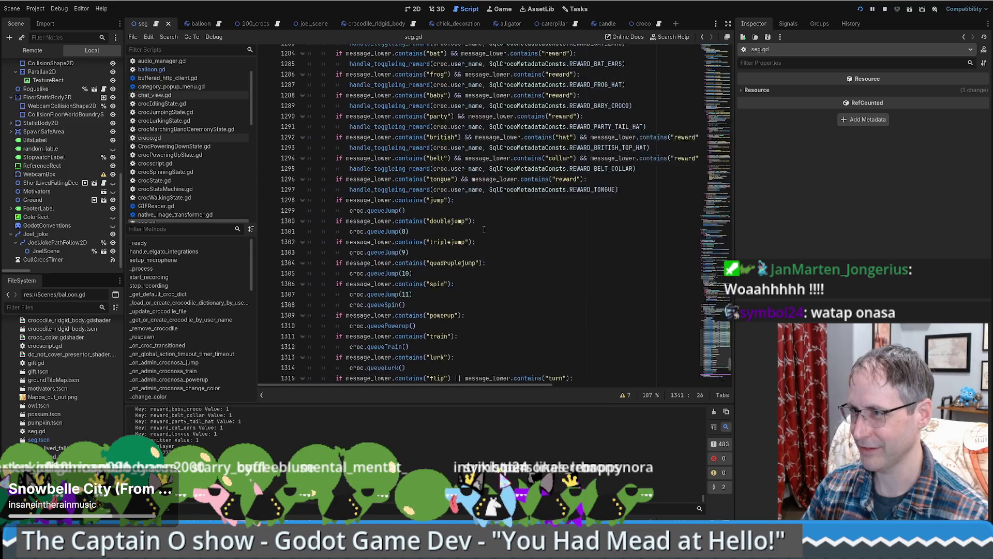
scroll(487, 238, "up", 11)
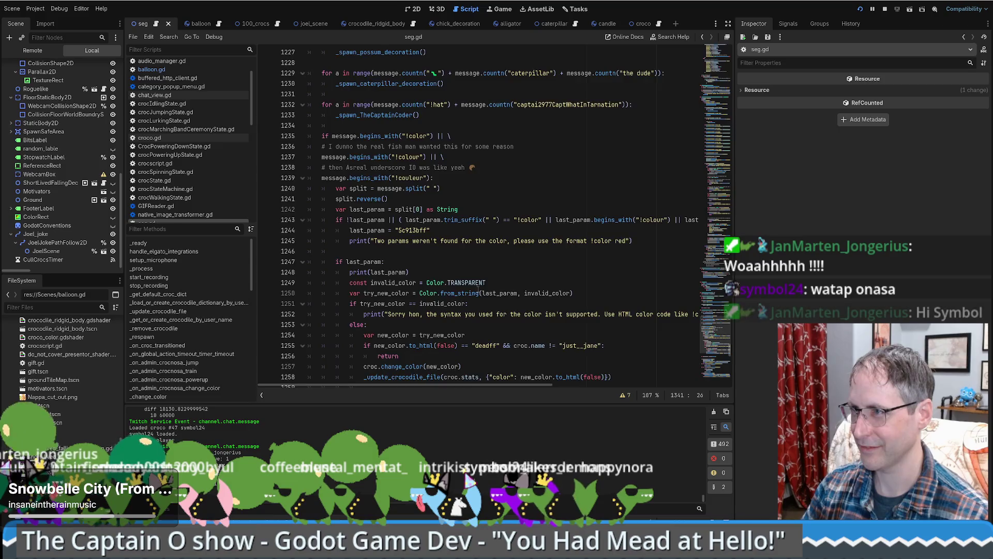
Step: Search seg.gd for 'crowd' and locate the crowd_jump() call in the channel.follow branch
scroll(480, 289, "up", 10)
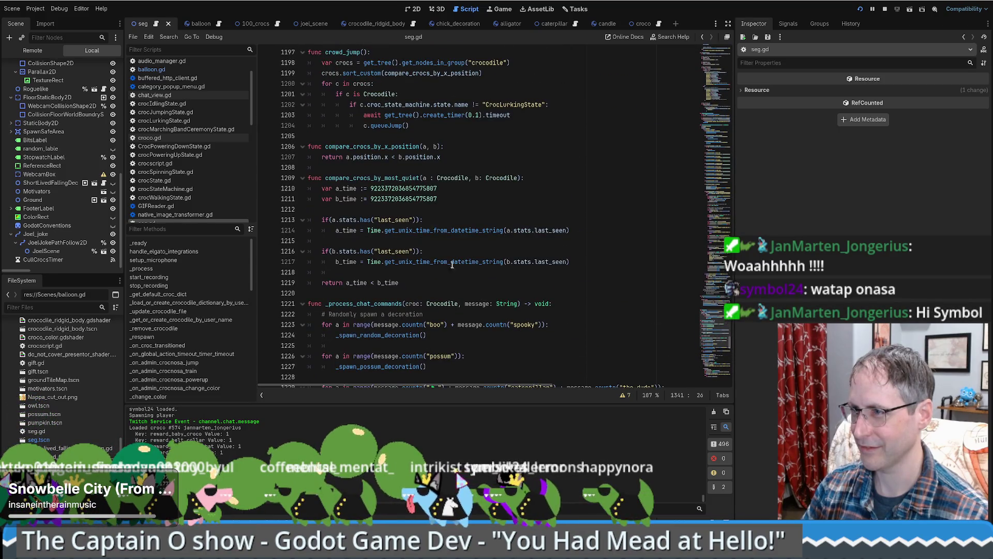
left_click(460, 269)
key("ctrl+f")
type("crowd")
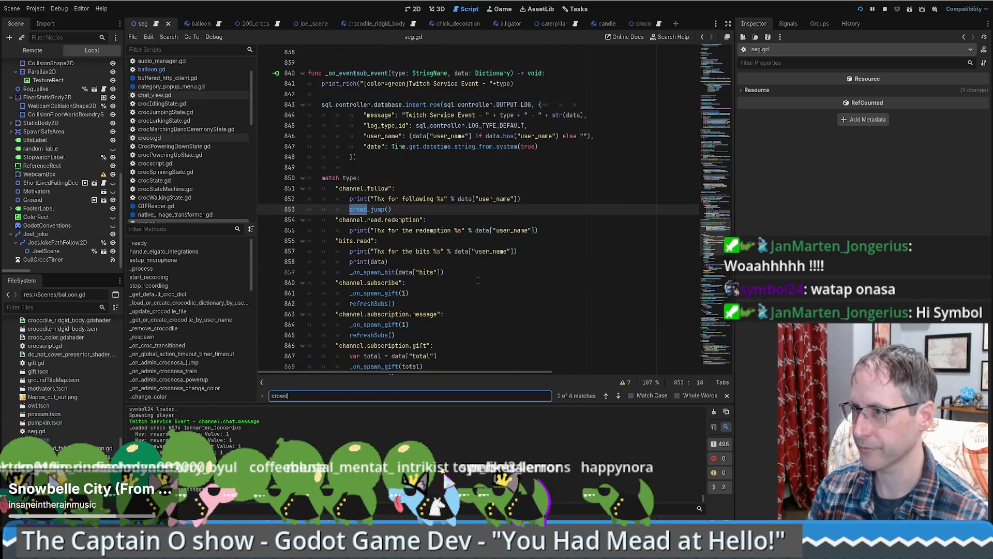
key("Escape")
left_click(464, 185)
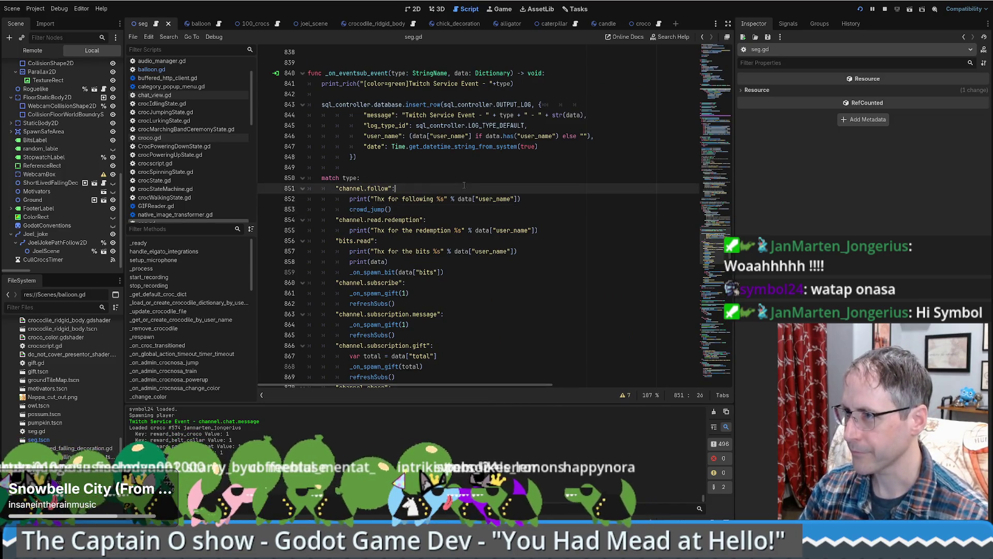
left_click(411, 209)
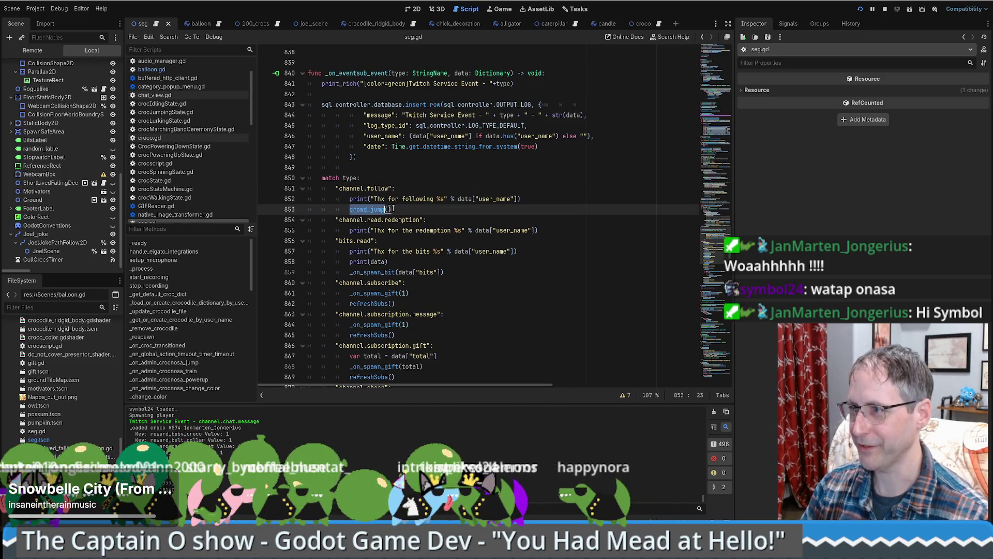
type("()")
Step: Paste crowd_jump() after refreshSubs() in channel.subscribe, undo it, then select the crowd_jump definition
scroll(449, 216, "down", 1)
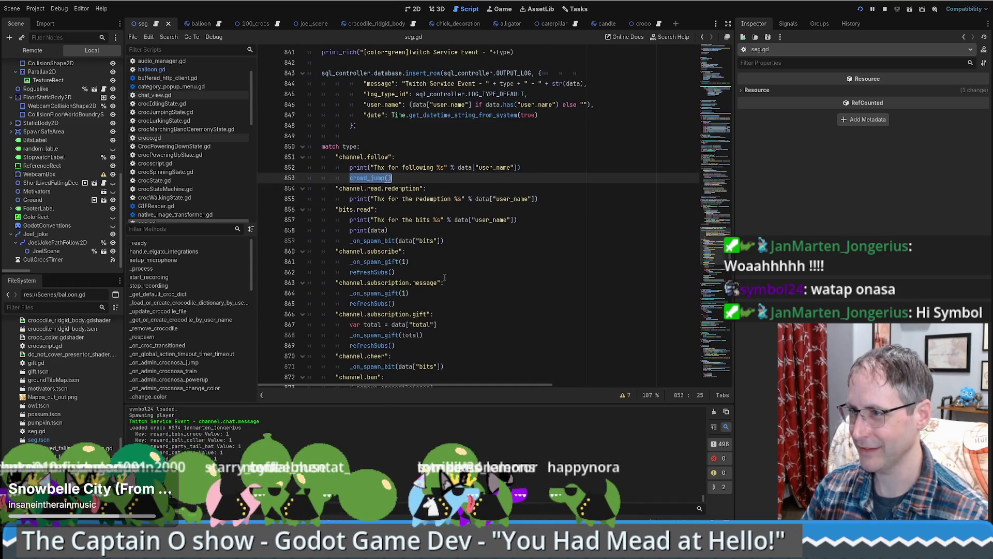
left_click(442, 273)
key("Return")
type("crowd_jump()")
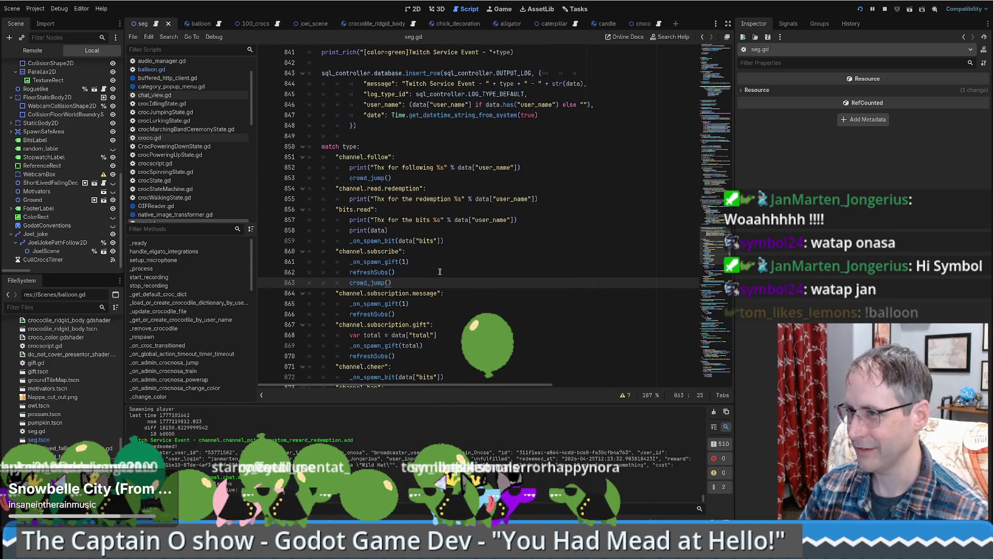
key("ctrl+z")
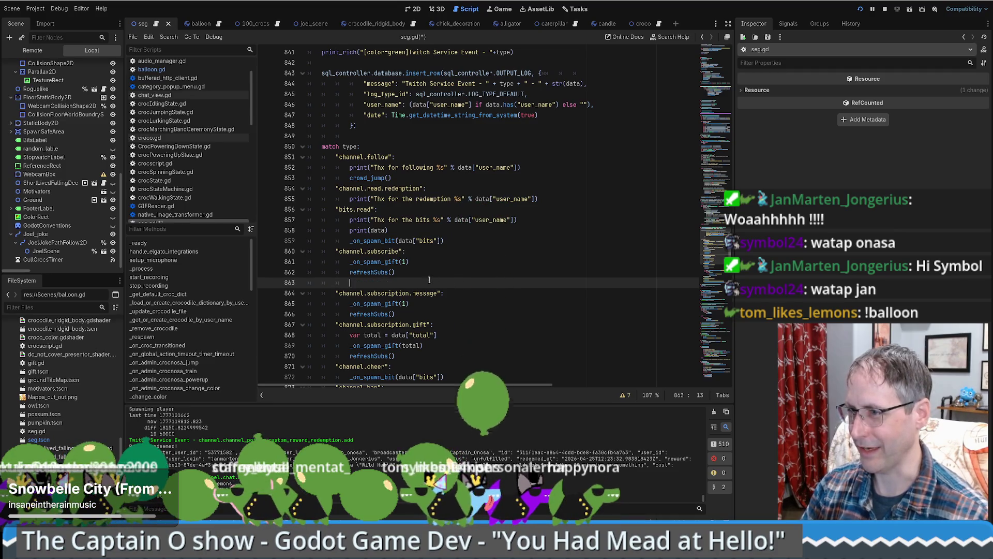
left_click(370, 179, "ctrl")
mouse_move(410, 283)
left_mouse_down()
mouse_move(323, 209)
mouse_move(323, 188)
left_mouse_up()
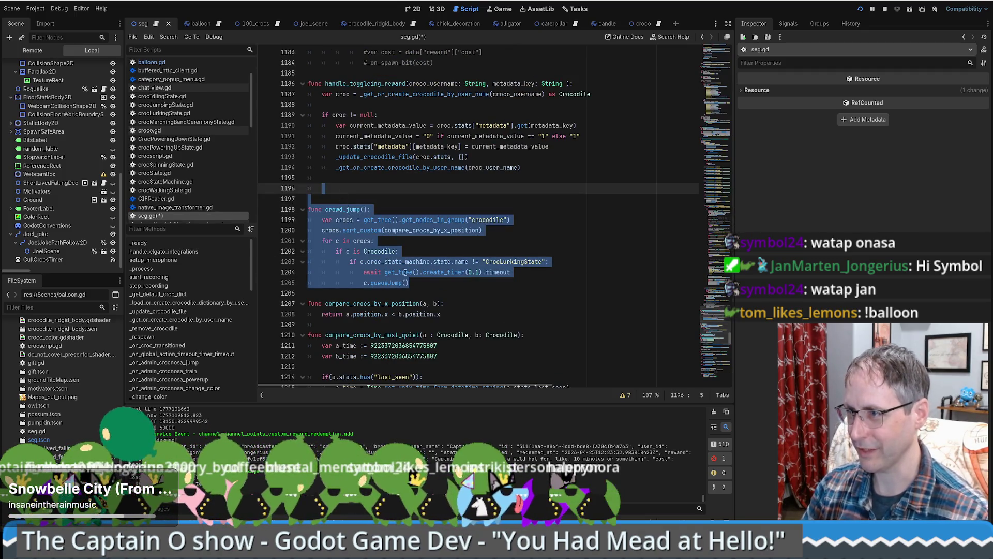
Step: Duplicate the crowd_jump function below itself, separated by a blank line
key("shift+Down")
key("ctrl+shift+d")
scroll(395, 254, "down", 1)
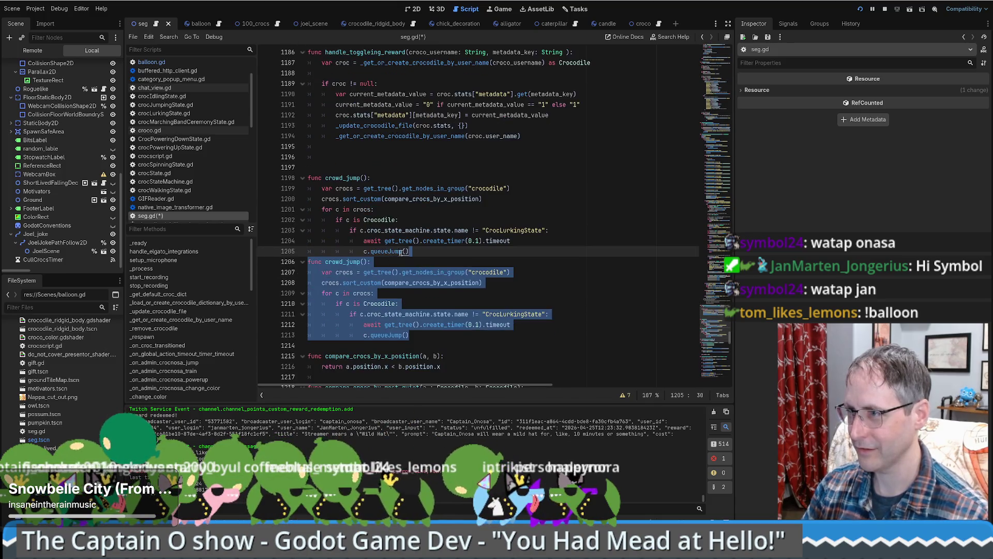
key("Left")
key("Return")
Step: Rename the copy to crowd_kickflip and change its call to c.queueJump(7)
double_click(356, 272)
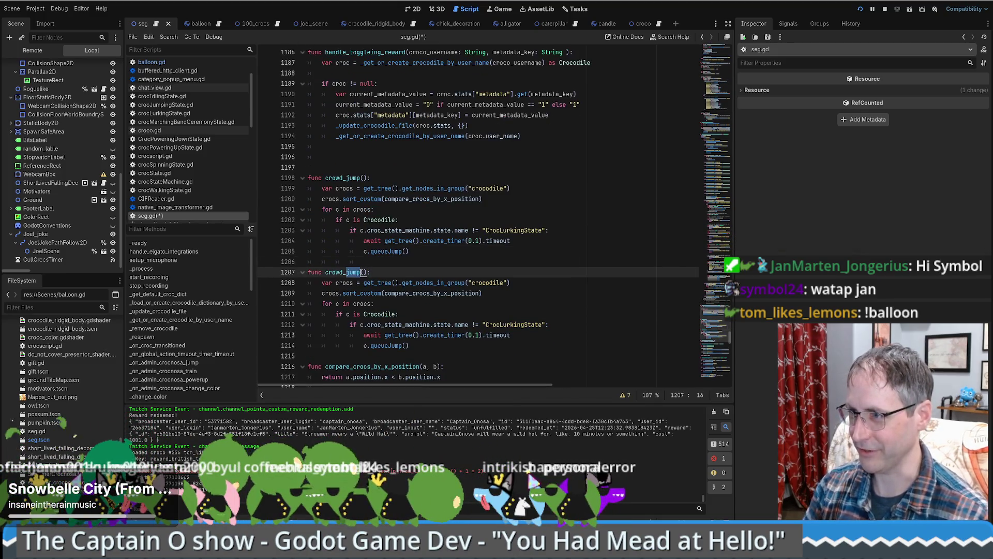
type("kickfli")
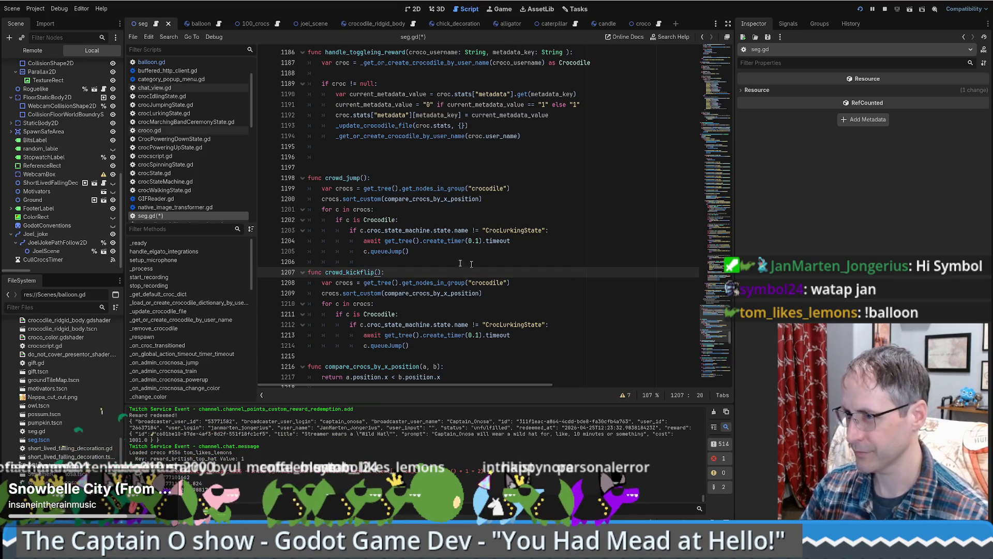
double_click(385, 345)
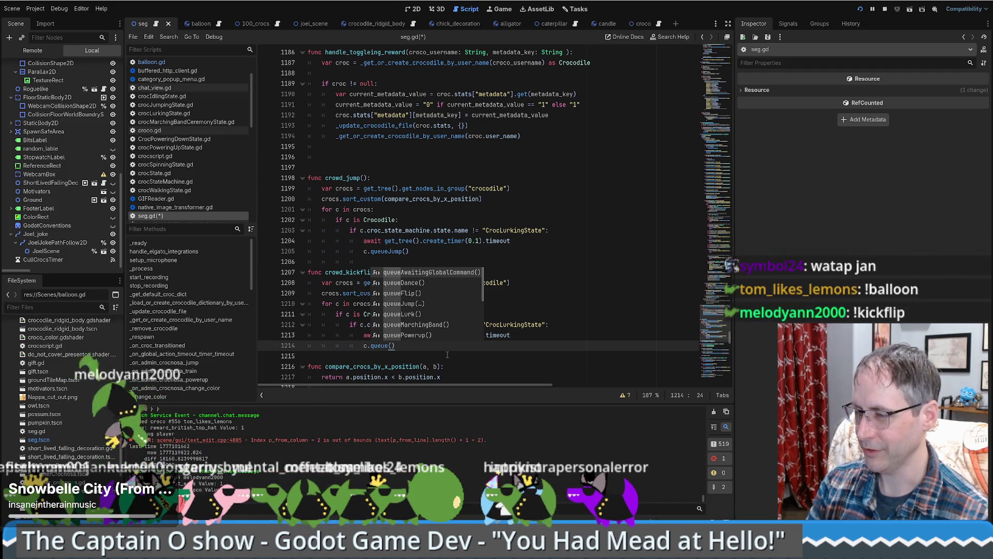
type("j")
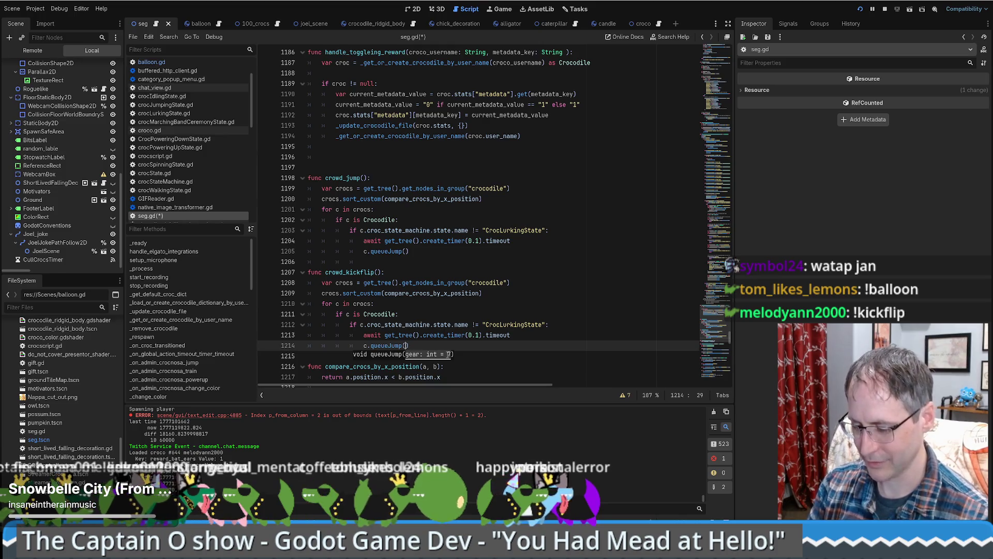
Step: Add c.queueSpin() below the jump call and remove the stray letter after queueJump(7)
key("Return")
type("c.queueK")
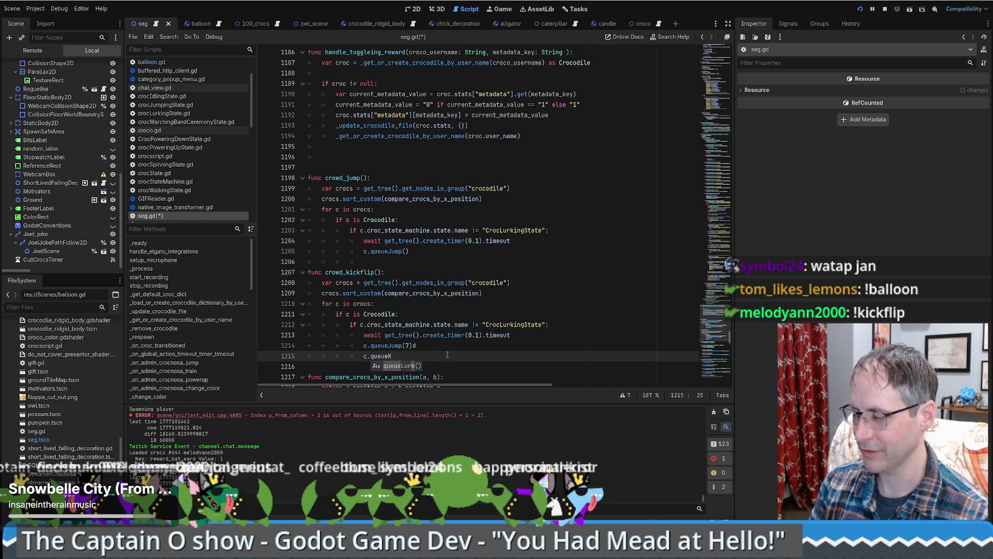
key("BackSpace")
type("s")
key("Return")
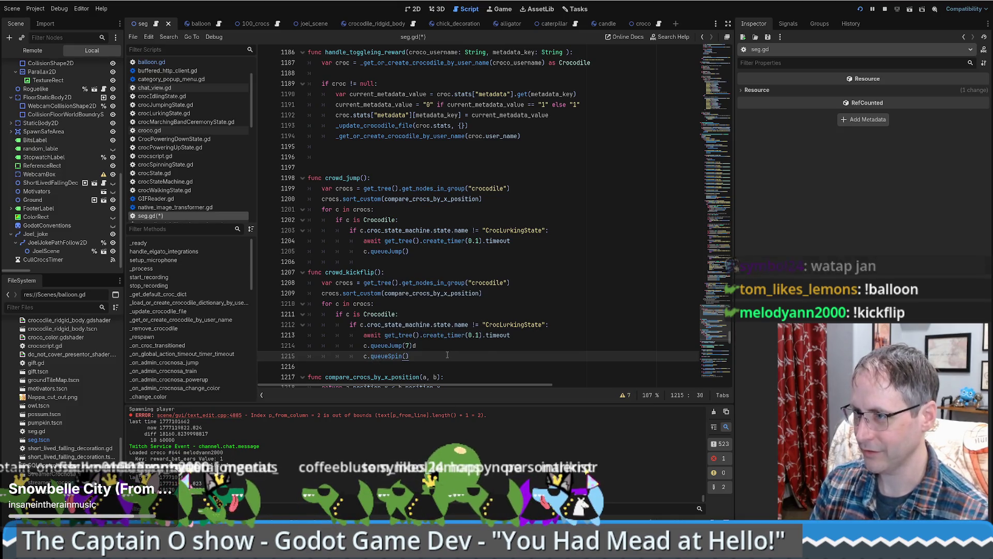
key("Up")
key("End")
key("BackSpace")
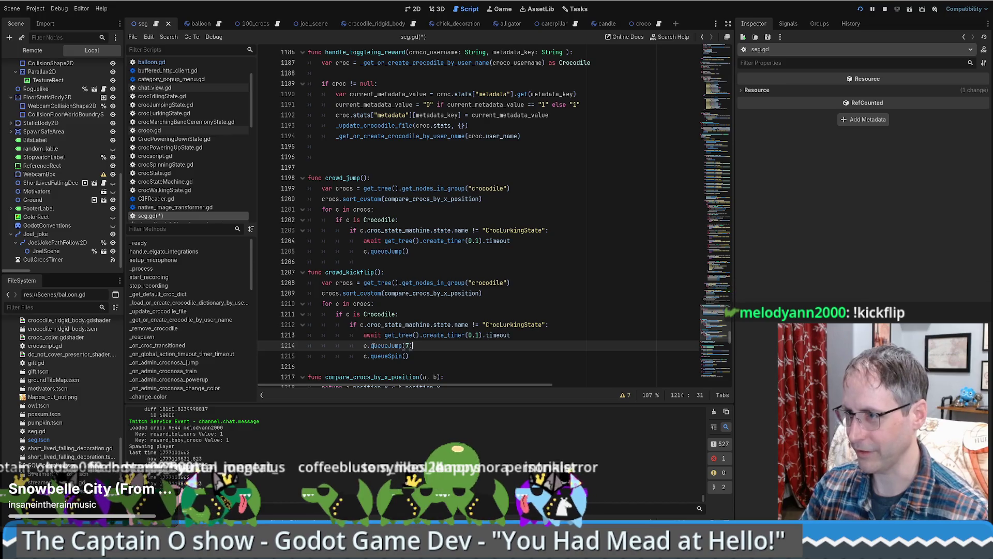
Step: Search the script for other uses of queueSpin
double_click(386, 356)
key("ctrl+f")
key("Return")
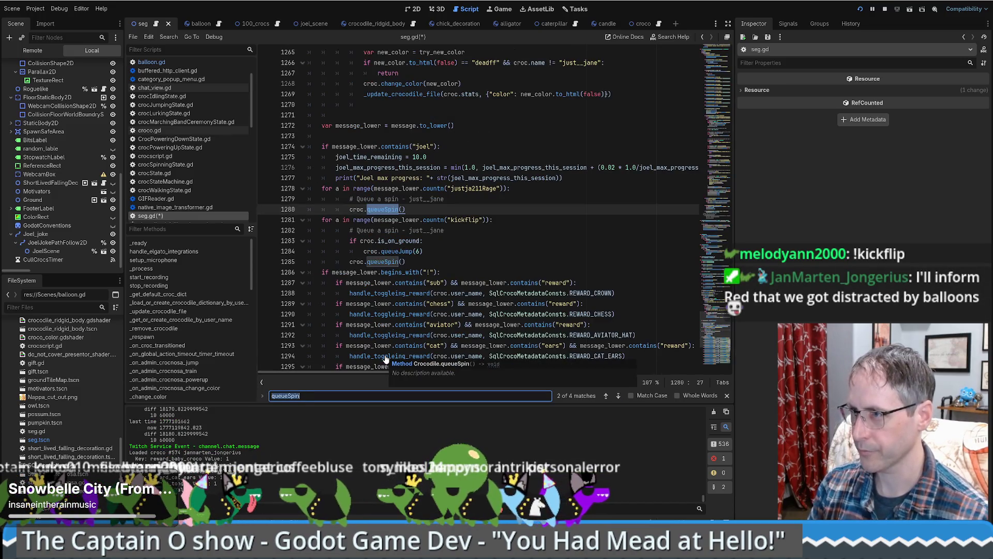
Step: Review the new crowd_kickflip code and navigate back to the _on_eventsub_event handler
left_click(343, 242)
key("alt+Left")
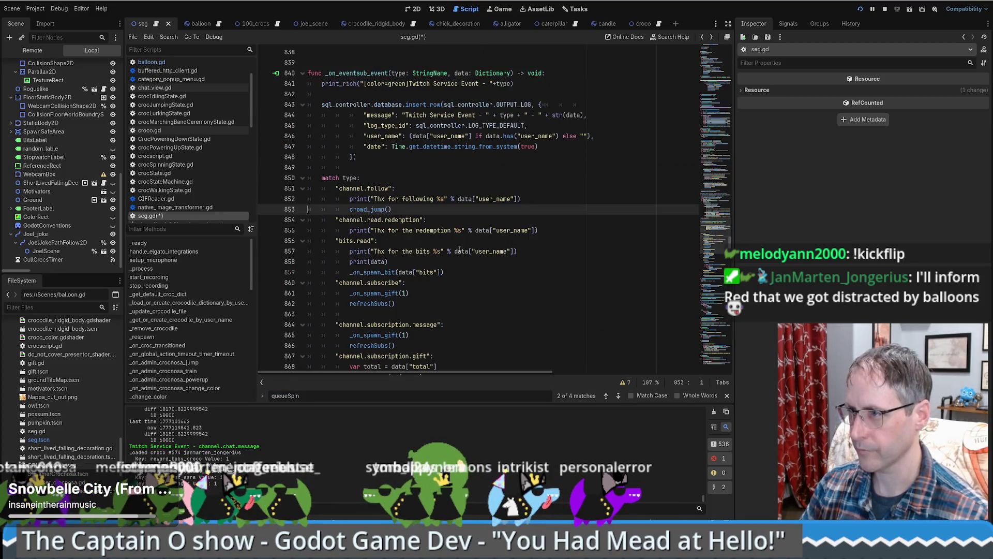
key("alt+Right")
left_click(423, 207)
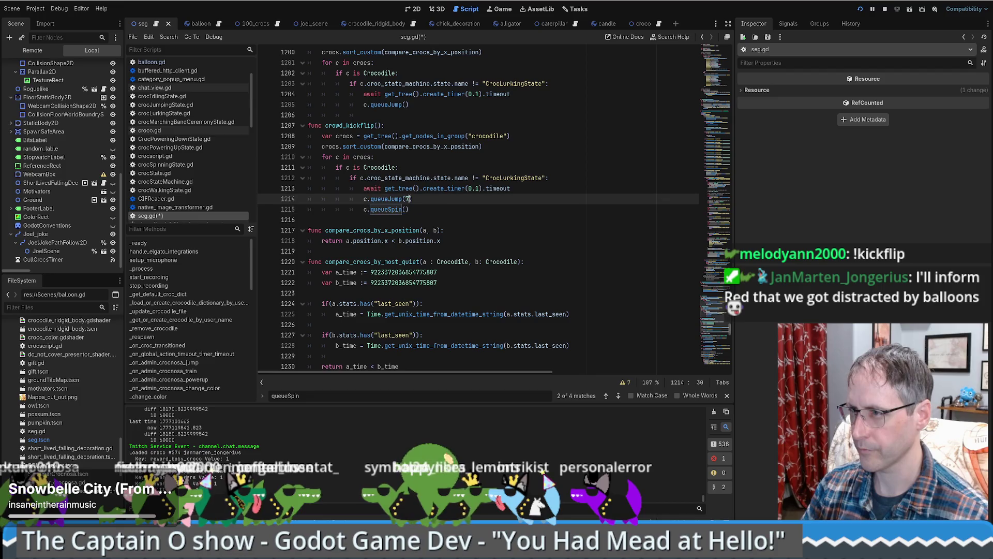
scroll(489, 192, "up", 1)
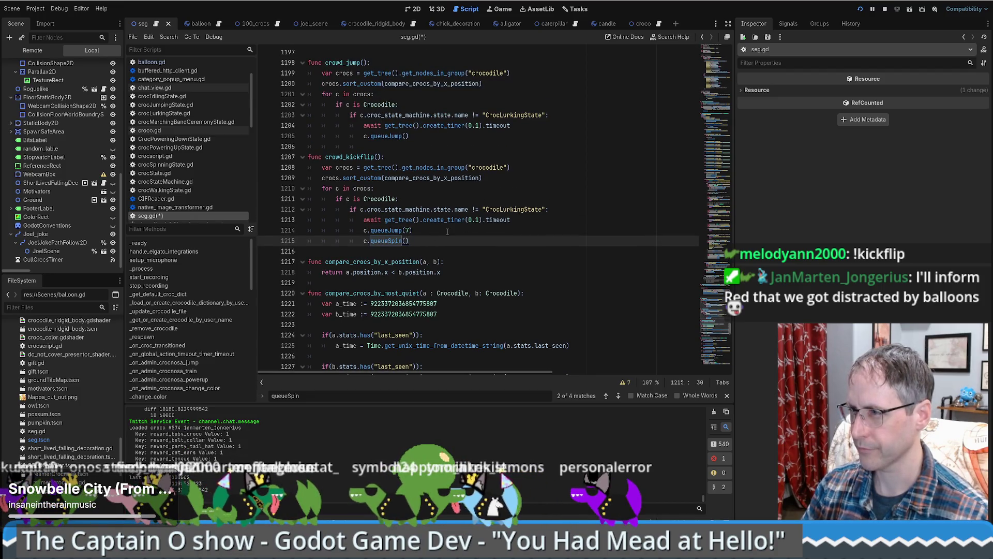
double_click(356, 158)
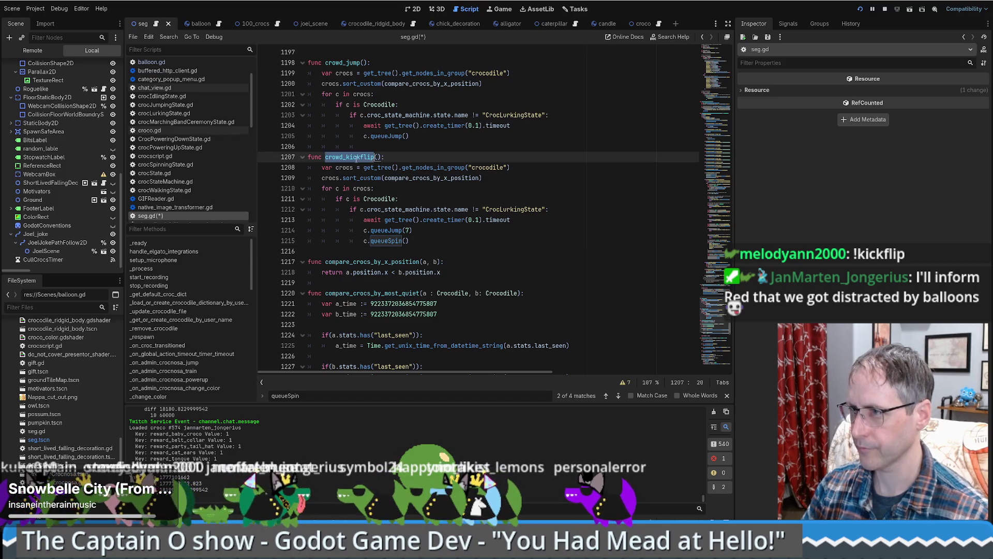
key("F3")
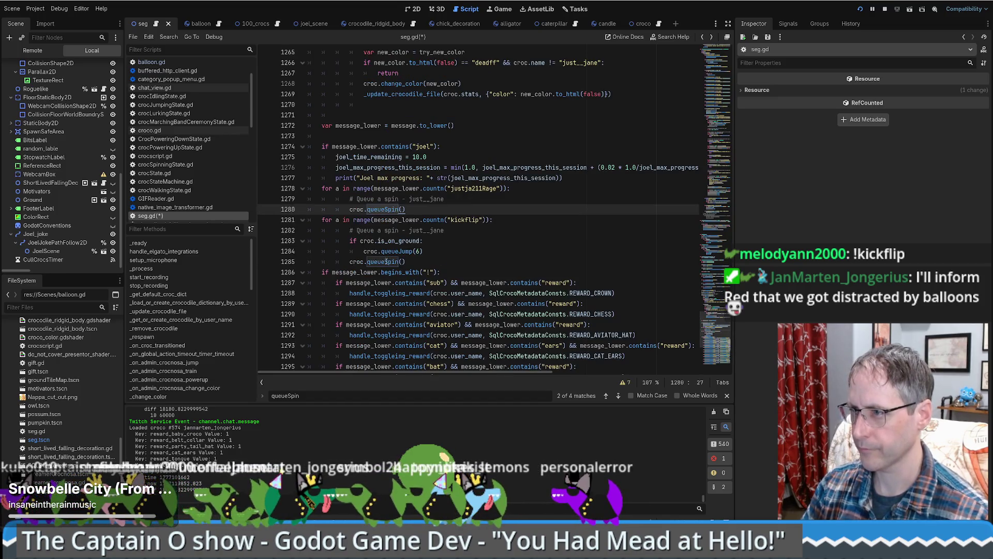
left_click(385, 261)
key("alt+Left")
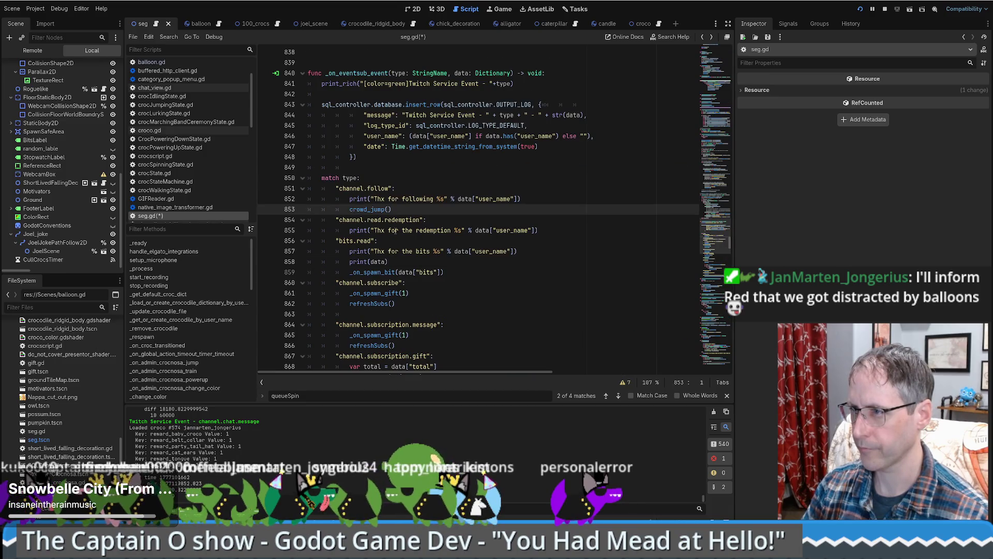
Step: Insert crowd_kickflip() on the empty line under refreshSubs() in channel.subscribe and save
left_click(387, 314)
type("crowd_kickflip()")
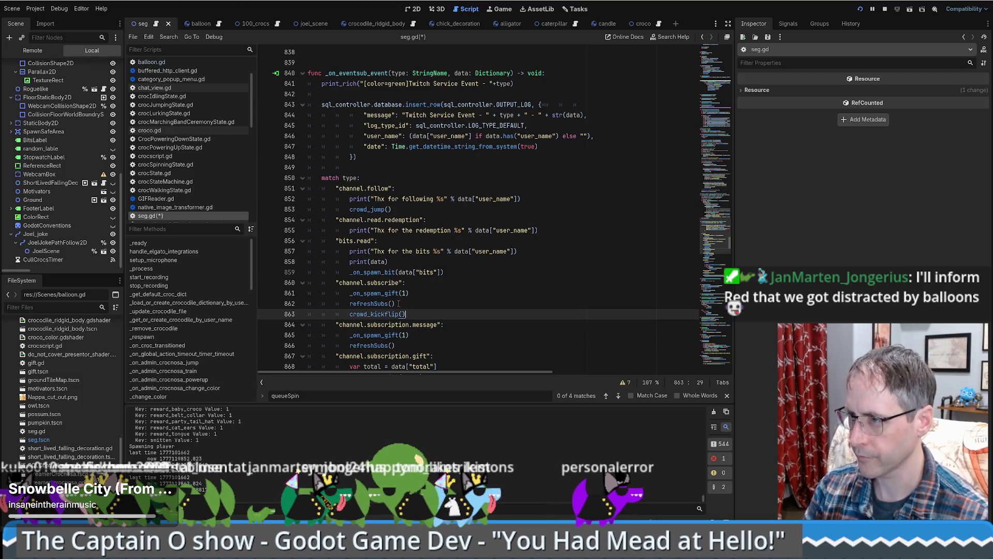
scroll(434, 224, "down", 4)
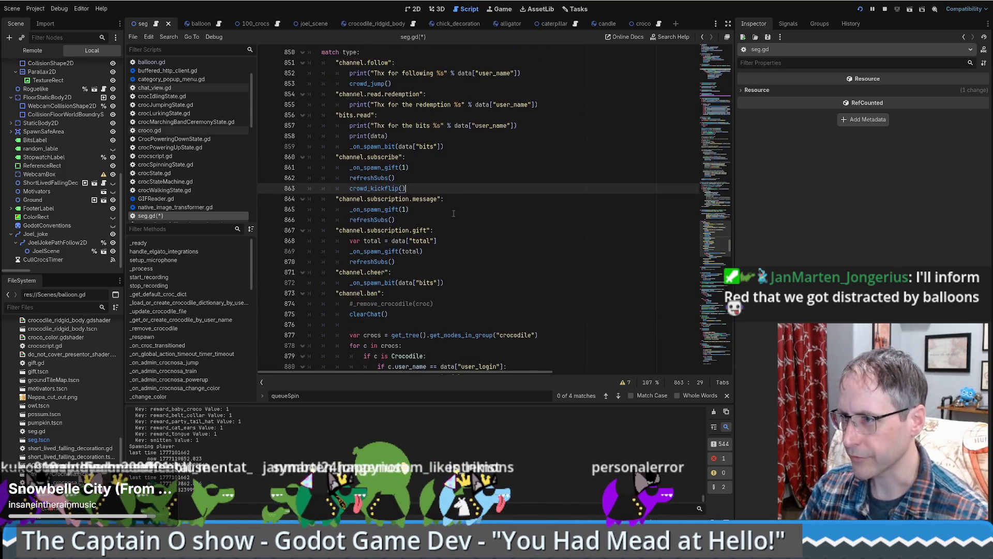
scroll(459, 201, "down", 5)
key("ctrl+s")
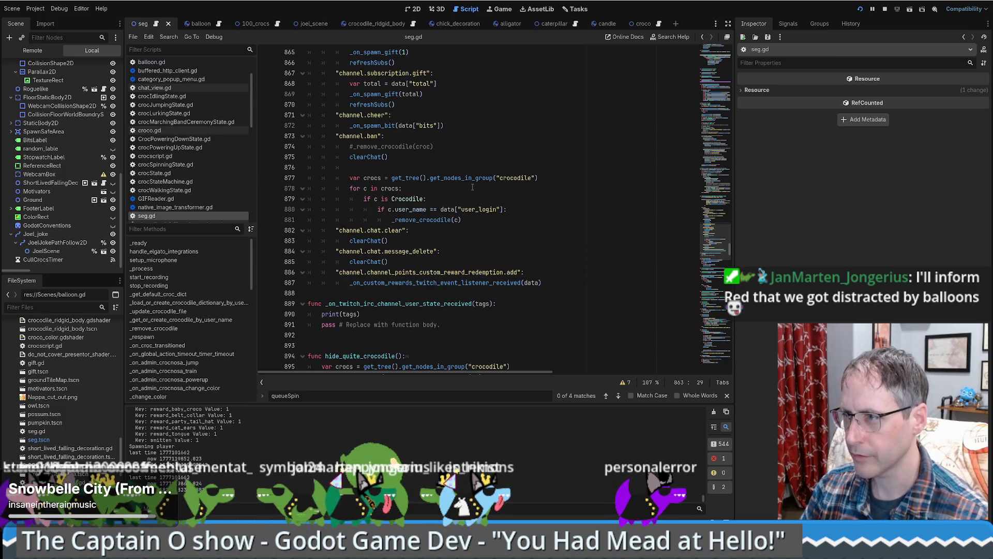
Step: Look over the handler and select the crowd_jump call to search for
scroll(470, 187, "down", 3)
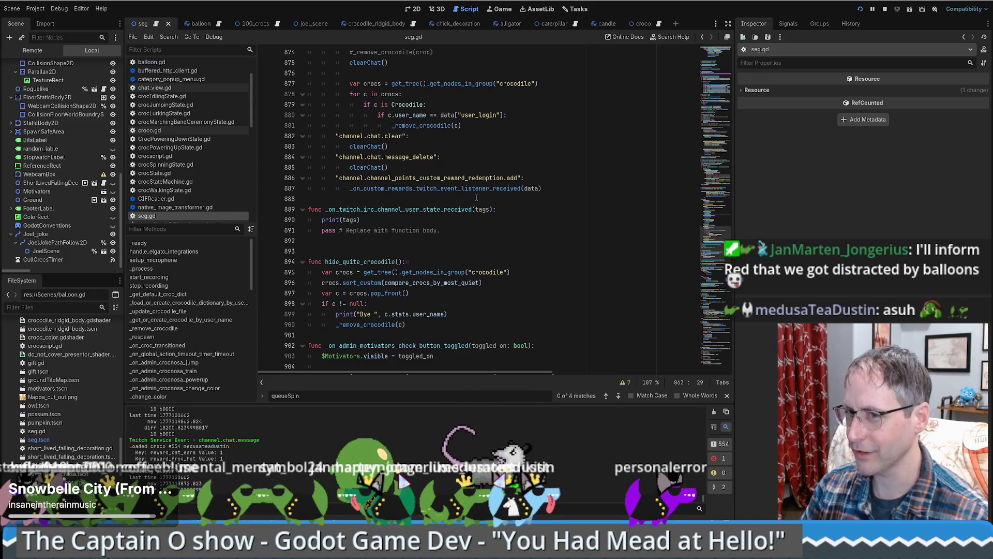
scroll(477, 196, "up", 1)
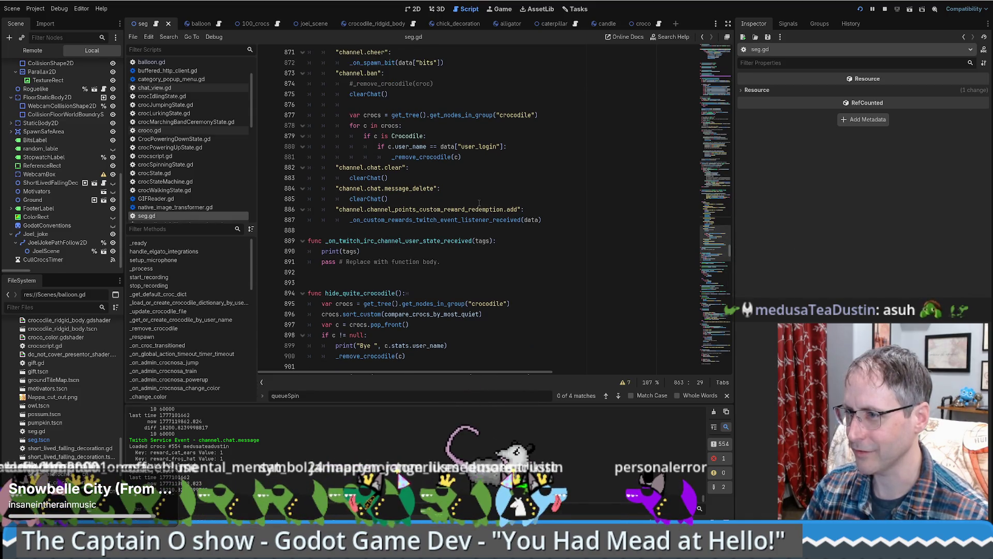
scroll(512, 212, "down", 4)
left_click(544, 221)
scroll(544, 221, "up", 11)
scroll(544, 221, "up", 6)
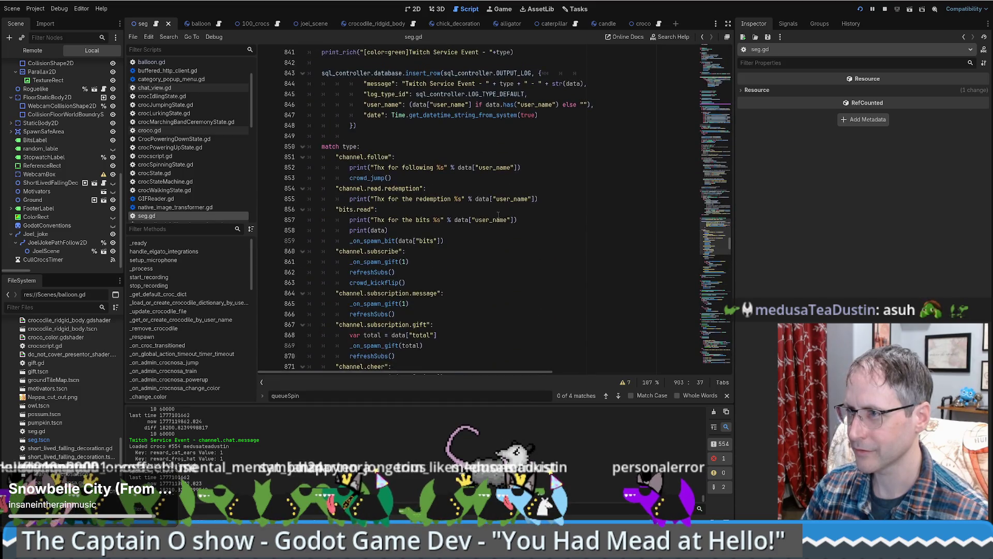
double_click(368, 305)
scroll(377, 306, "down", 3)
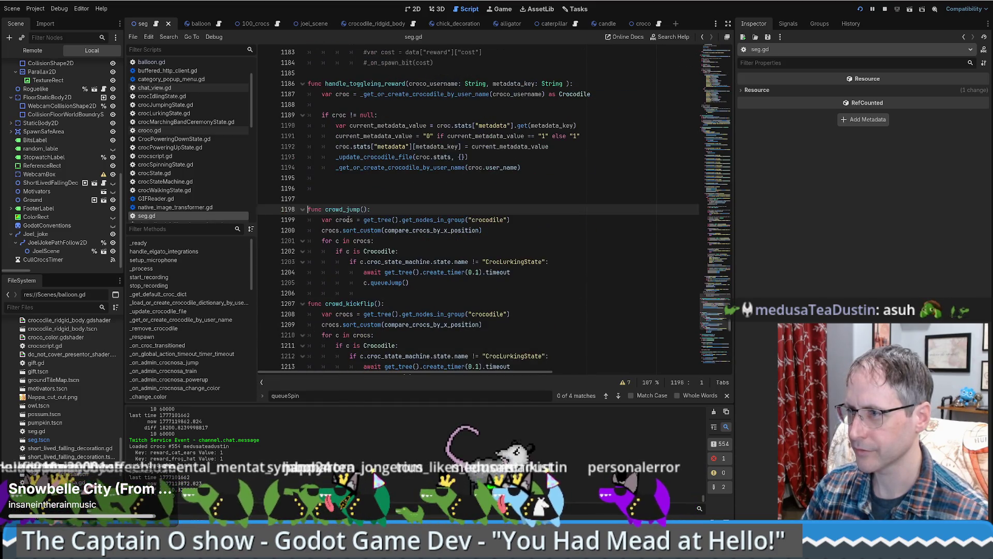
Step: Find the crowd_jump() use at line 1055 and add crowd_kickflip() on the line above
key("ctrl+f")
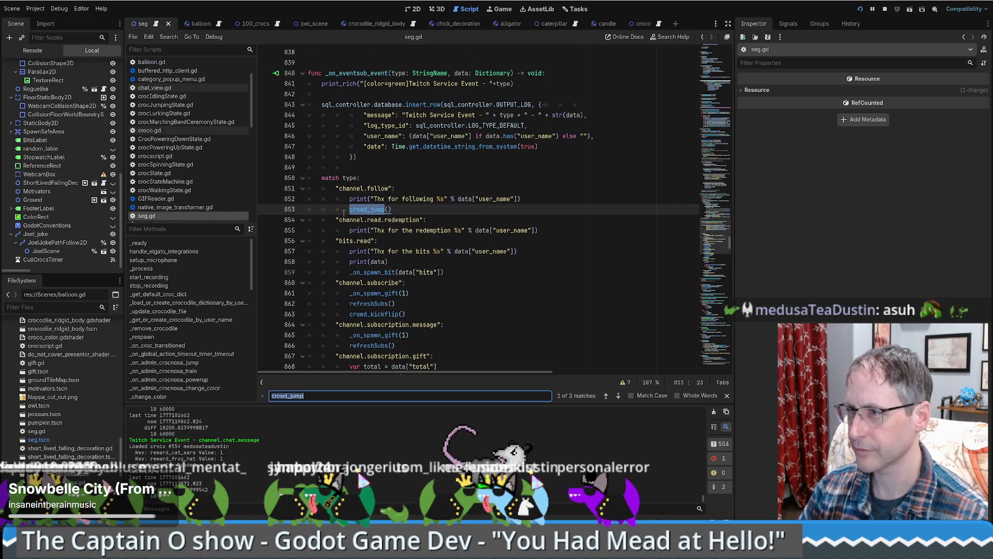
key("Return")
left_click(437, 210)
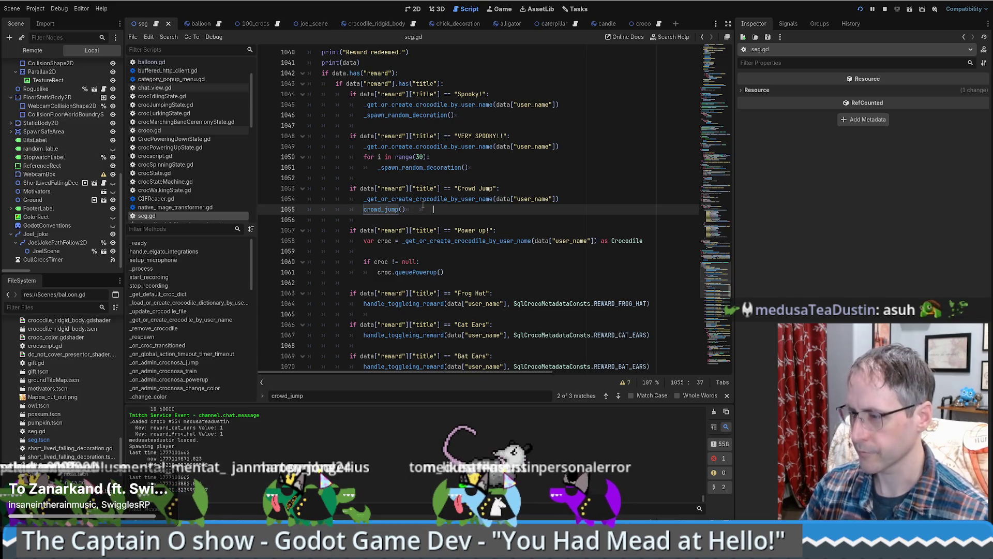
key("Home")
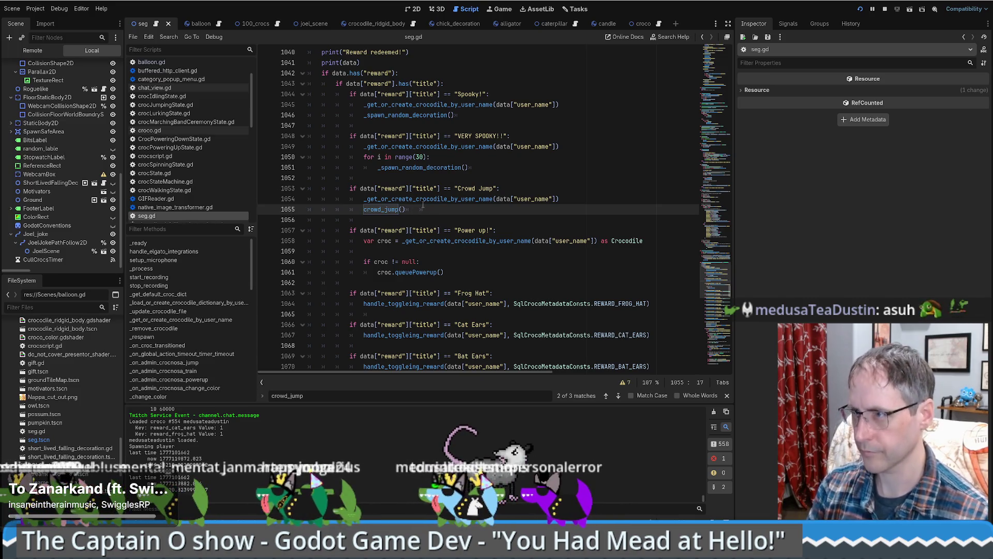
key("Return")
key("Up")
type("crowd_kickflip()")
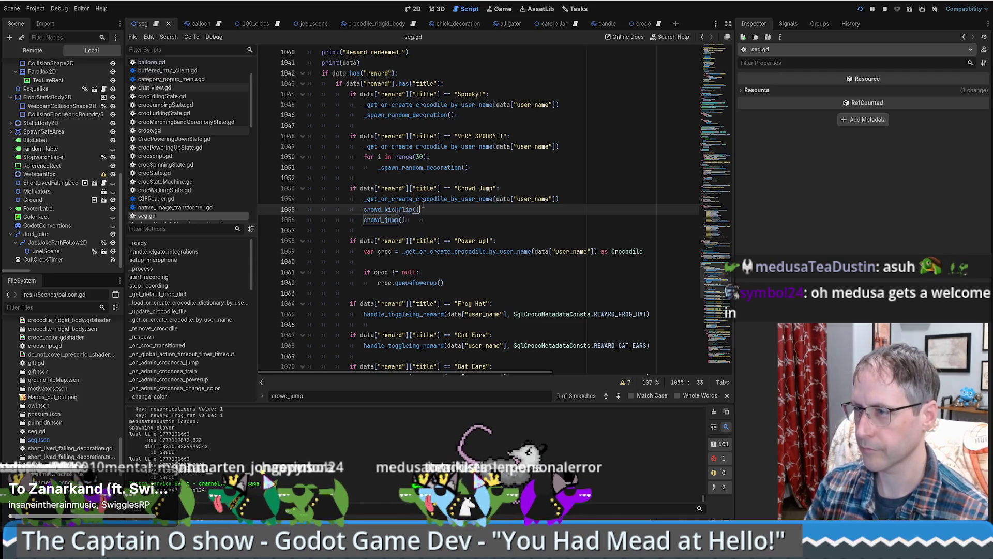
Step: Delete the old crowd_jump() line from the Crowd Jump branch and save seg.gd
left_click(431, 199)
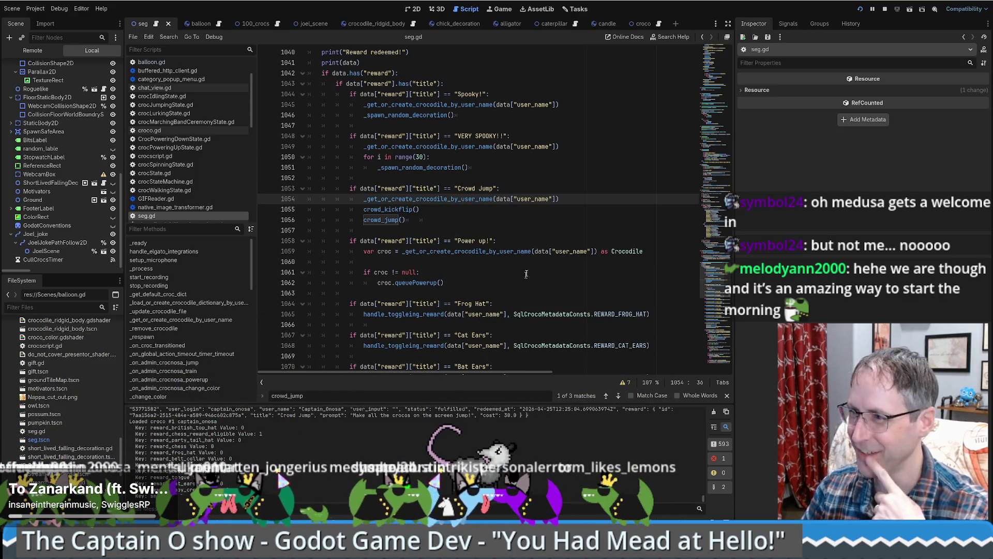
left_click(418, 215)
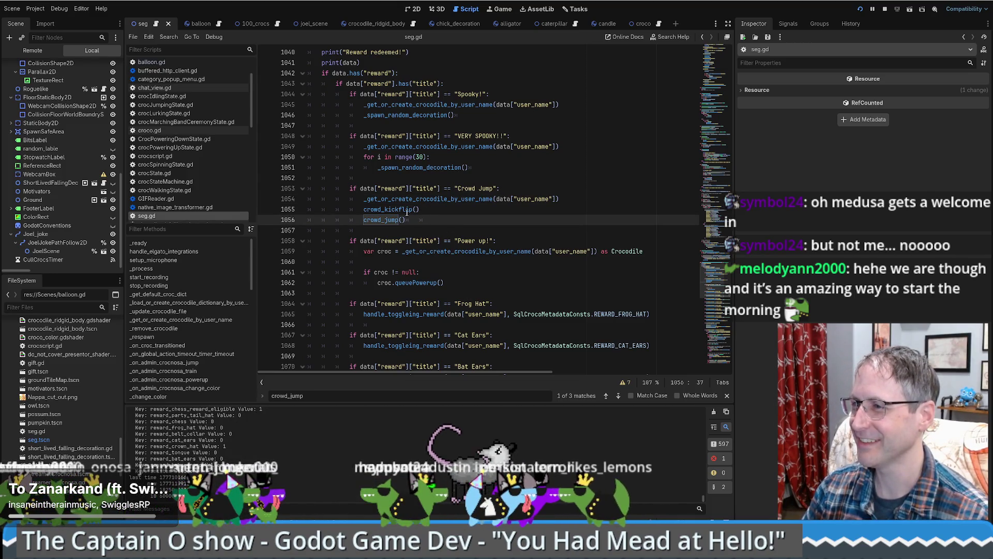
left_click(567, 210)
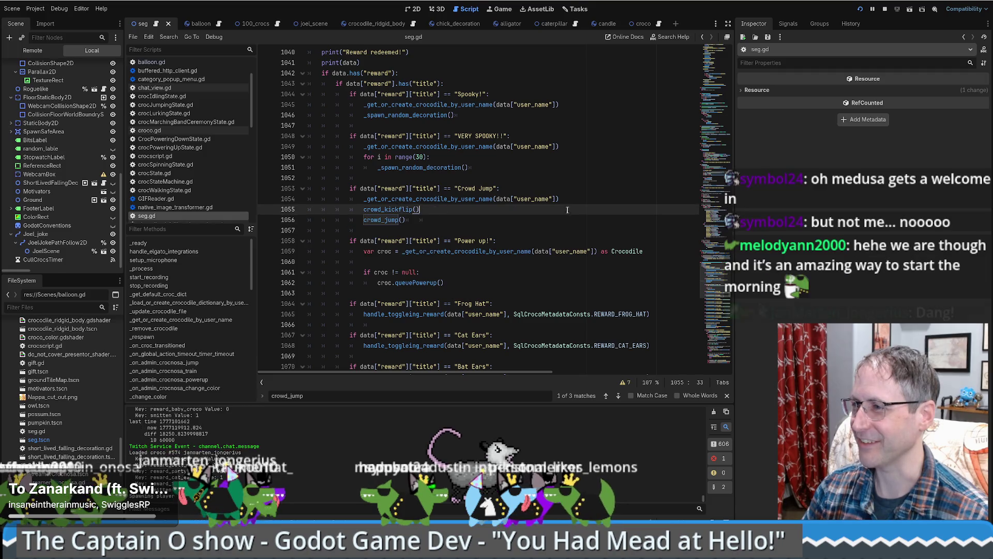
left_click(484, 217)
triple_click(445, 216)
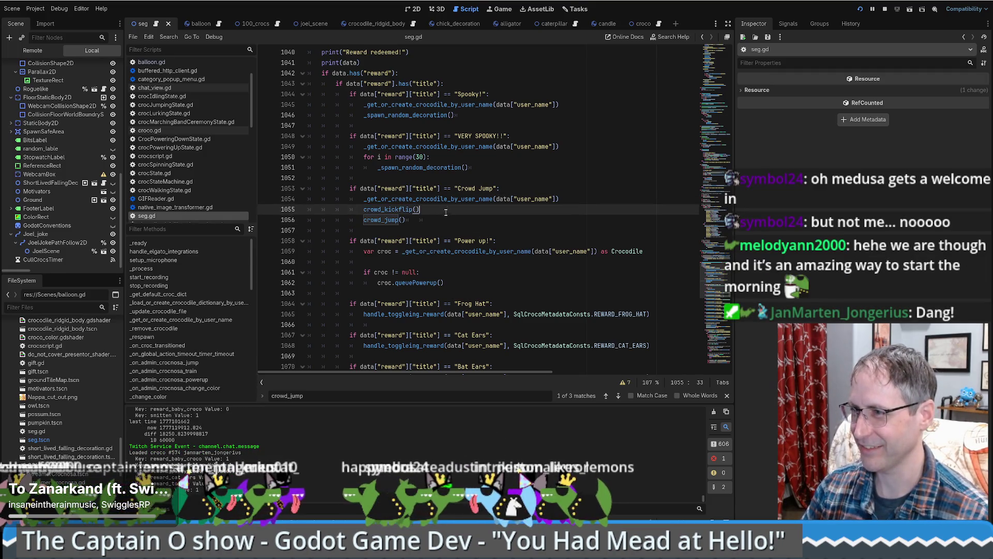
key("BackSpace")
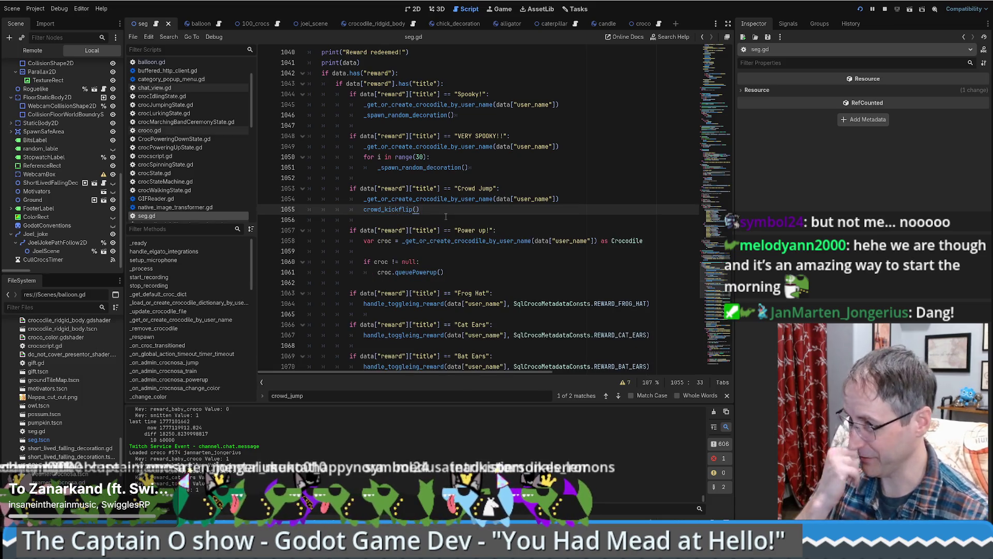
key("ctrl+s")
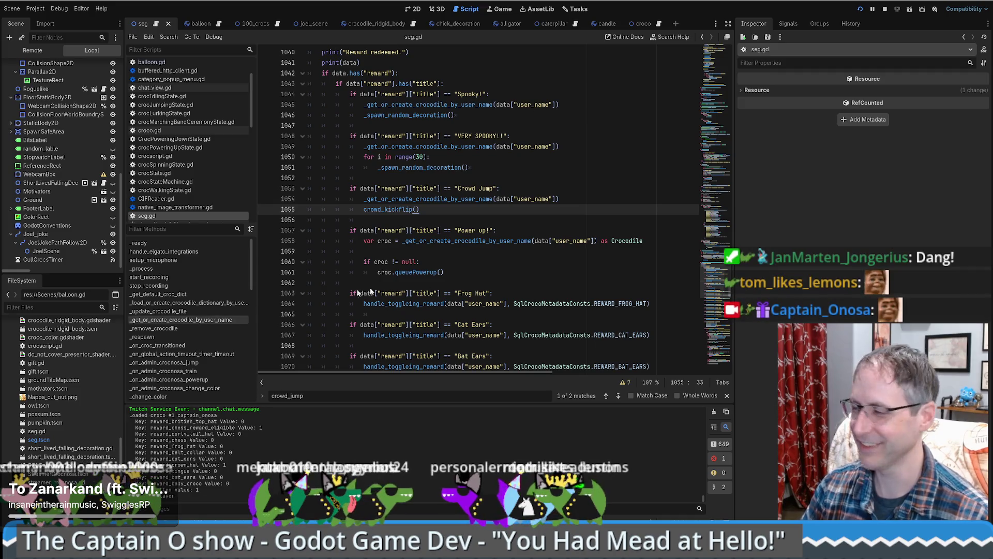
Step: Scroll through the reward handler, then use the minimap to reach _on_eventsub_event at line 838
scroll(558, 242, "up", 5)
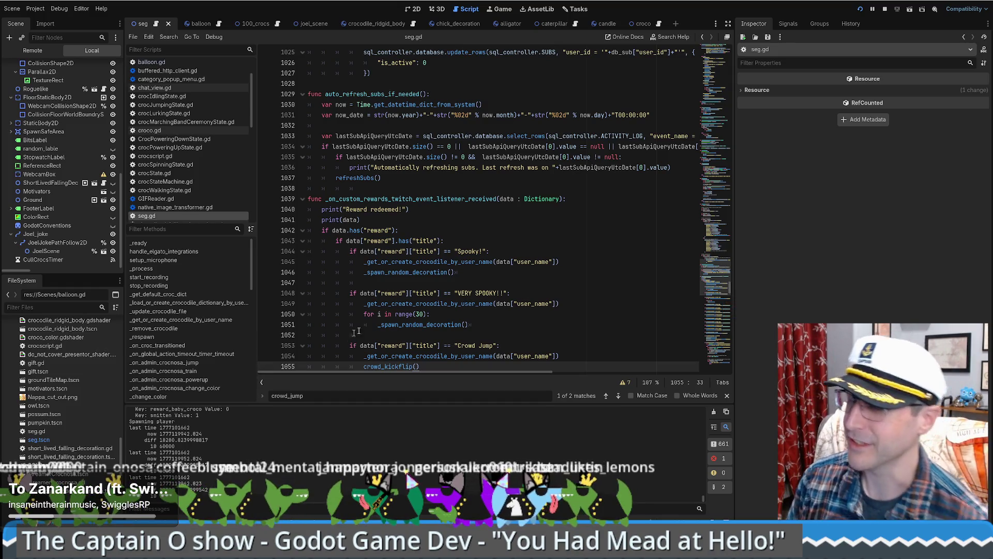
scroll(528, 288, "down", 5)
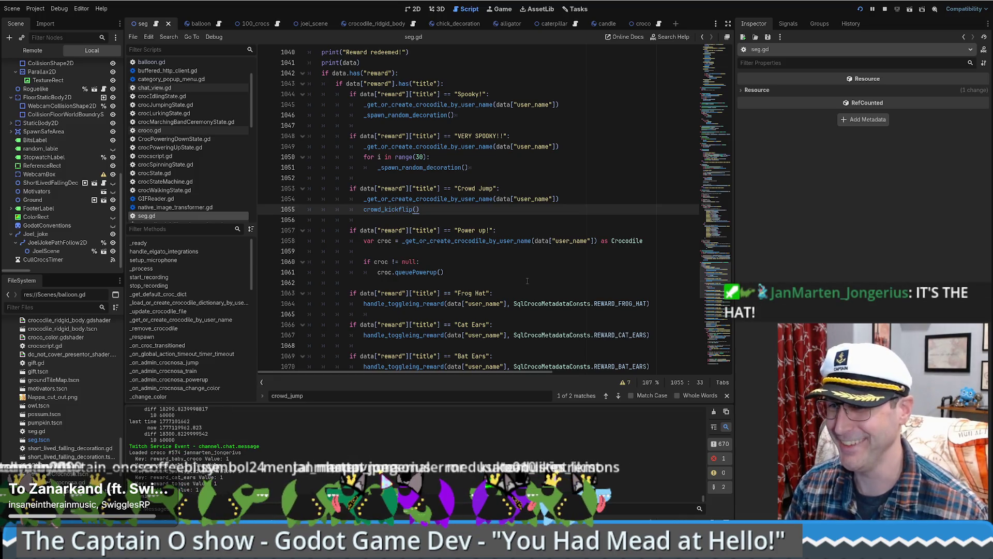
scroll(538, 282, "up", 8)
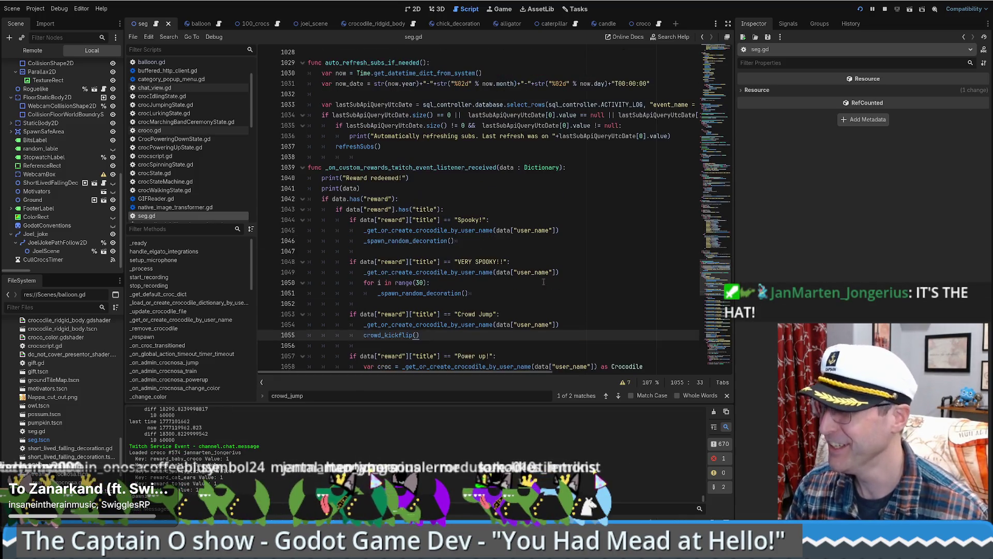
scroll(578, 278, "down", 7)
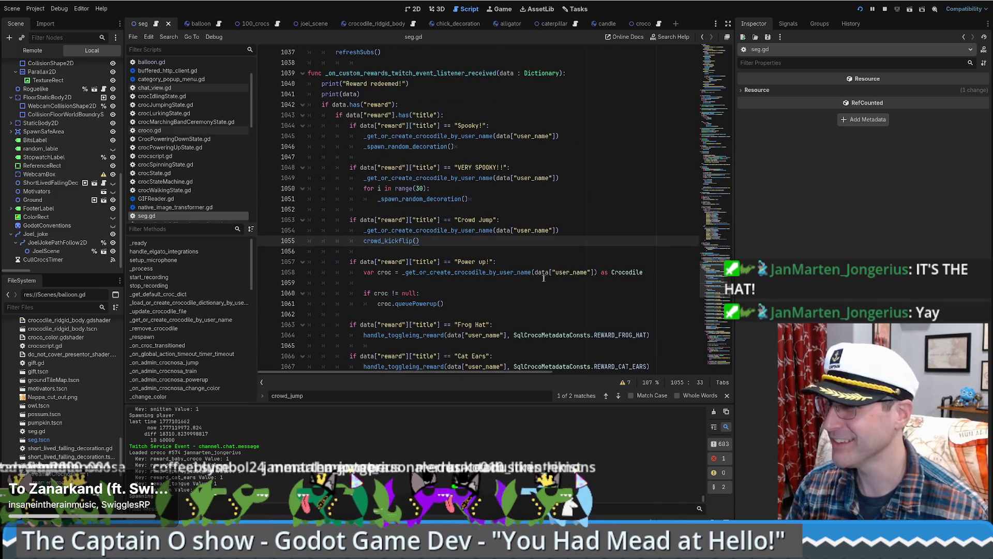
scroll(547, 278, "down", 6)
scroll(553, 281, "up", 4)
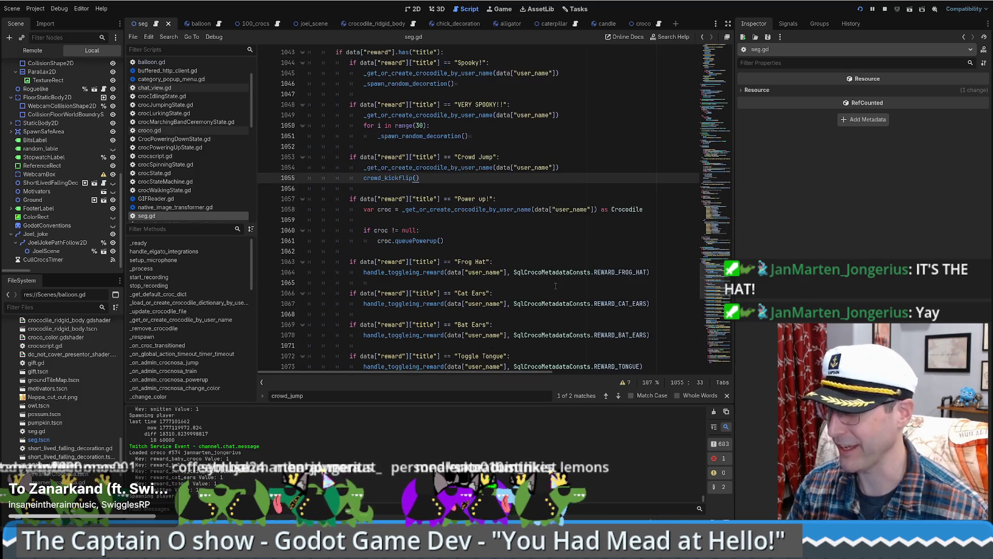
scroll(716, 279, "up", 4)
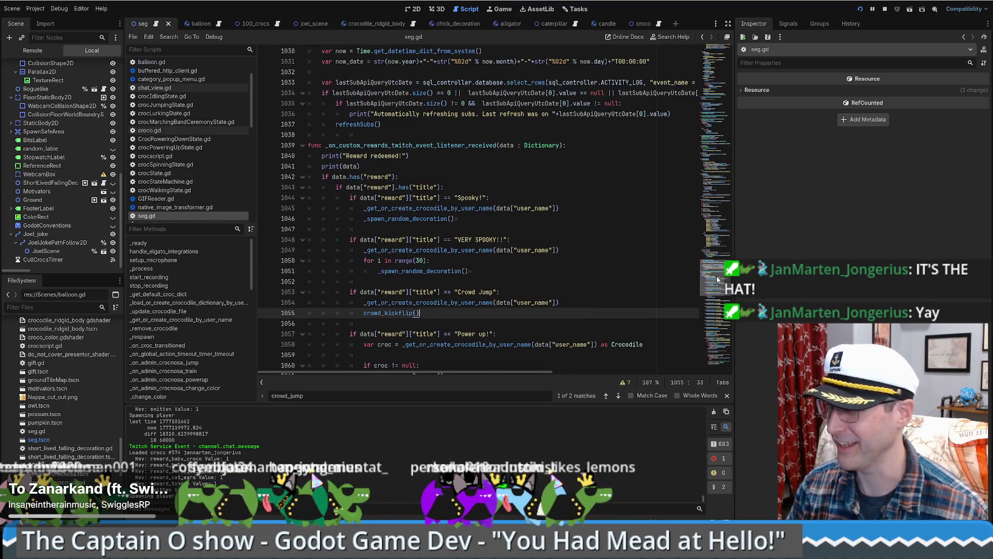
scroll(716, 279, "down", 5)
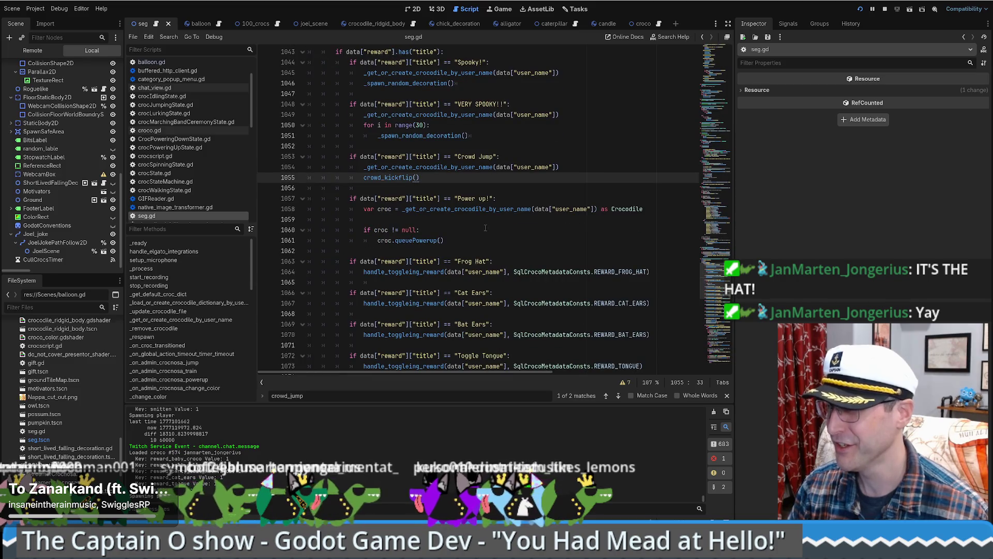
left_click(716, 155)
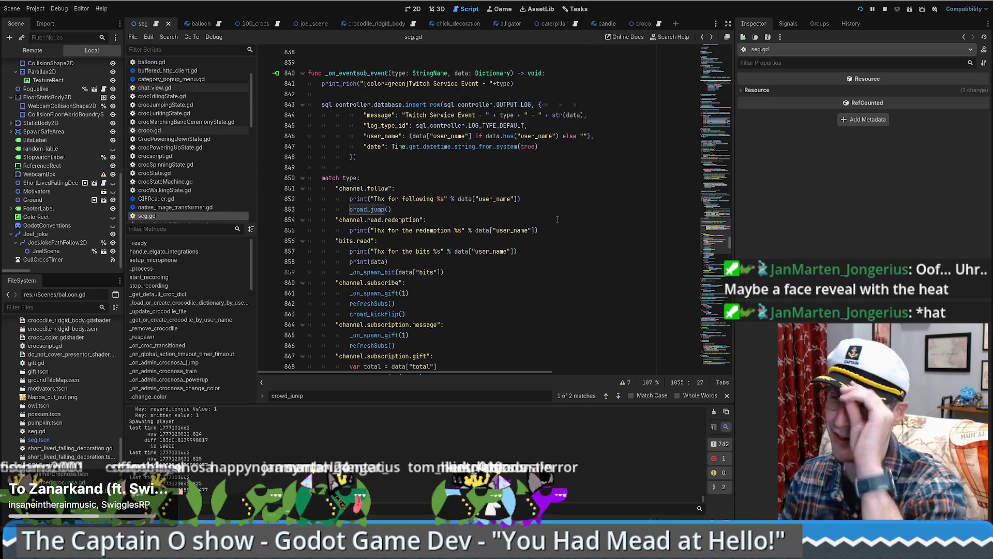
Step: Review the channel.read.redemption case at line 854 and the code around it
left_click(545, 222)
scroll(538, 207, "down", 1)
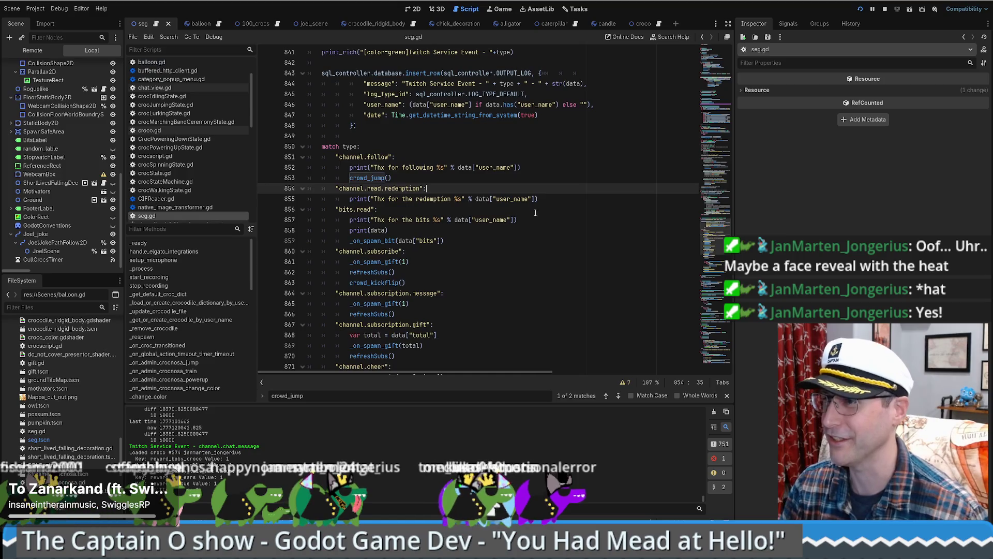
scroll(536, 206, "up", 3)
scroll(512, 221, "down", 5)
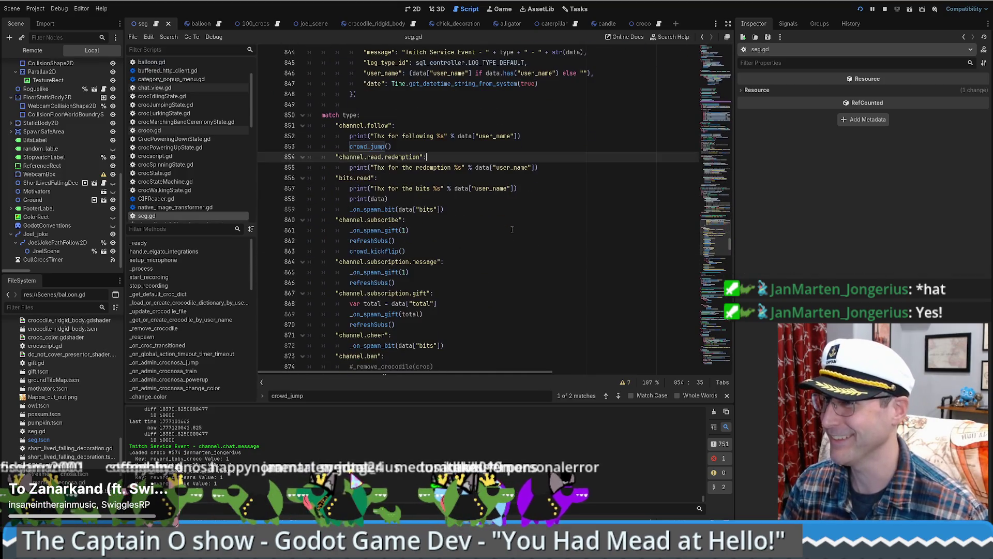
scroll(513, 221, "down", 3)
scroll(497, 218, "up", 5)
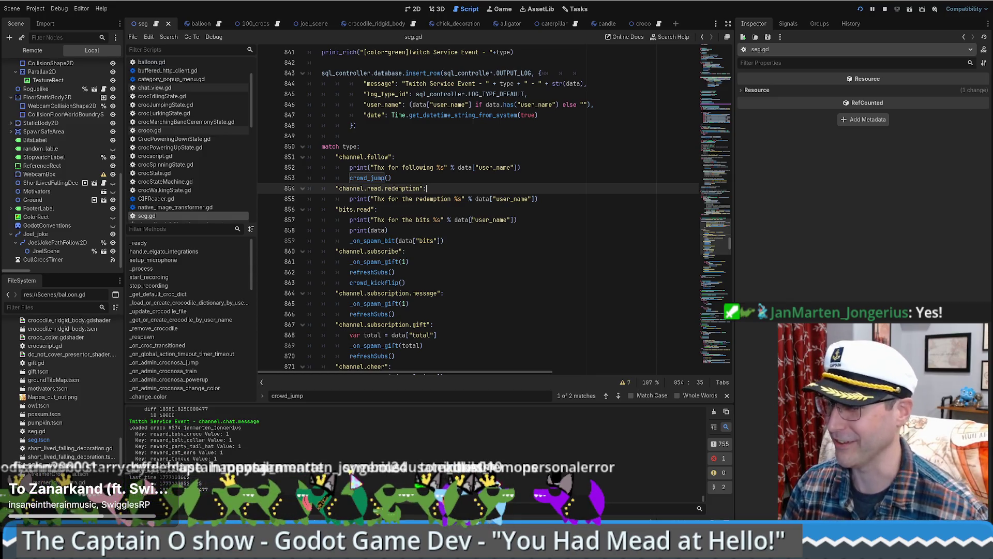
scroll(482, 226, "down", 2)
scroll(483, 226, "up", 3)
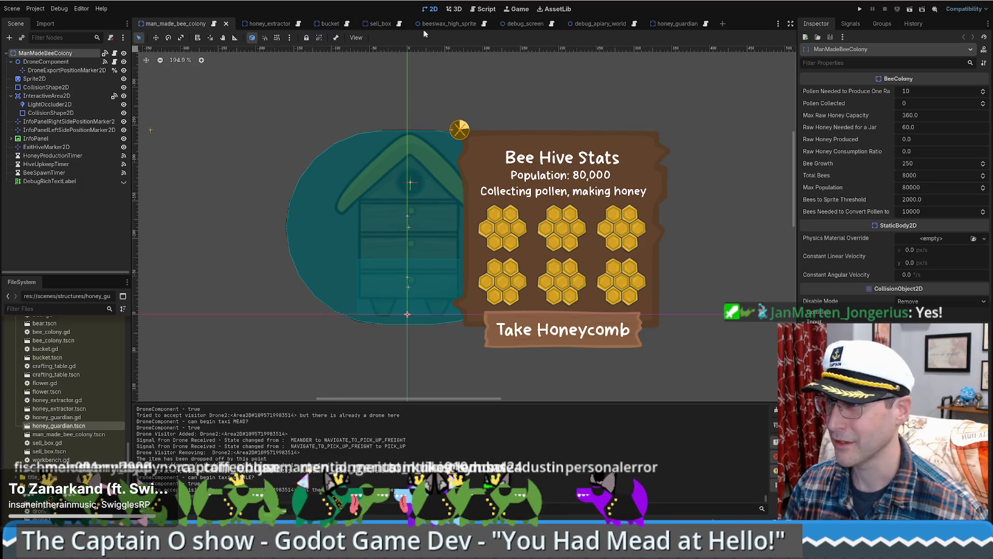
Step: Switch to the honey_guardian scene and drag its tab to the leftmost position
left_click(678, 23)
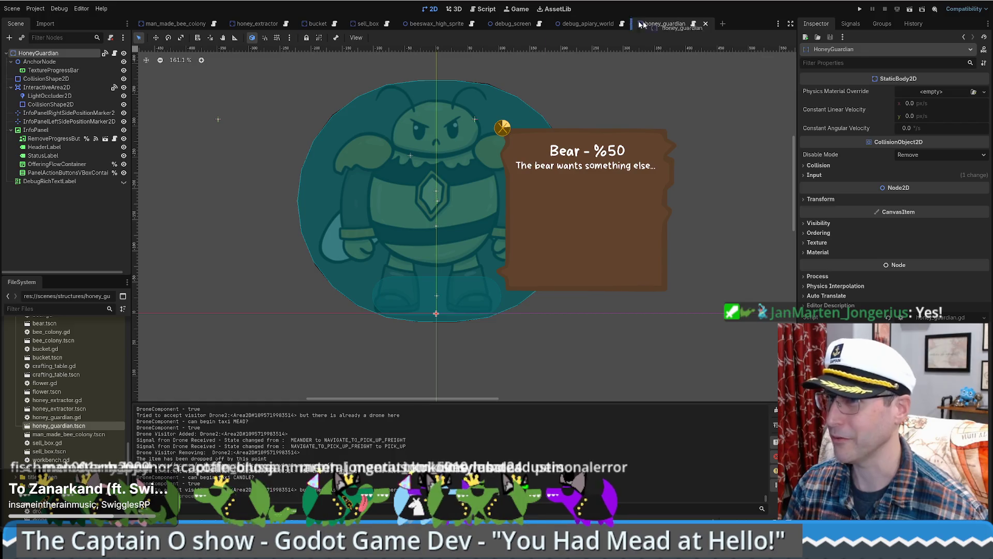
left_click_drag(170, 30, 170, 26)
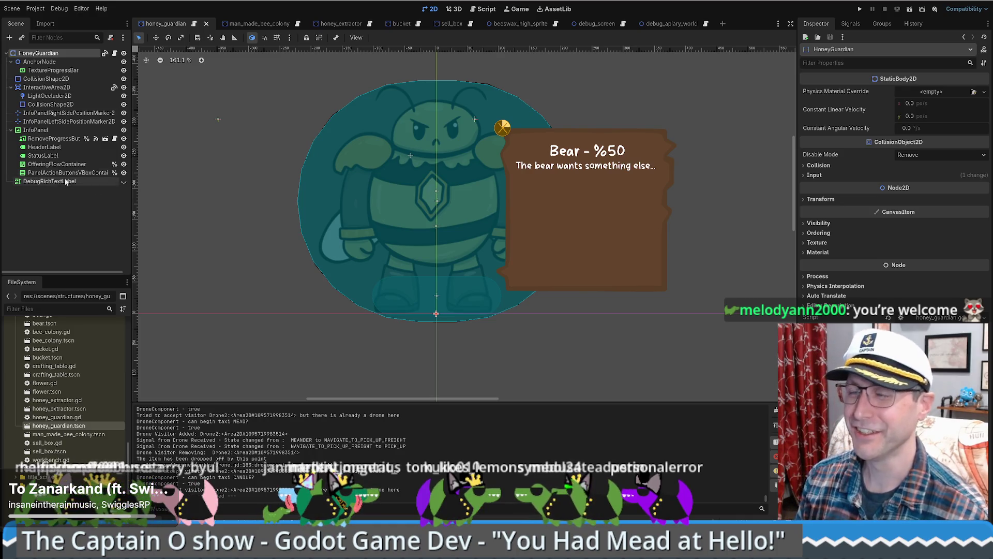
left_click(55, 132)
left_click(53, 121)
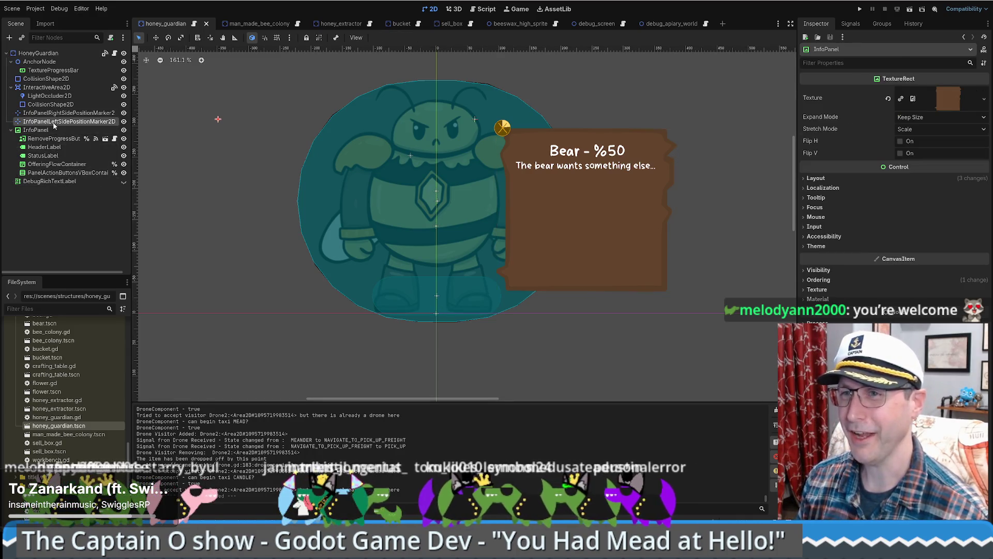
left_click(47, 78)
left_click(46, 87)
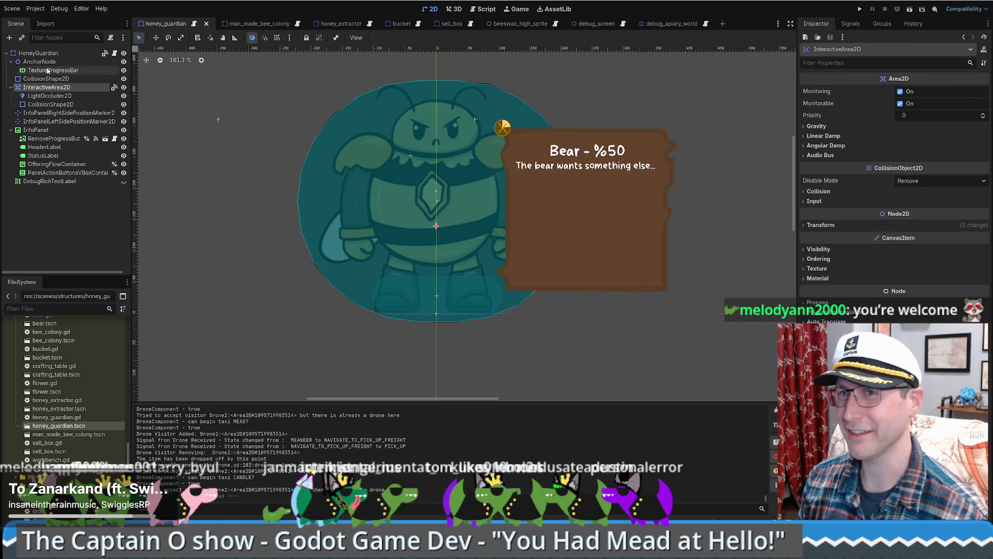
left_click(45, 54)
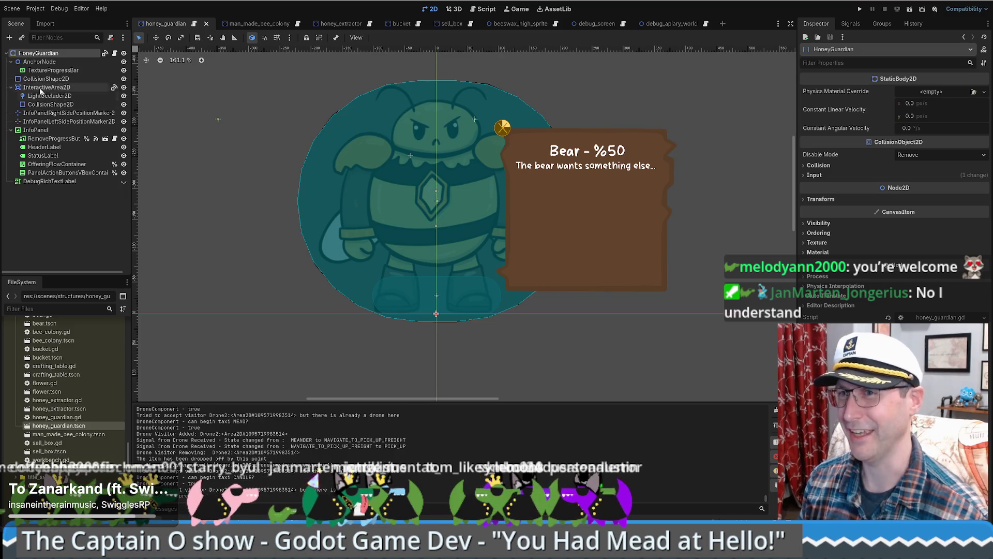
left_click(23, 62)
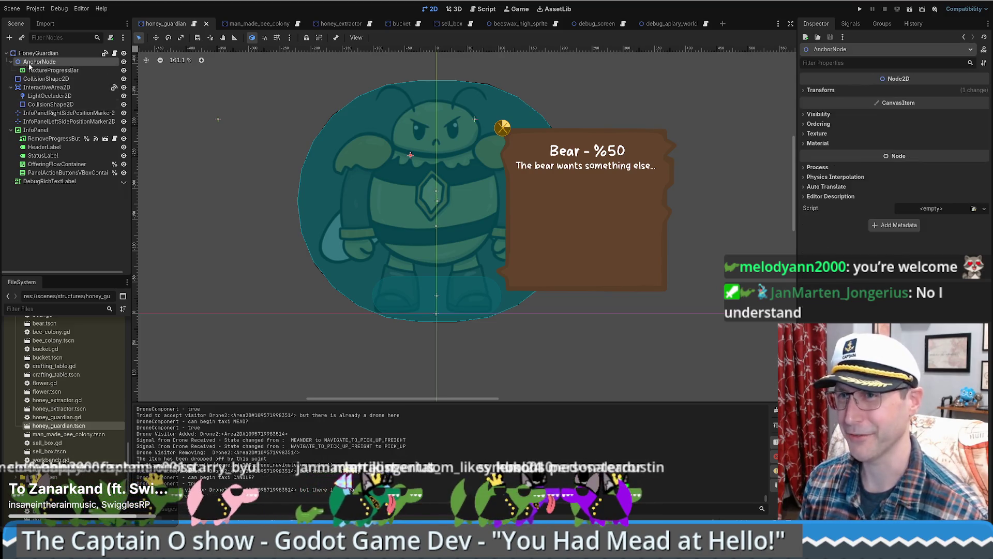
left_click(11, 62)
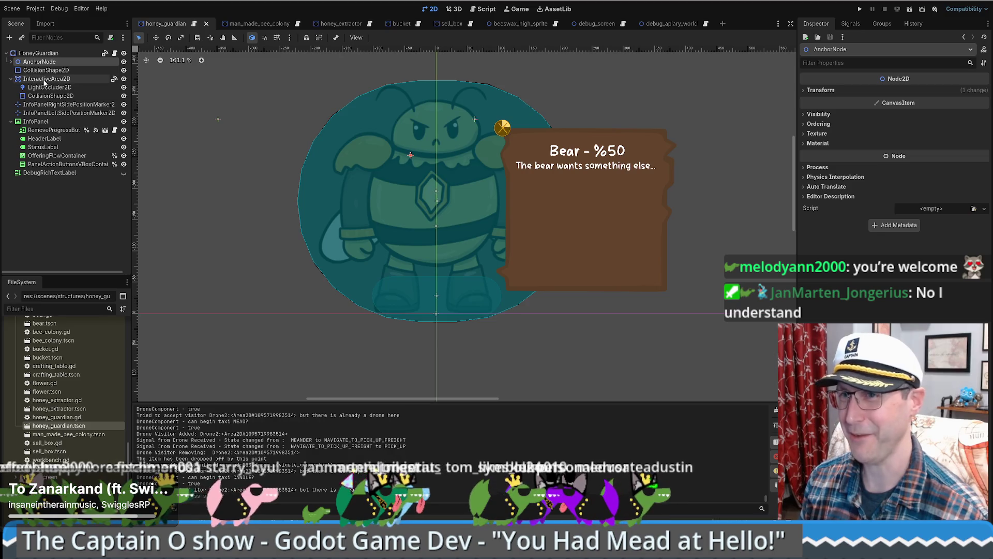
left_click(44, 79)
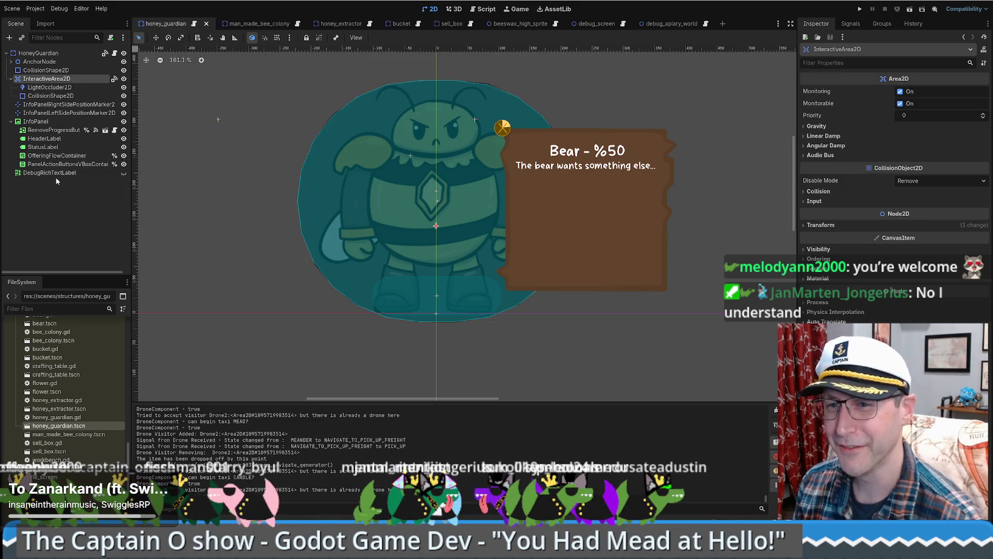
left_click(39, 53)
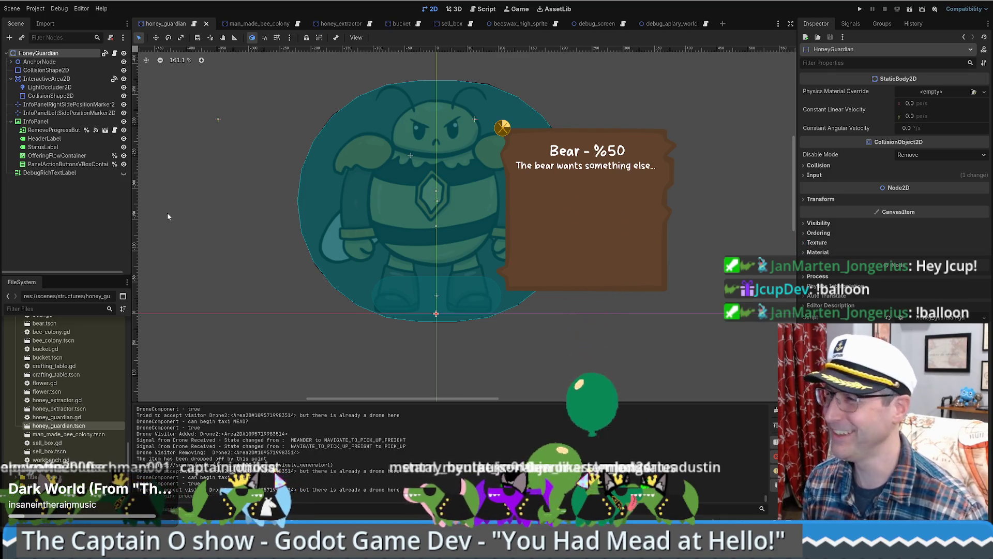
left_click(78, 233)
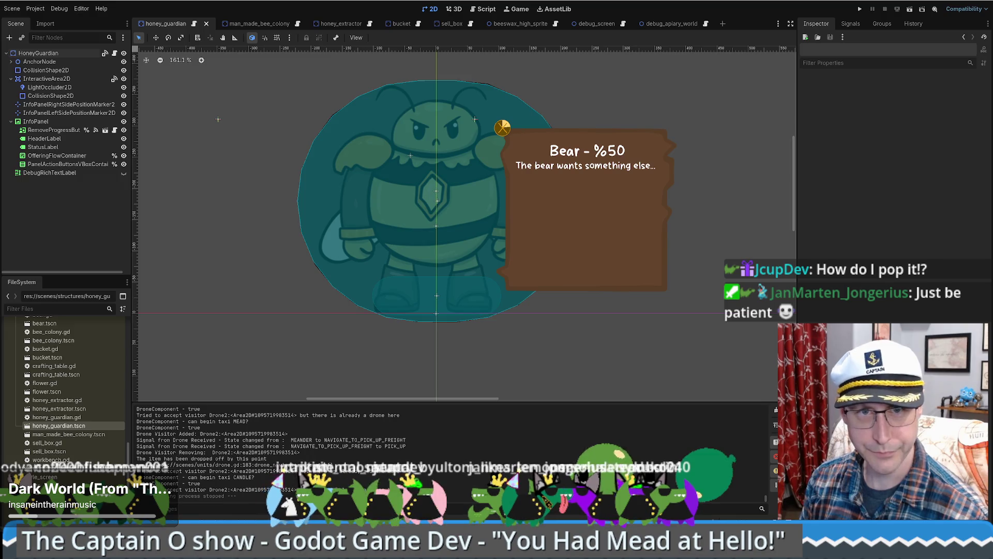
Step: Paste the sell_box's DroneComponent into honey_guardian as the HoneyGuardian root's first child
left_click(68, 54)
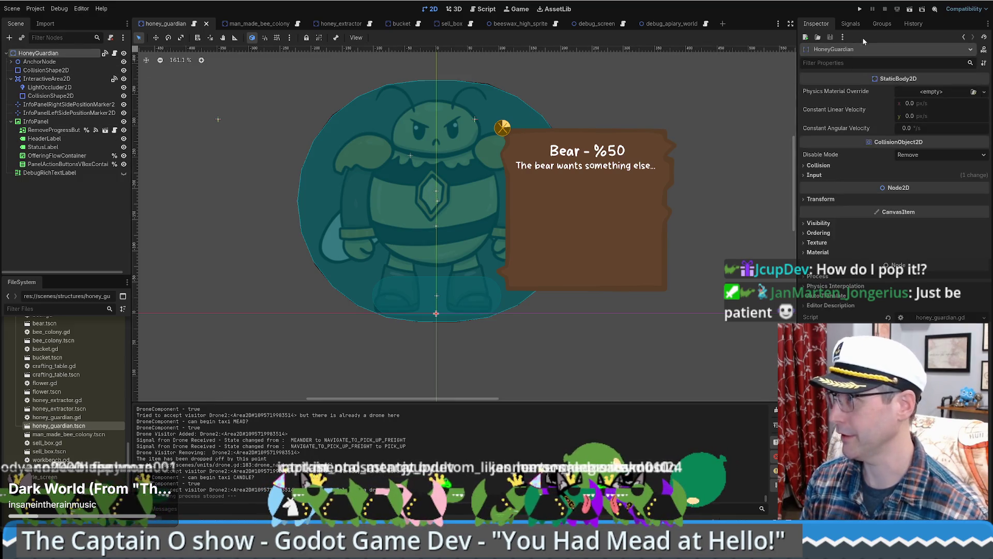
left_click(879, 25)
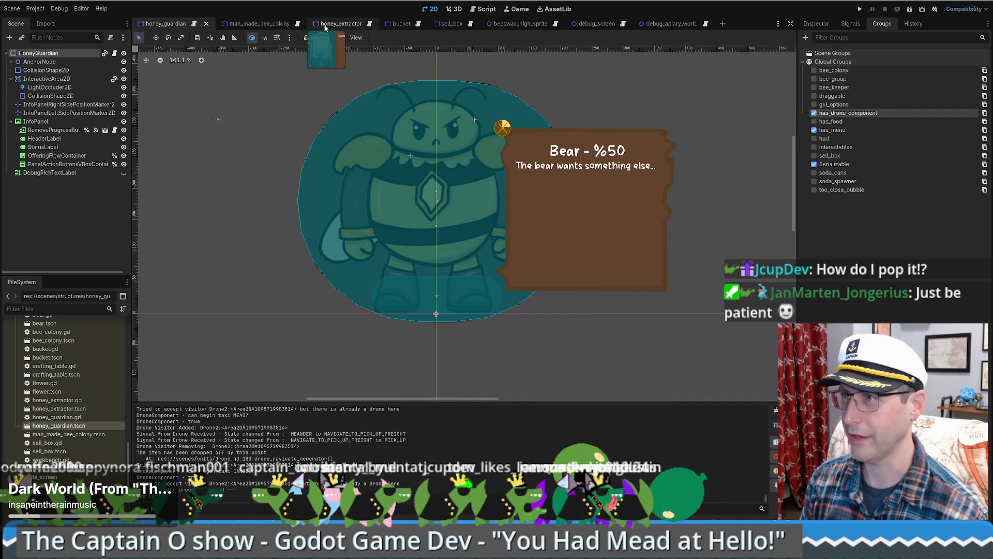
left_click(264, 28)
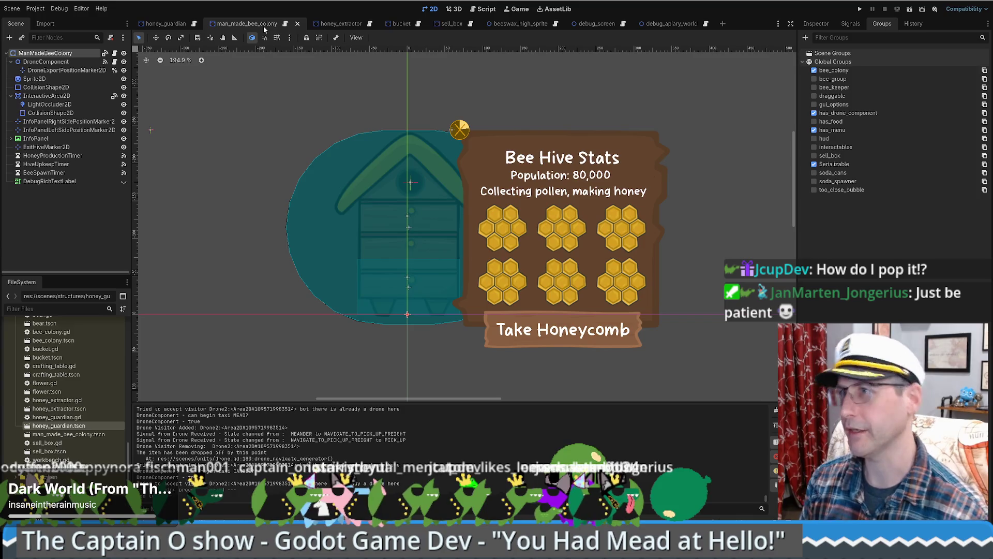
left_click(467, 26)
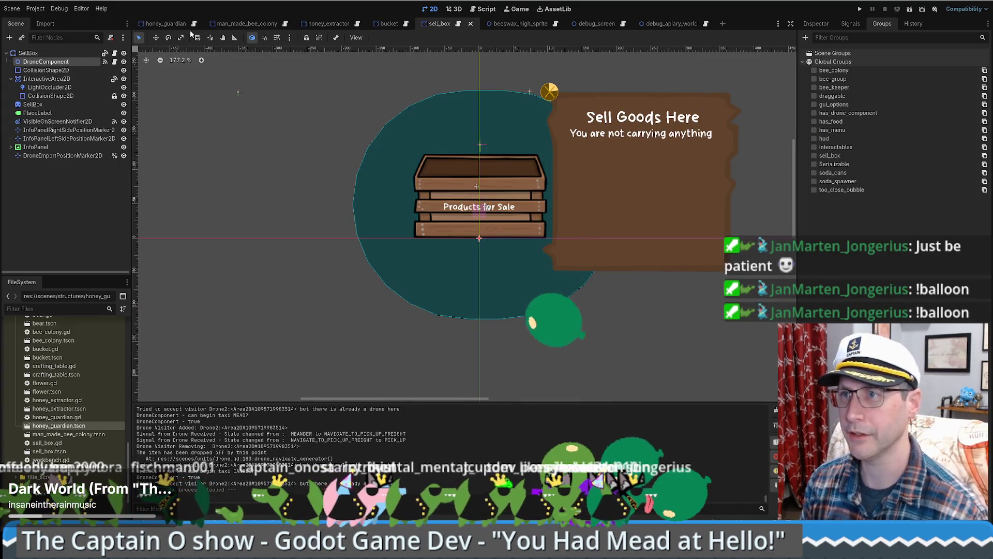
left_click(165, 23)
key("ctrl+v")
left_click_drag(45, 180, 51, 58)
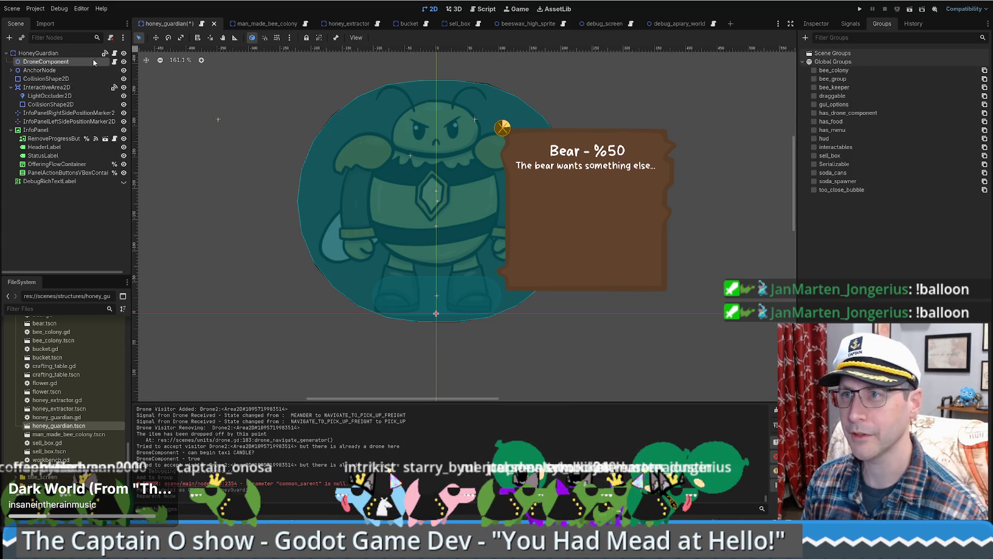
Step: Open the Inspector, compare the sell_box and bucket DroneComponent markers, then return to honey_guardian
left_click(817, 24)
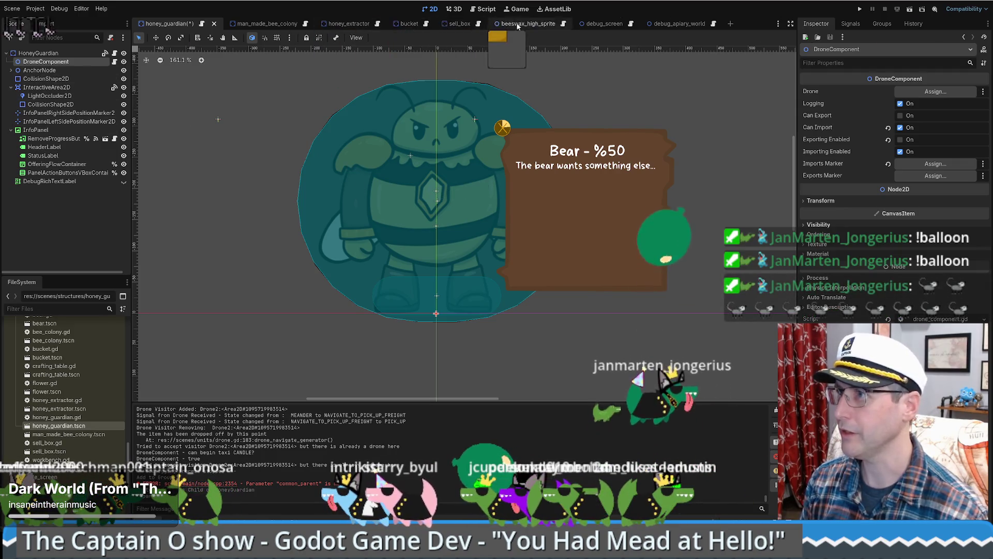
left_click(458, 25)
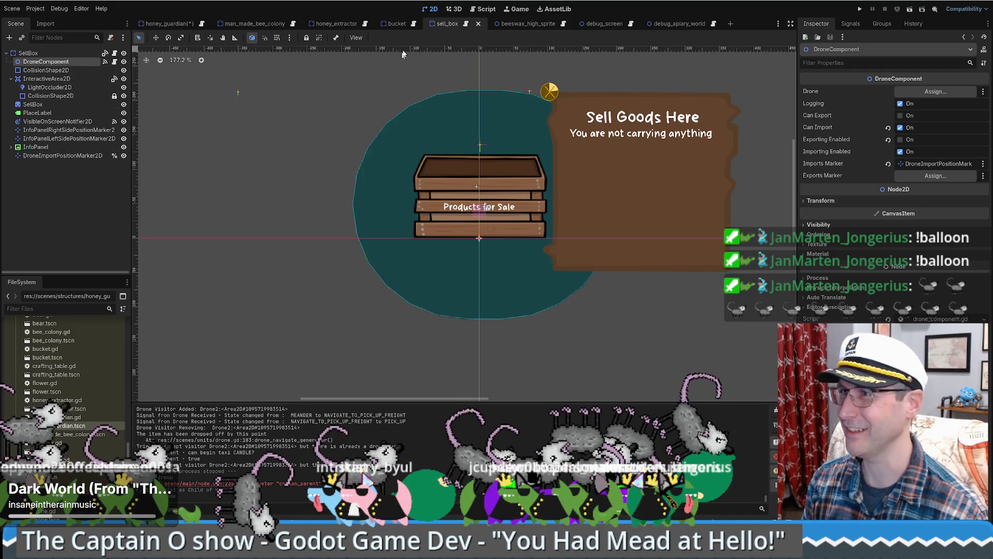
left_click(397, 23)
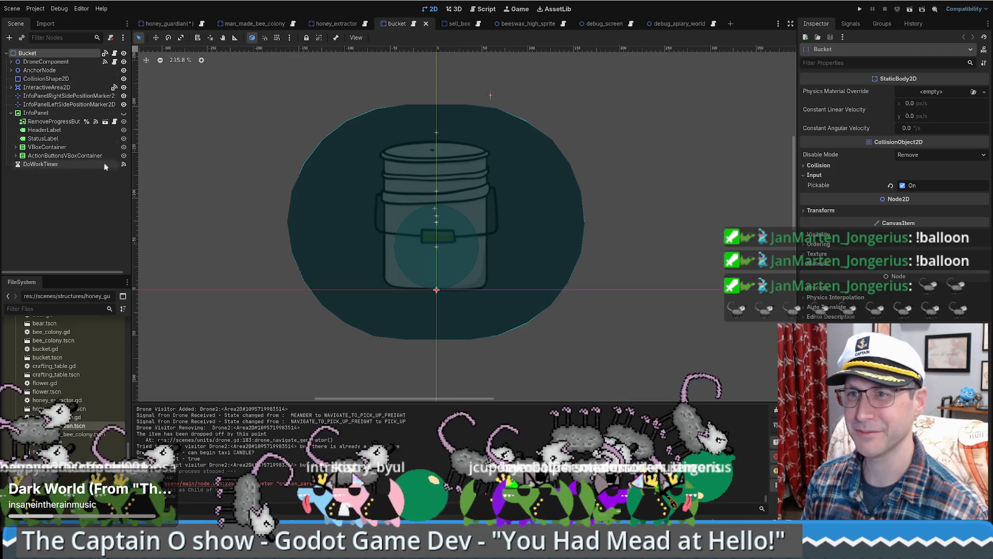
left_click(11, 61)
left_click(47, 78)
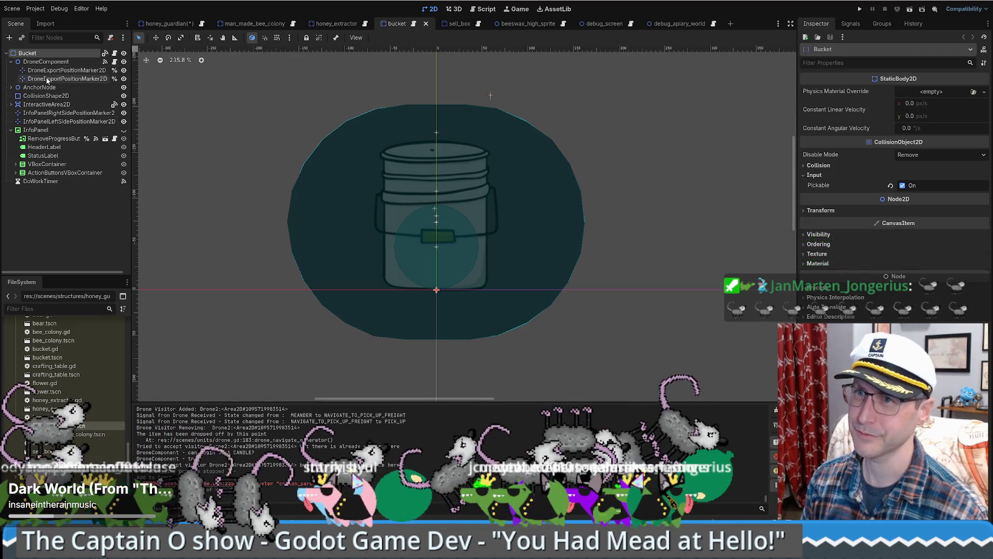
left_click(168, 24)
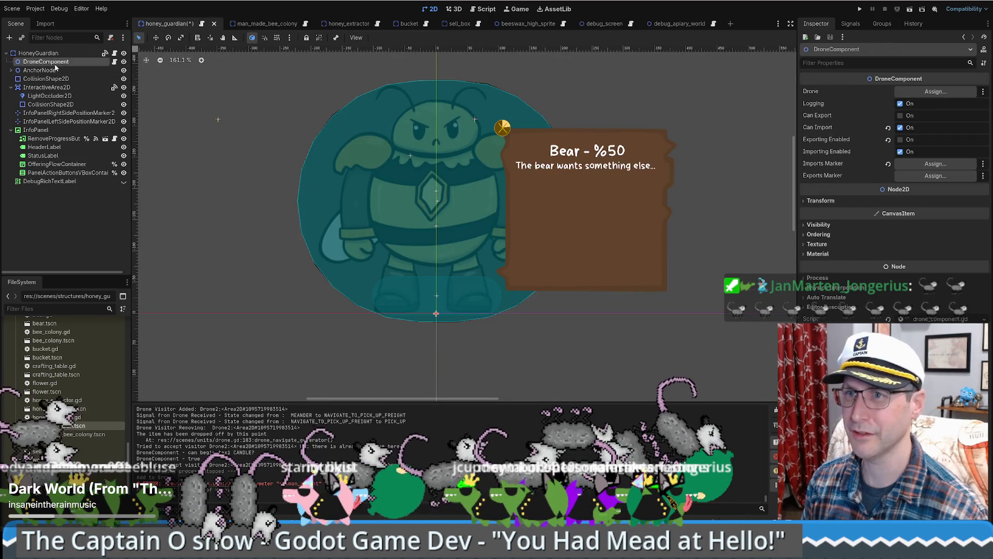
Step: Move the DroneImportPositionMarker2D up to the top of the bear's head
key("w")
mouse_move(476, 170)
left_mouse_down()
mouse_move(465, 114)
mouse_move(475, 114)
mouse_move(474, 101)
mouse_move(407, 138)
mouse_move(475, 120)
mouse_move(476, 59)
left_mouse_up()
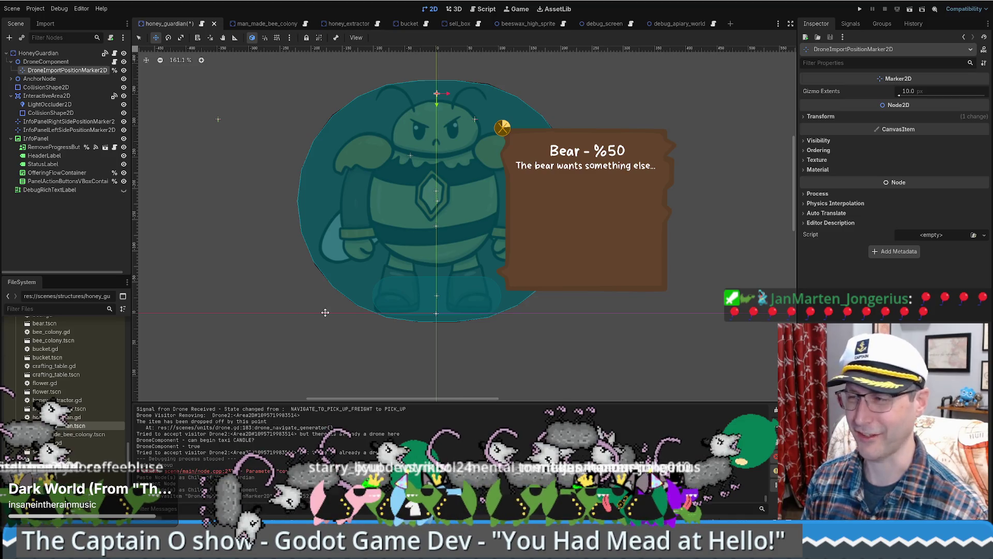
scroll(426, 216, "up", 3)
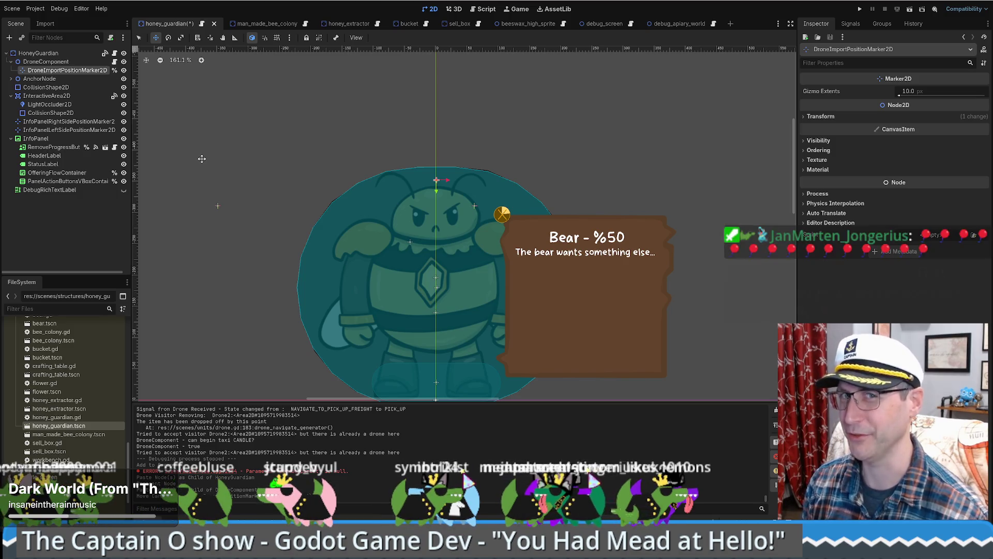
left_click(39, 53)
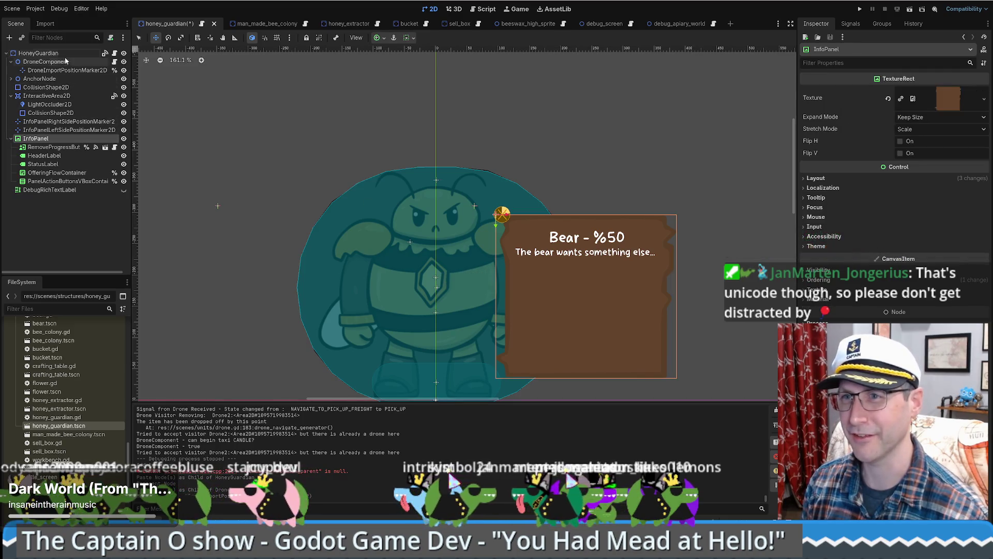
Step: Assign DroneImportPositionMarker2D as DroneComponent's Imports Marker, then open honey_guardian.gd
left_click(46, 62)
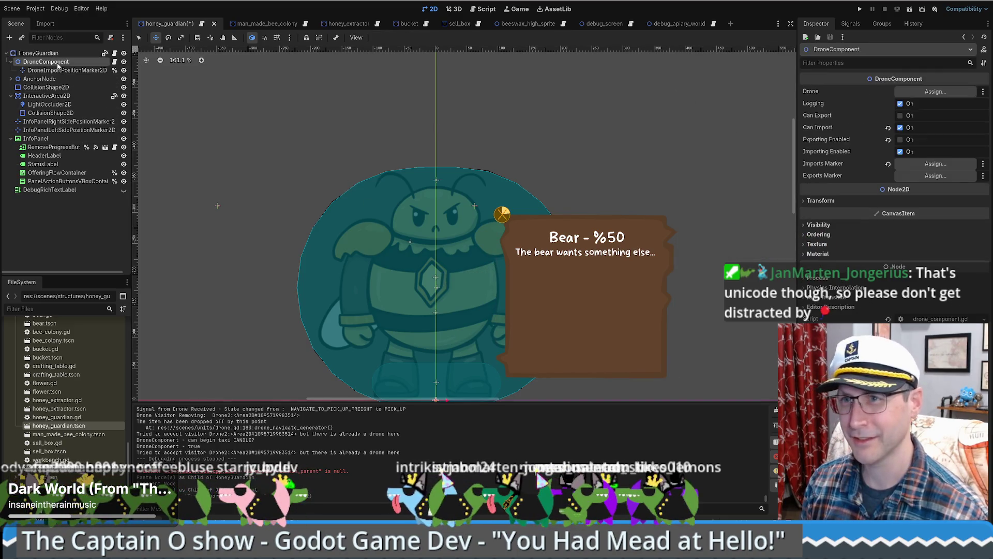
mouse_move(67, 70)
left_mouse_down()
mouse_move(838, 177)
mouse_move(941, 167)
left_mouse_up()
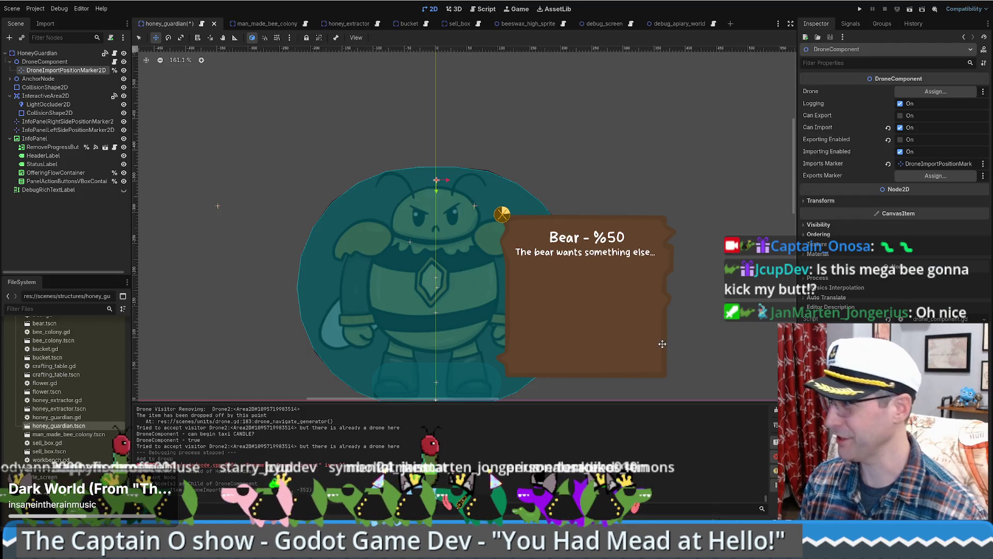
left_click_drag(648, 322, 651, 271)
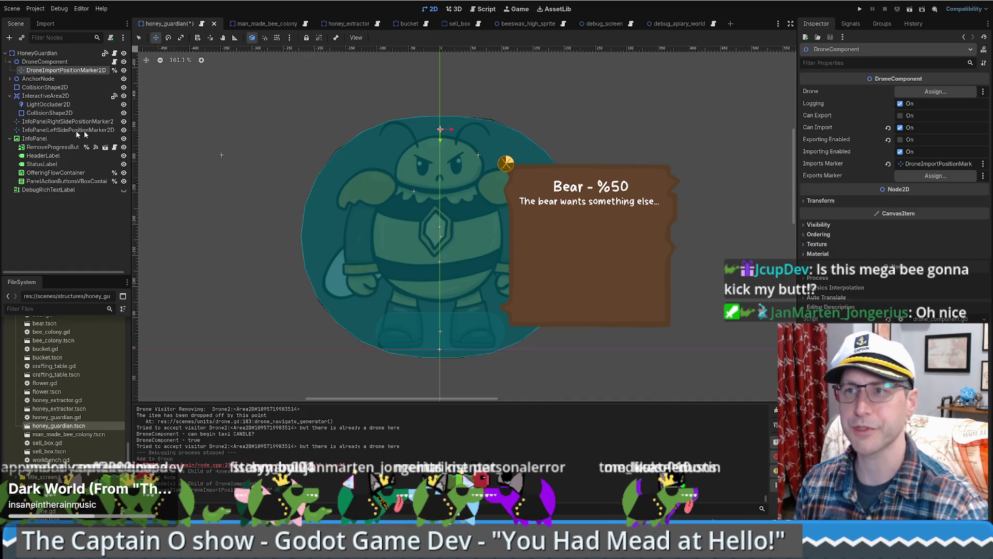
left_click(115, 53)
scroll(438, 175, "up", 8)
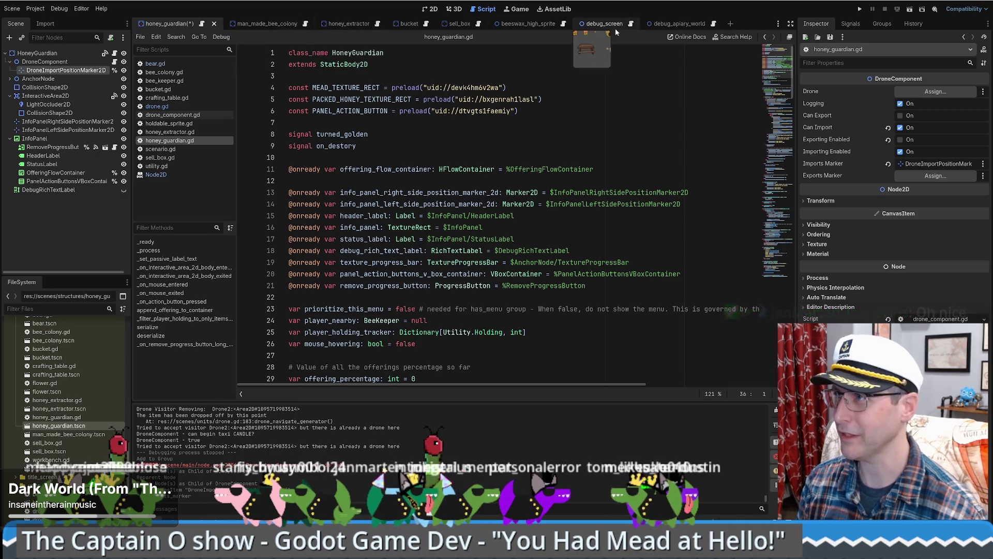
Step: Copy the unique_identifier declaration from sell_box.gd into honey_guardian.gd's variable declarations
left_click(478, 24)
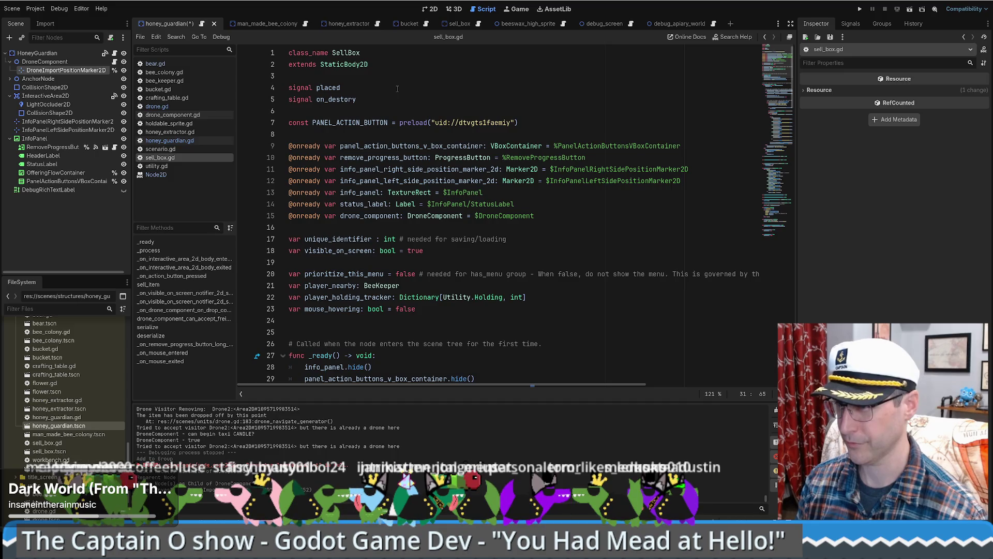
triple_click(502, 238)
key("ctrl+c")
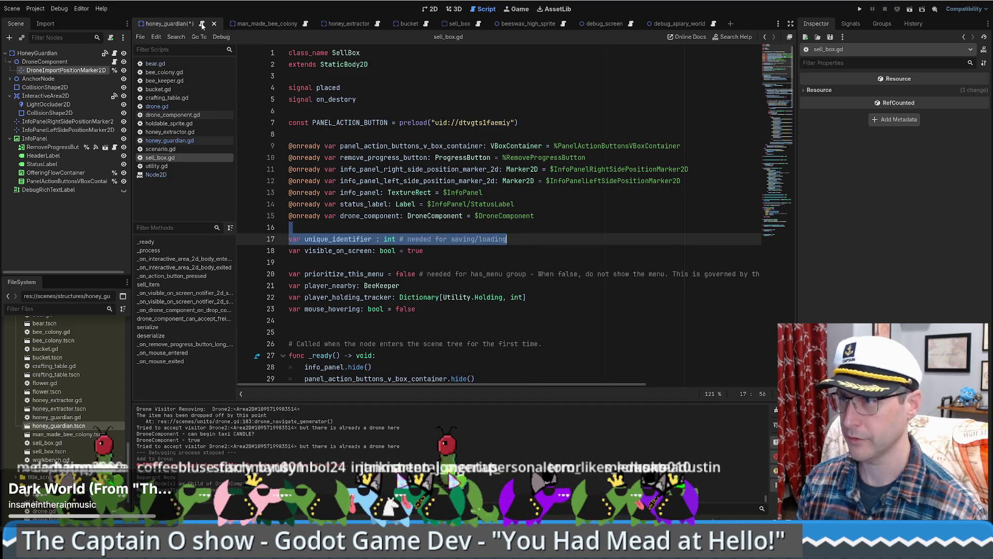
left_click(201, 26)
scroll(389, 169, "down", 1)
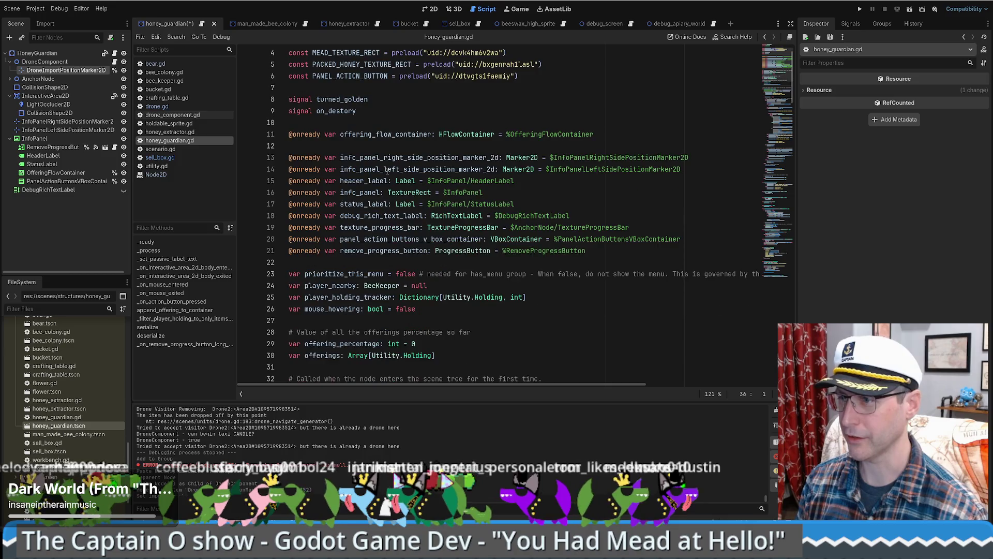
scroll(387, 171, "down", 4)
scroll(387, 171, "up", 4)
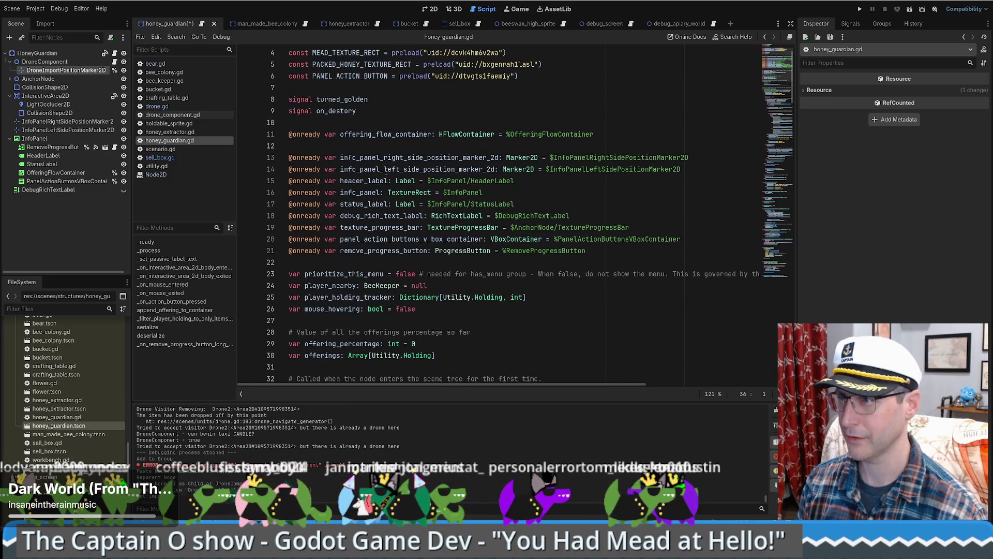
left_click(337, 263)
key("Return")
key("ctrl+v")
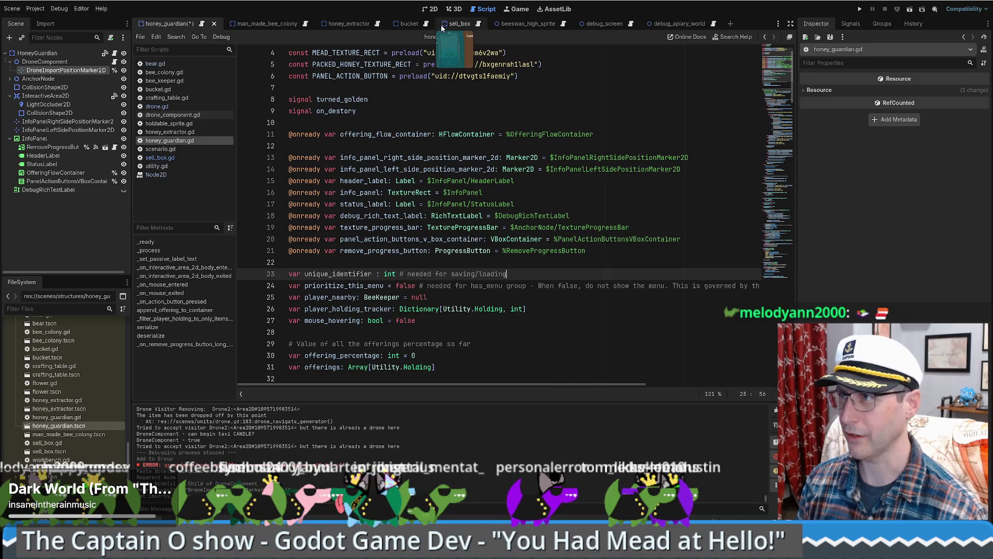
Step: Copy sell_box.gd's unique_identifier assignment into honey_guardian.gd's _ready and save the script
left_click(460, 23)
double_click(353, 238)
key("ctrl+f")
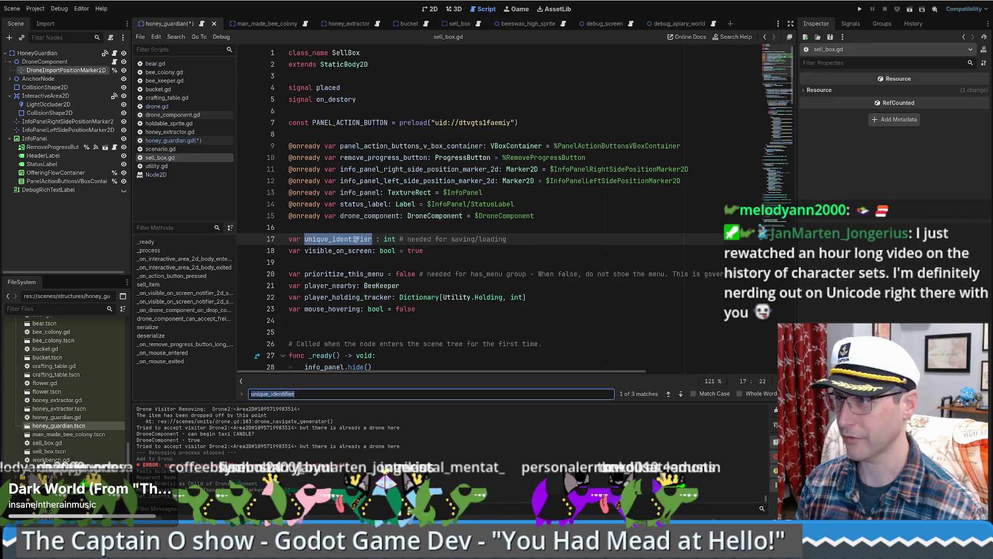
key("Return")
mouse_move(554, 200)
left_mouse_down()
mouse_move(565, 199)
mouse_move(559, 194)
left_mouse_up()
key("ctrl+c")
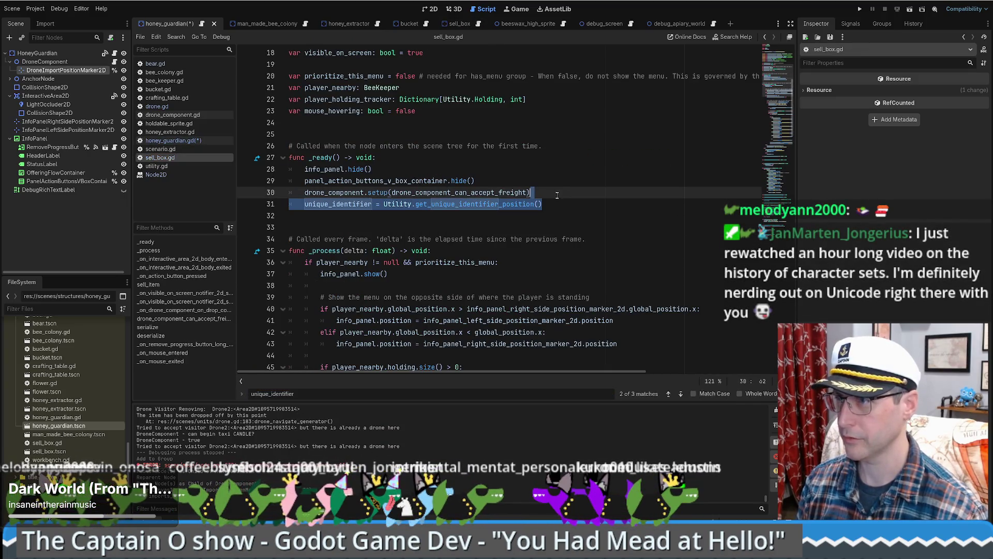
left_click(202, 26)
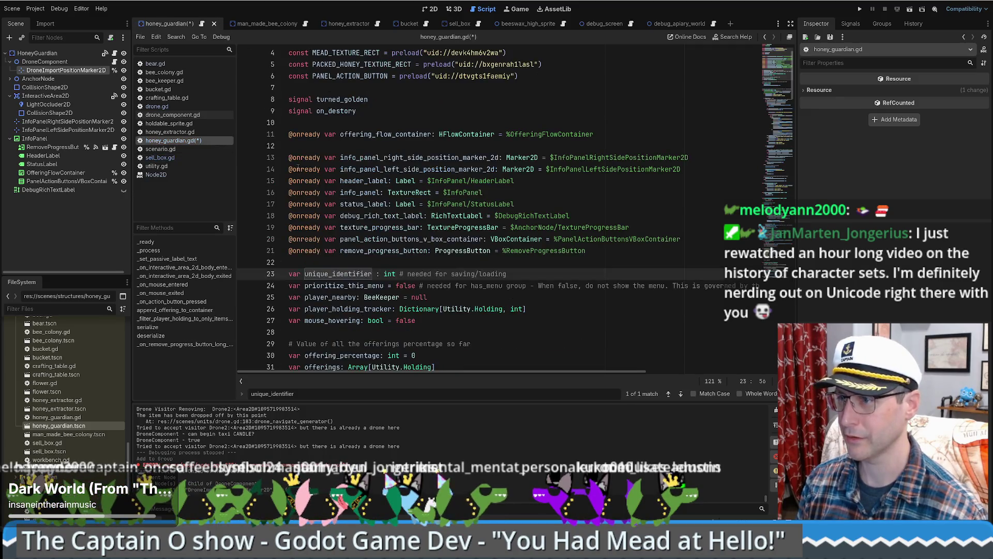
scroll(509, 176, "down", 5)
left_click(509, 180)
key("Return")
key("ctrl+v")
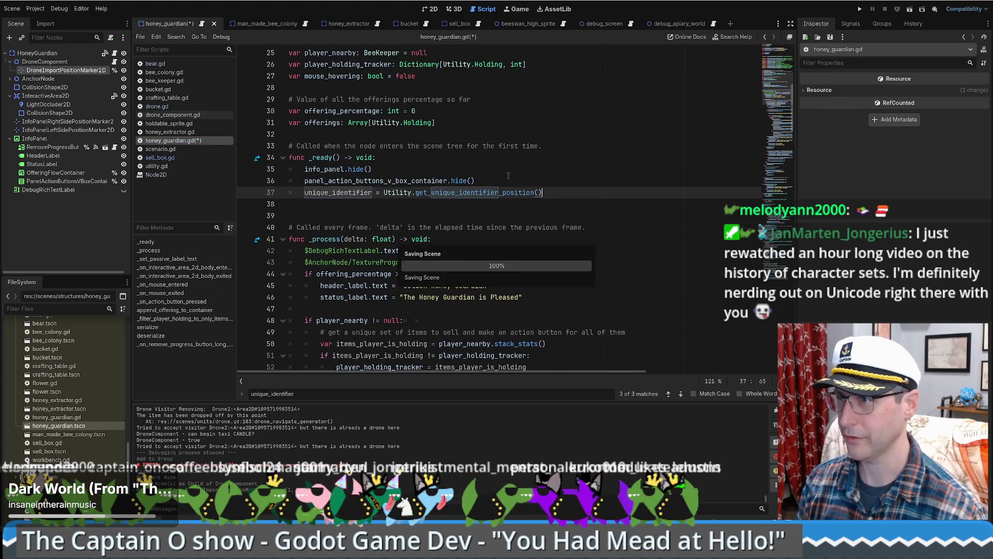
key("ctrl+s")
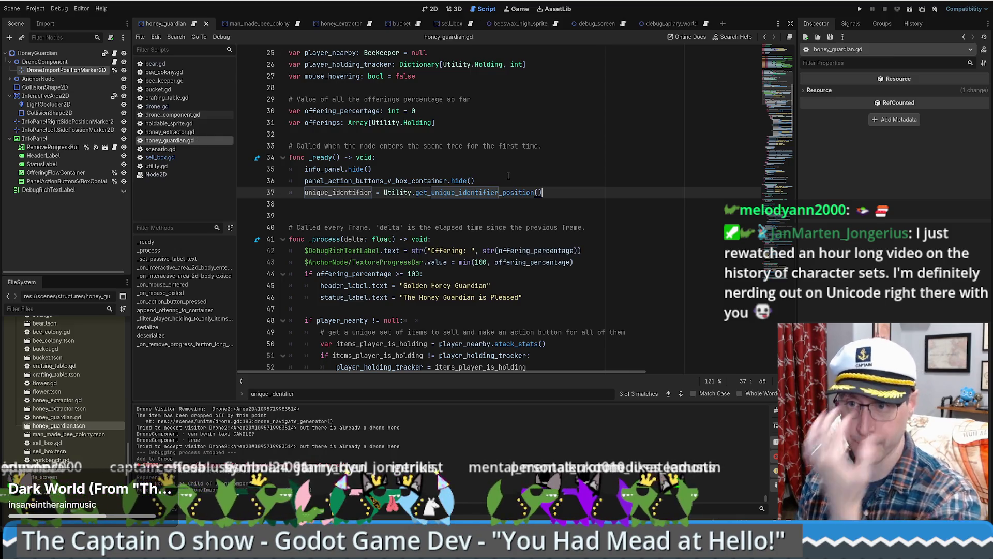
Step: Review the end of _ready, then return to the honey guardian scene's 2D view
left_click(509, 176)
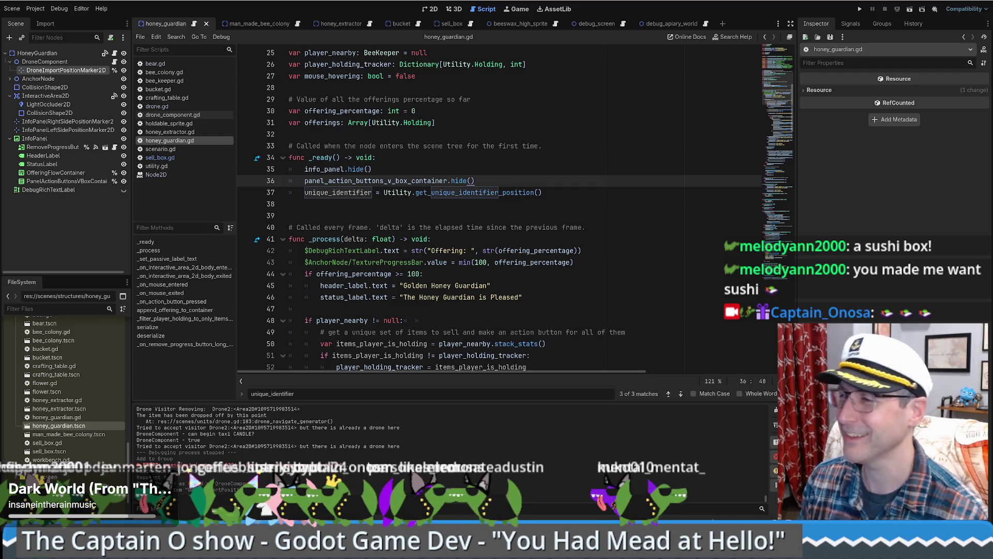
left_click(533, 192)
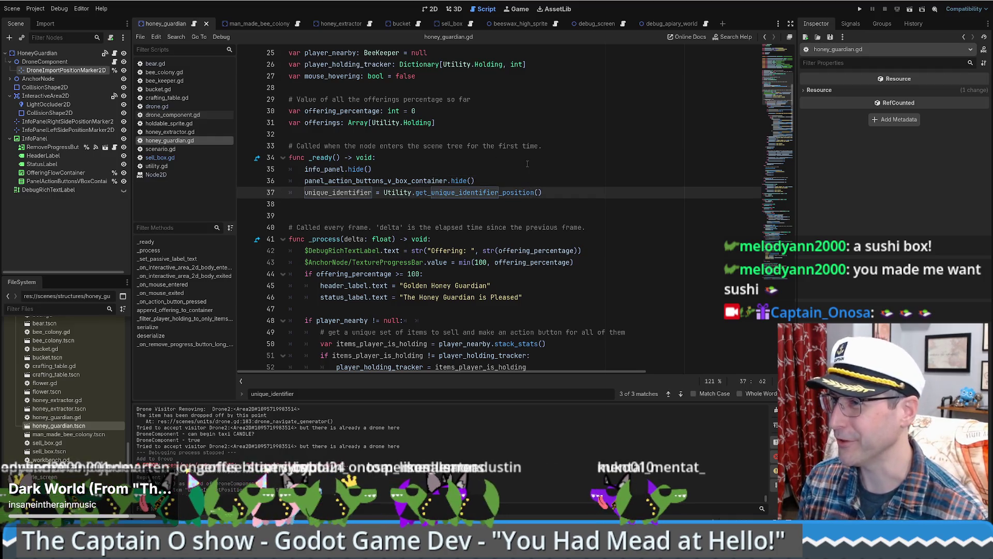
left_click(556, 183)
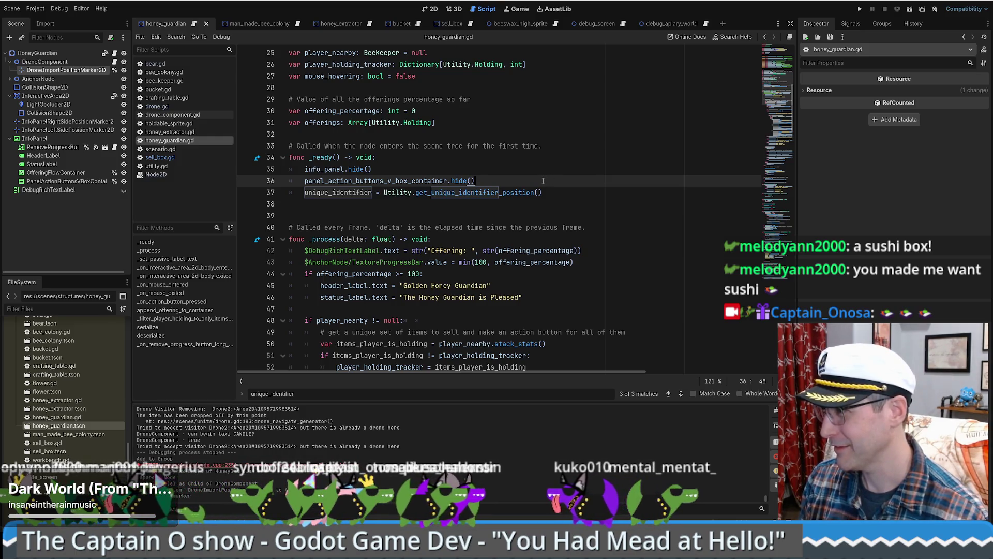
scroll(543, 180, "up", 2)
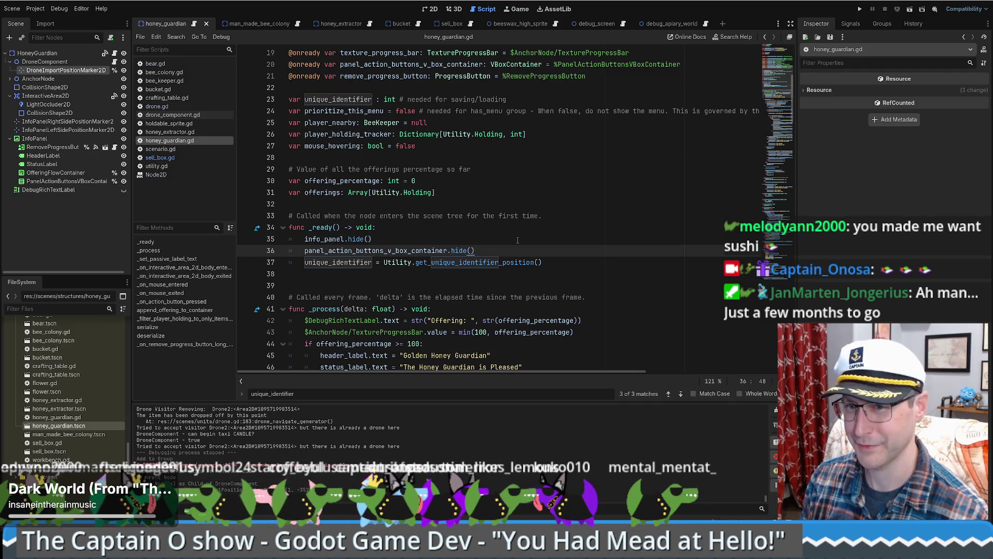
scroll(515, 238, "down", 2)
scroll(511, 235, "up", 4)
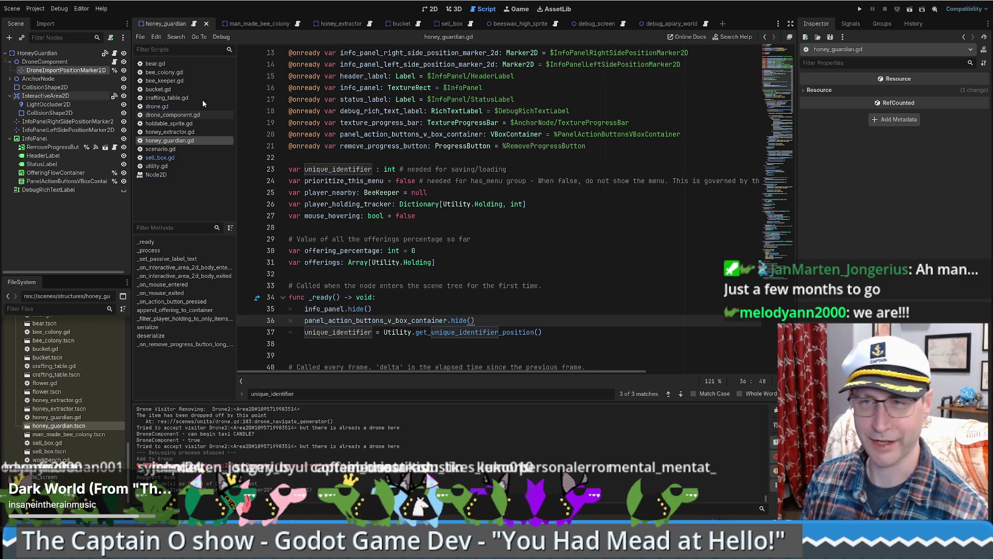
left_click(434, 9)
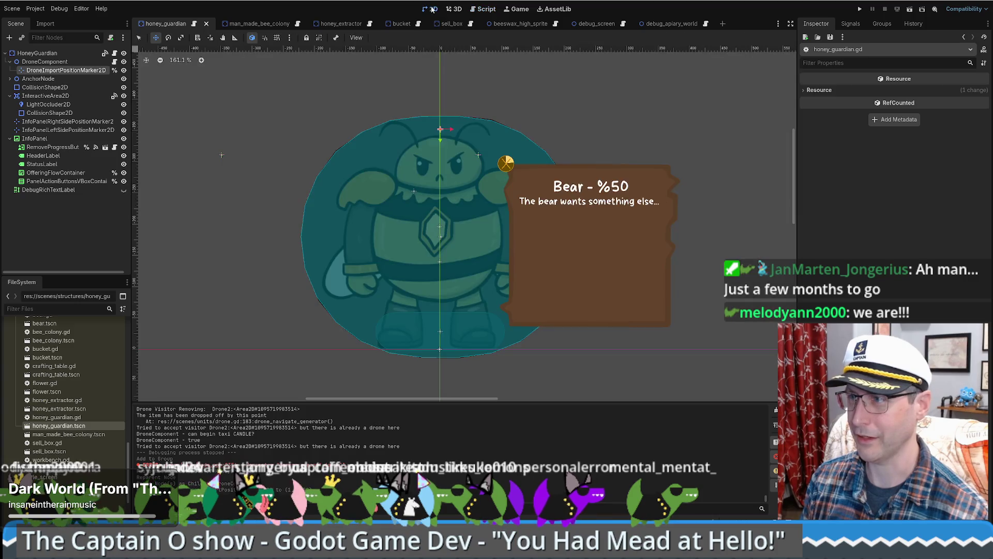
Step: Enable collision mask layer 3 on the Honey Guardian's InteractiveArea2D
left_click(46, 95)
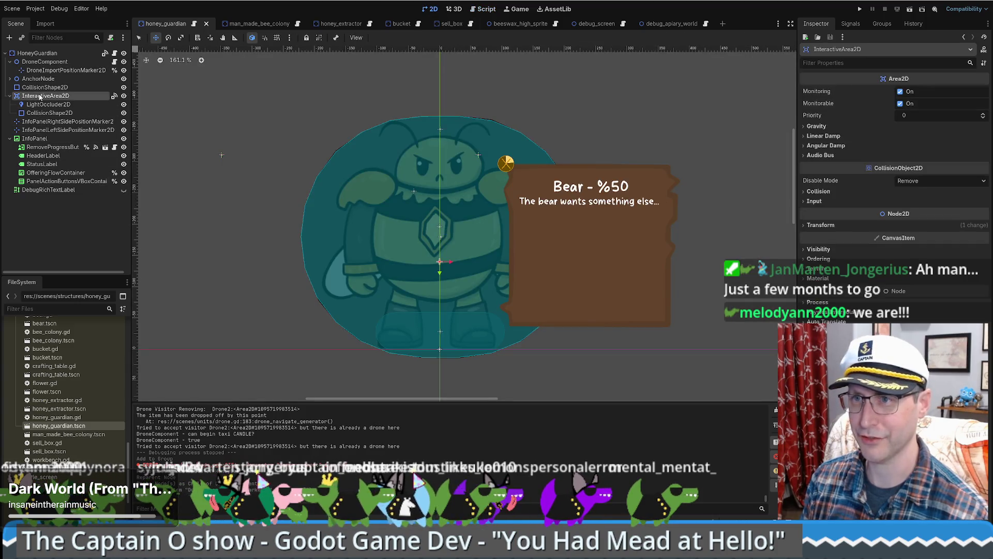
left_click(819, 192)
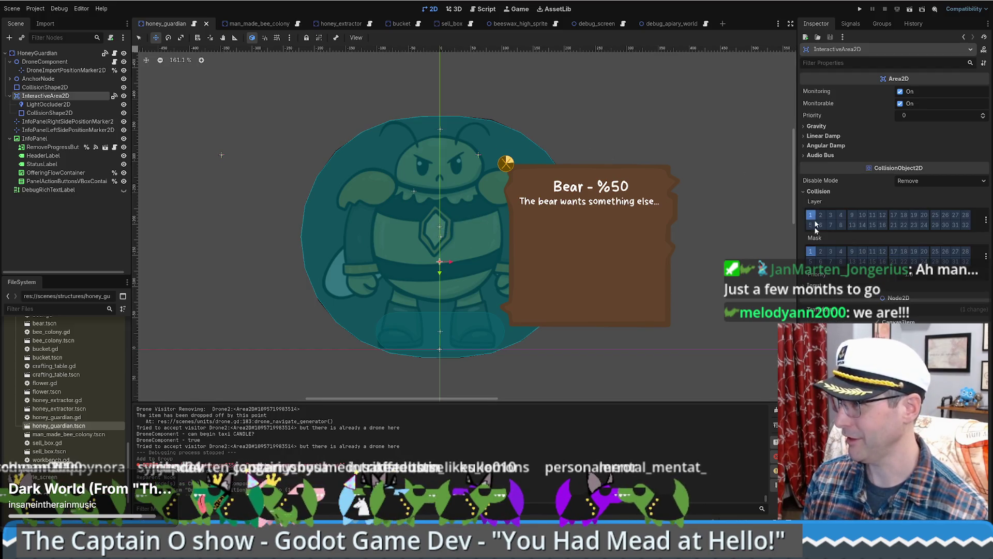
left_click(831, 251)
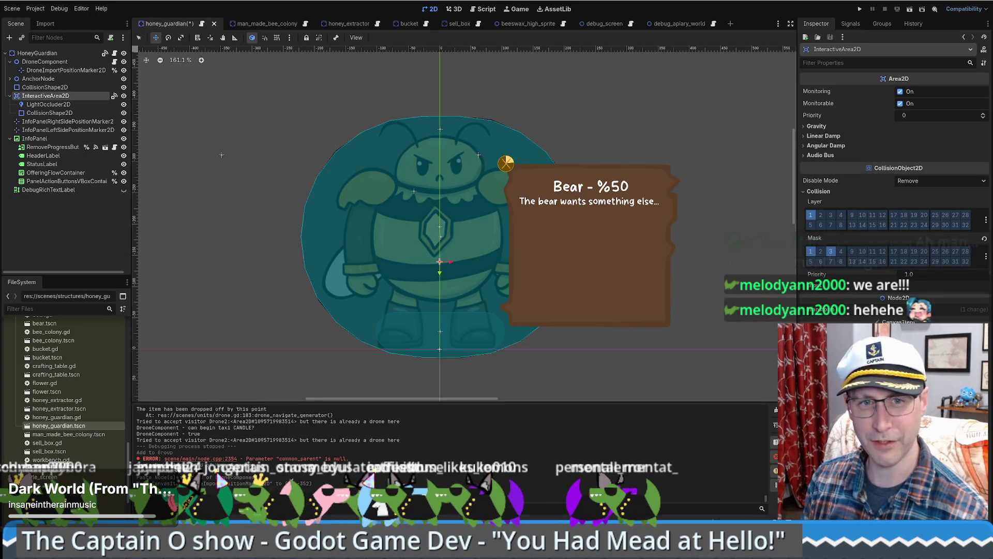
left_click(38, 114)
left_click(39, 97)
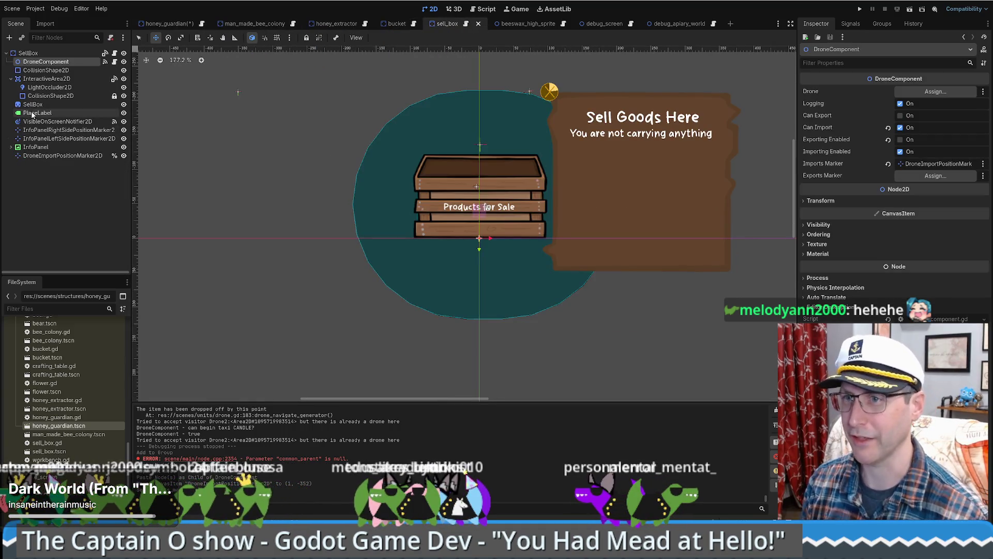
Step: Show the sell box area's collision settings, save honey_guardian, and return to sell_box
left_click(52, 79)
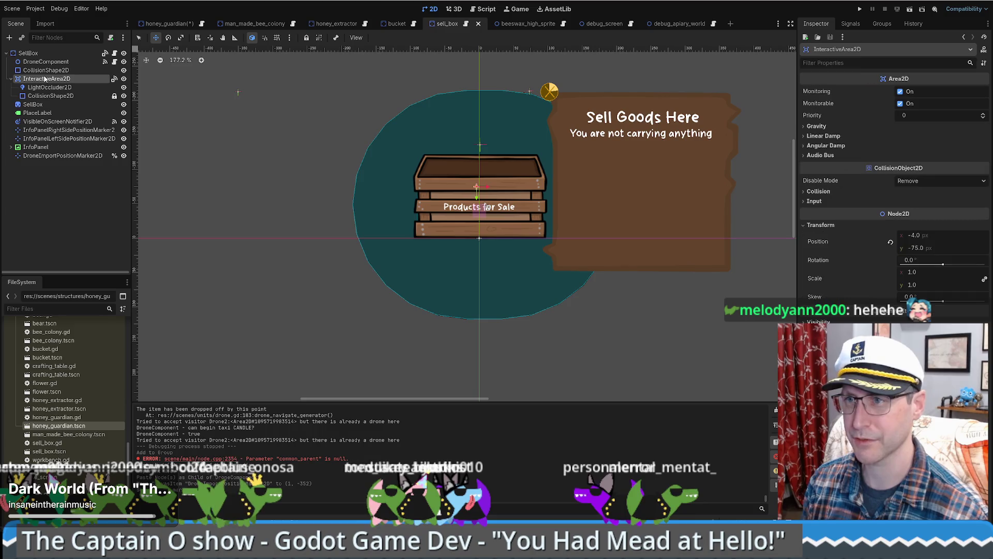
left_click(819, 190)
left_click(175, 24)
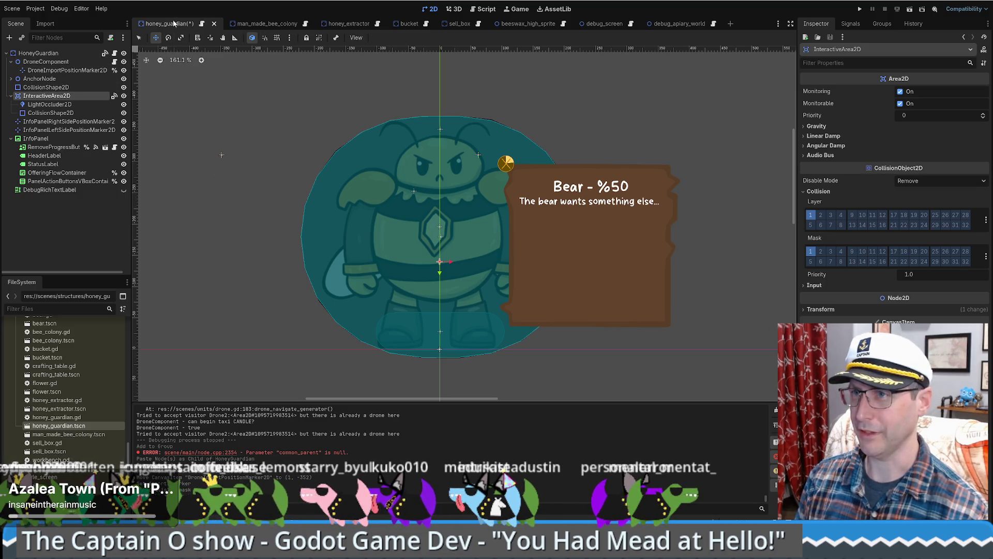
key("ctrl+s")
left_click(453, 26)
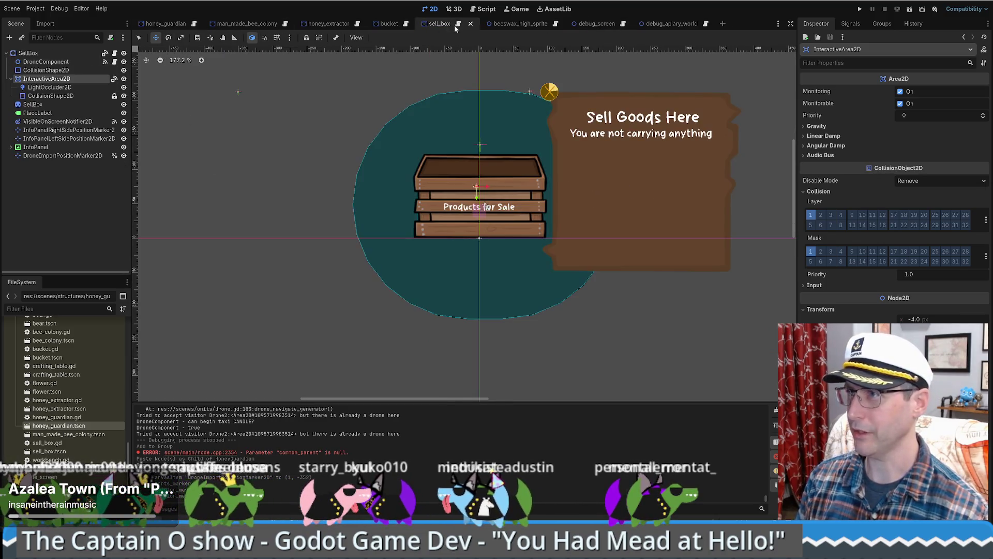
Step: Paste sell_box.gd's drone_component.setup line into honey_guardian.gd's _ready
left_click(457, 24)
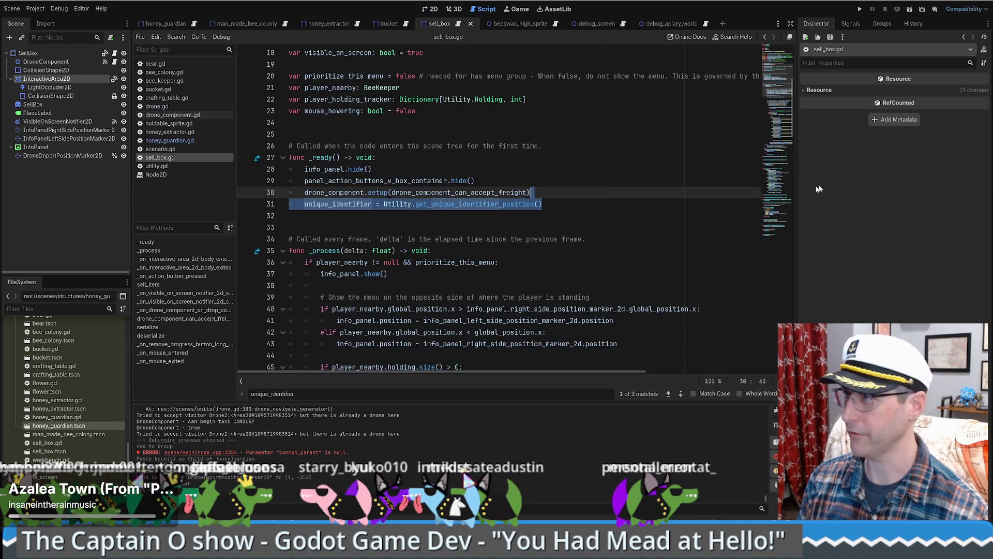
scroll(661, 163, "up", 5)
scroll(660, 163, "down", 5)
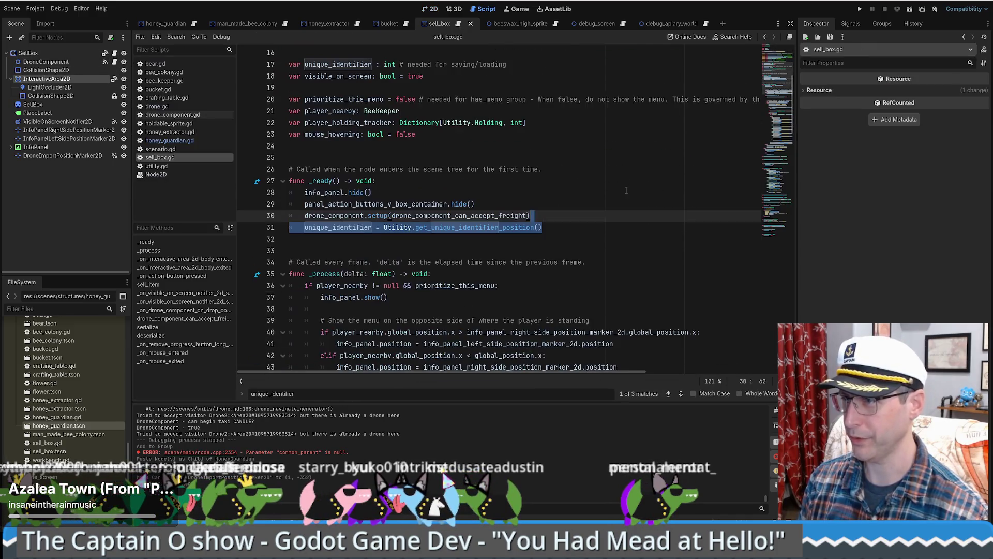
left_click(660, 163)
left_click(472, 215)
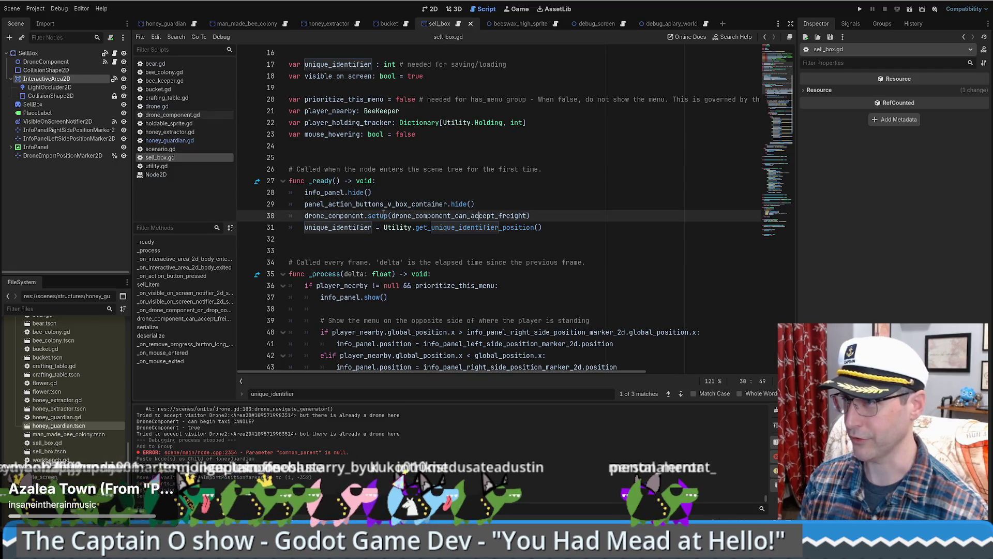
left_click_drag(565, 204, 565, 213)
key("ctrl+c")
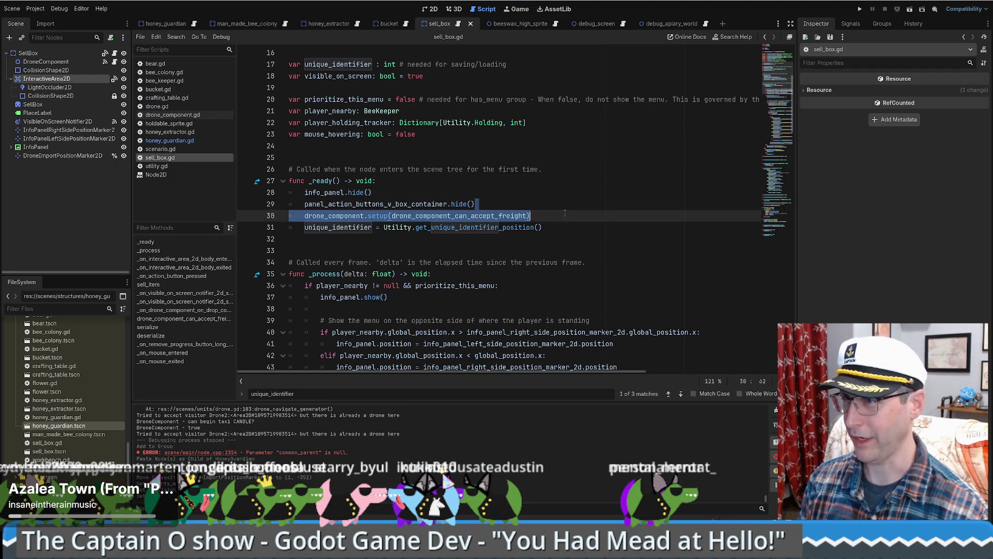
mouse_move(191, 26)
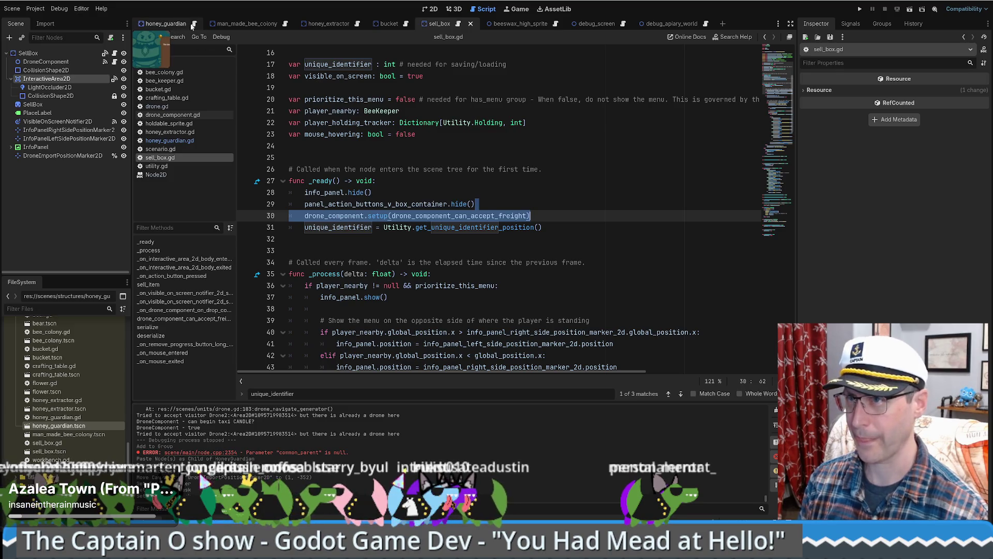
left_click(170, 140)
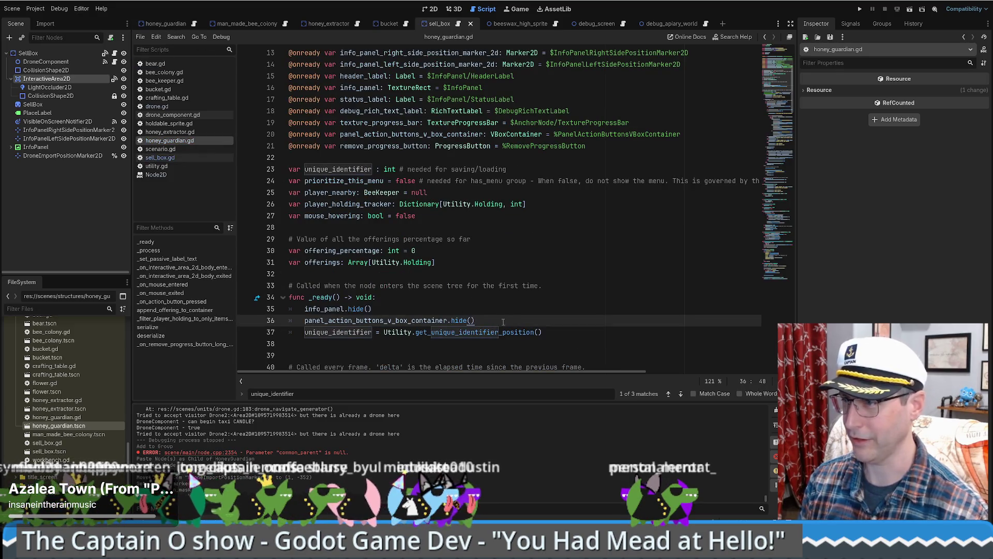
key("ctrl+v")
Step: Select the whole drone_component_can_accept_freight function in sell_box.gd, then return to honey_guardian.gd
left_click_drag(439, 24, 227, 24)
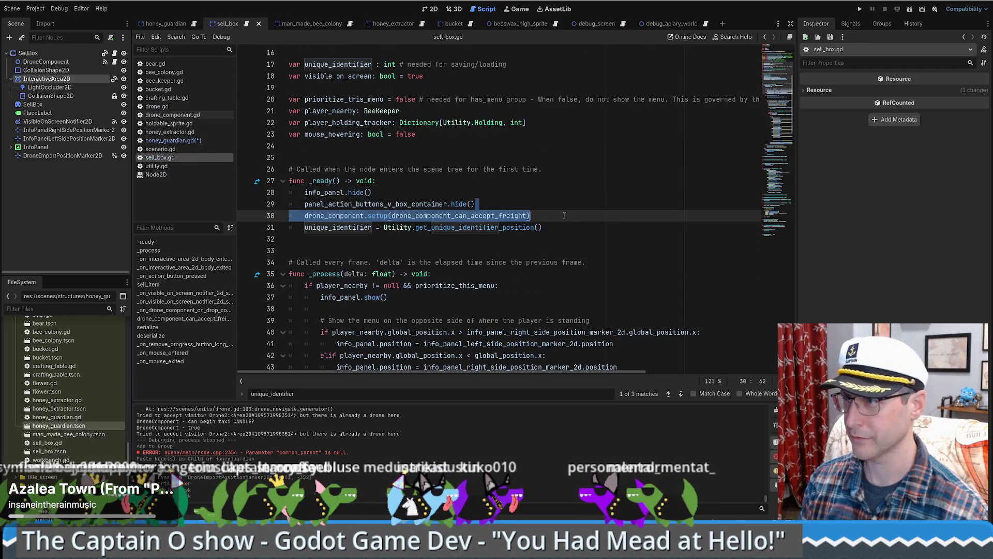
left_click(460, 215, "ctrl")
left_click_drag(554, 228, 447, 194)
key("ctrl+c")
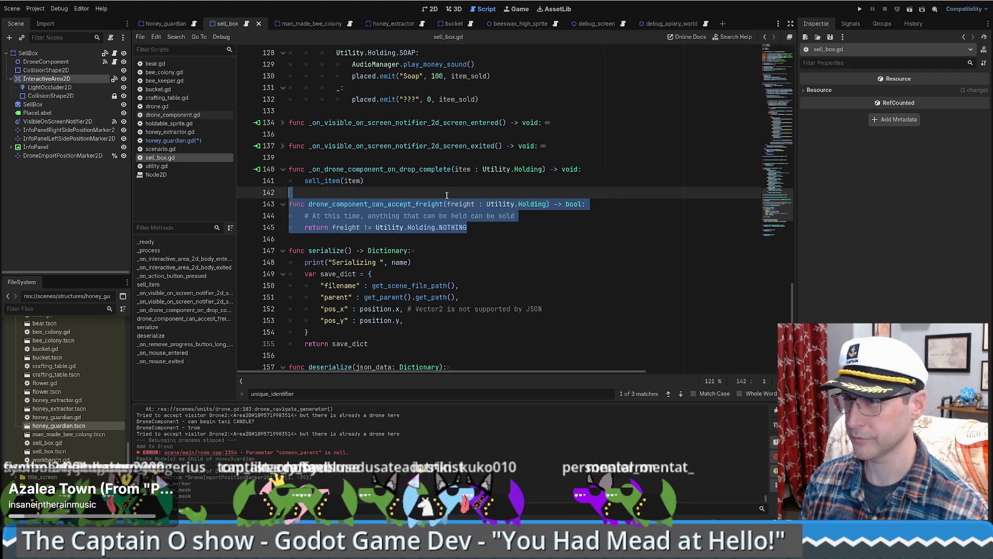
left_click(170, 24)
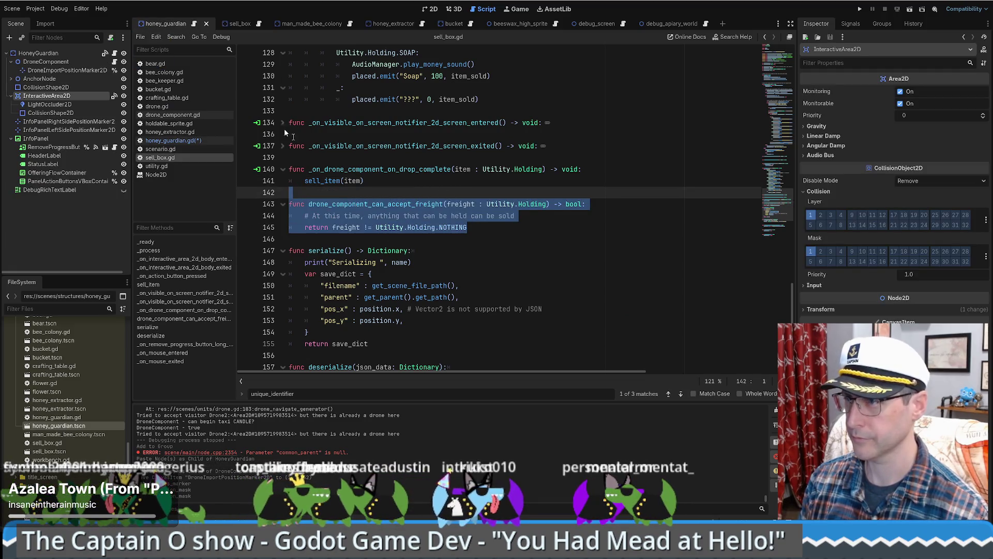
left_click(173, 140)
scroll(482, 282, "down", 7)
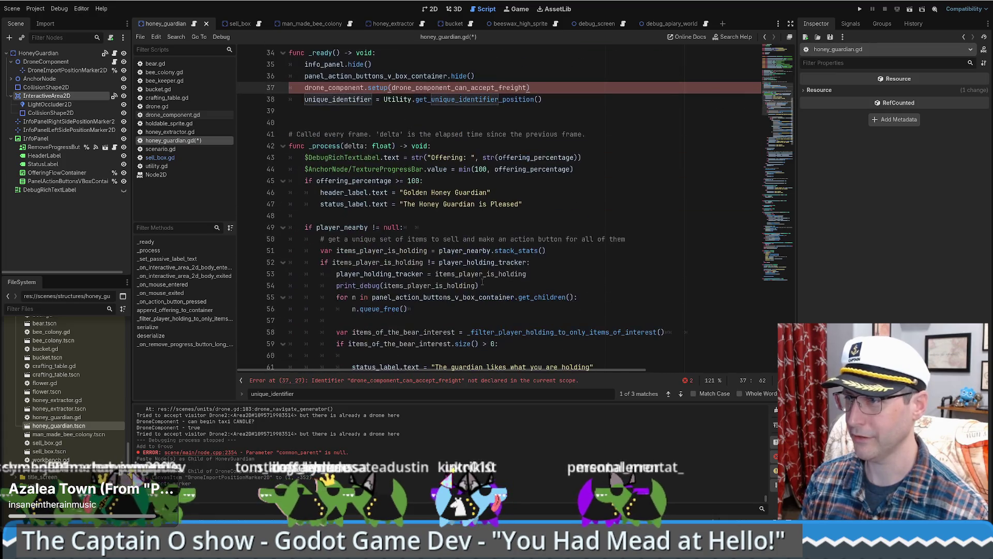
Step: Add a '#region Drone Domponent' … '#endregion' block after the filter function
left_click(283, 146)
scroll(325, 217, "down", 1)
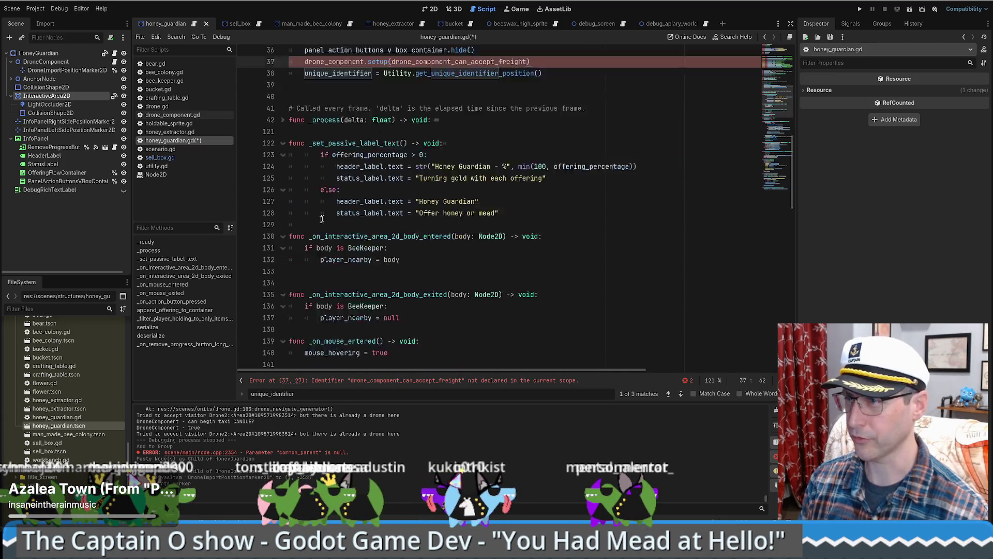
scroll(325, 216, "down", 20)
scroll(378, 237, "up", 6)
left_click(365, 248)
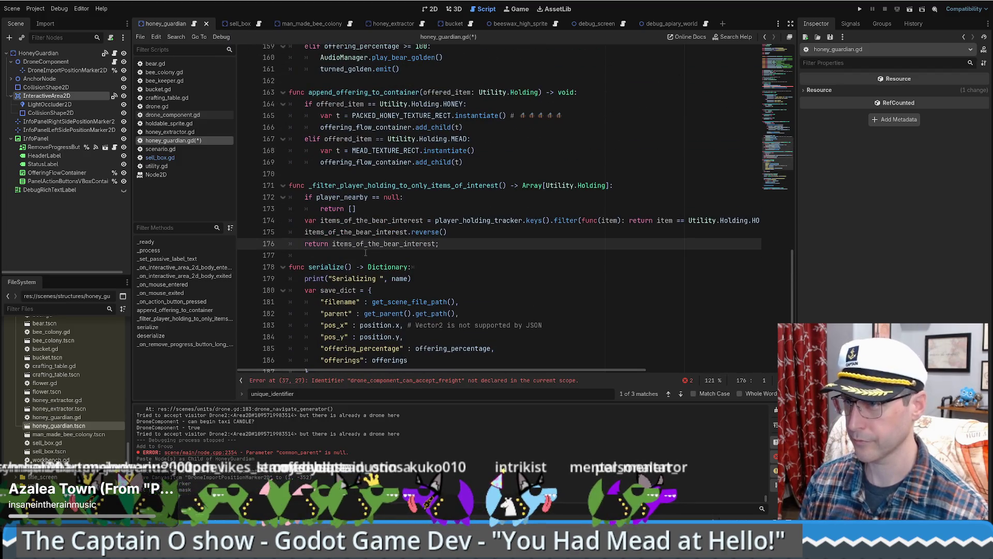
left_click(366, 252)
key("Return")
key("Return")
key("Up")
type("#region")
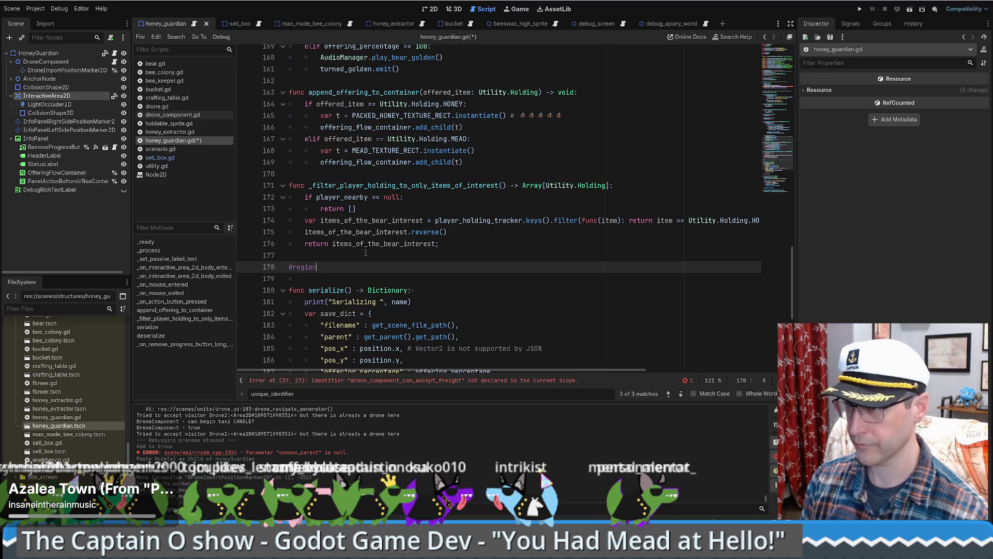
type(" Drone D")
type("Component")
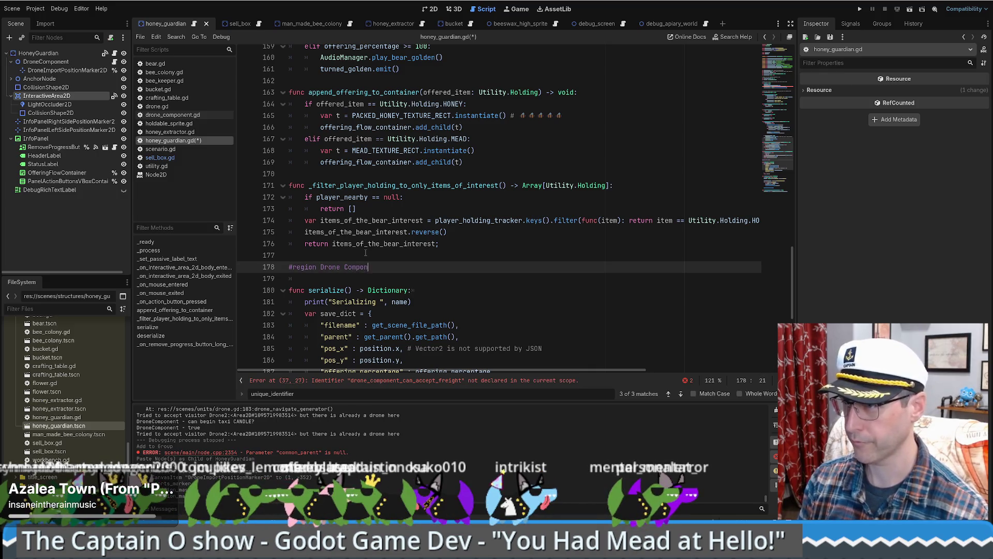
key("Return")
key("Return")
type("#endregion")
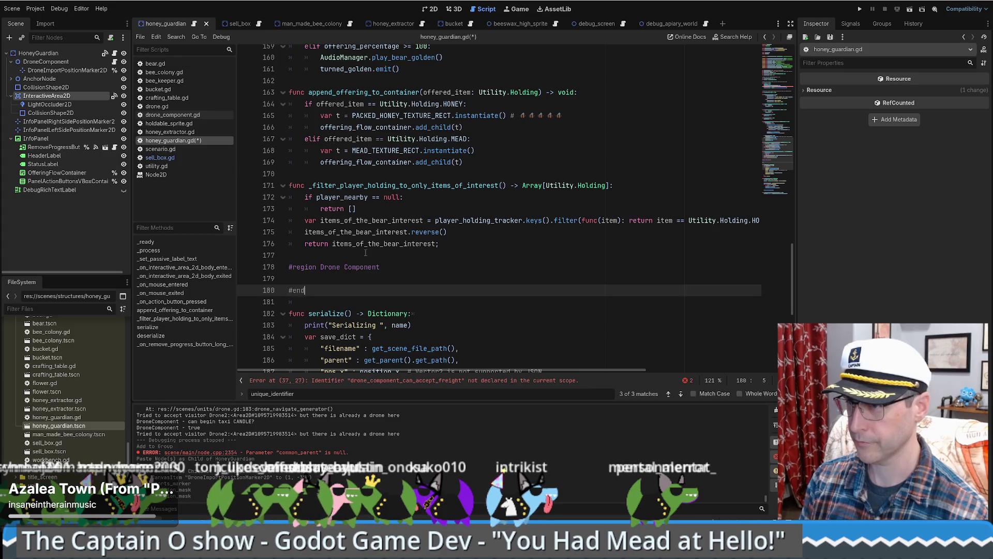
Step: Paste drone_component_can_accept_freight into the region and change its != comparison to ==
key("Up")
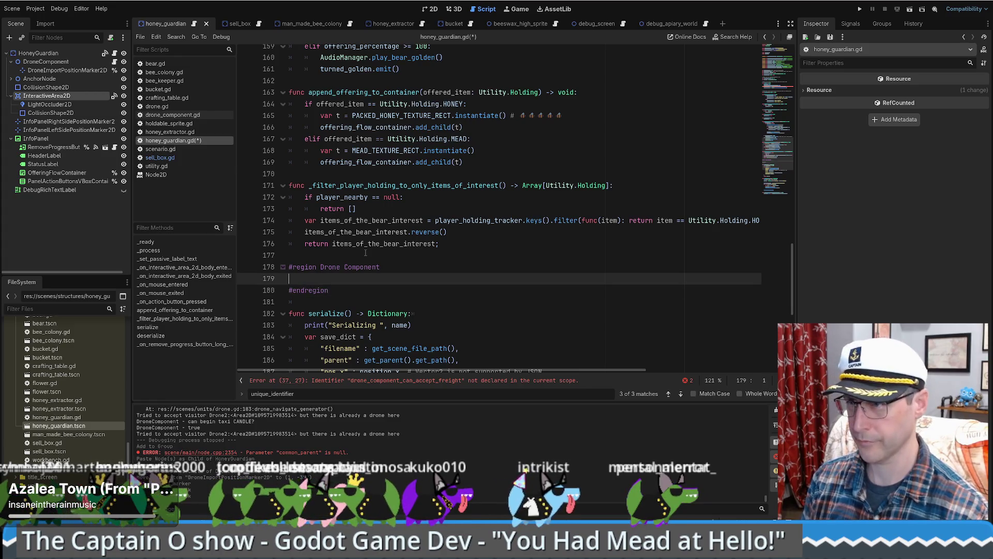
key("Return")
key("ctrl+v")
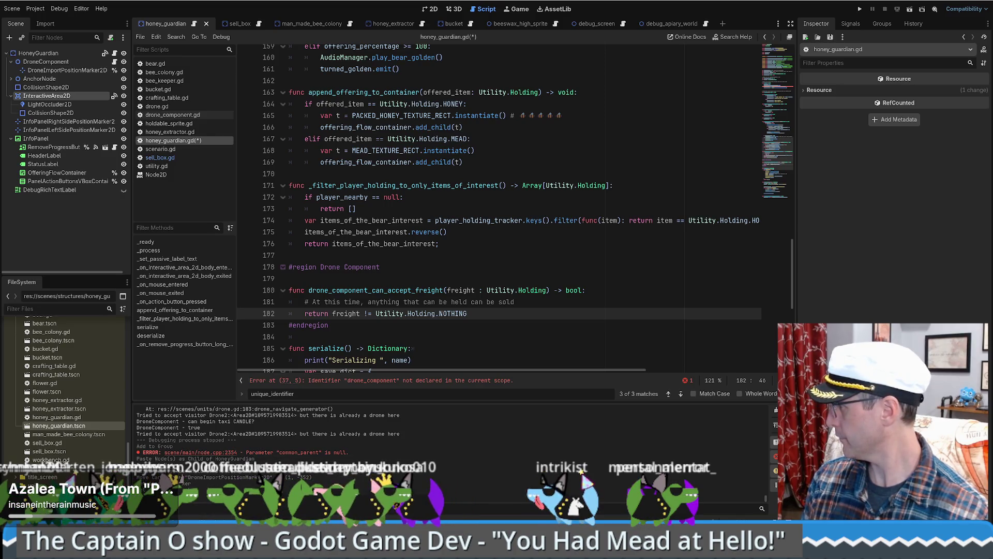
left_click(439, 261)
left_click(500, 313)
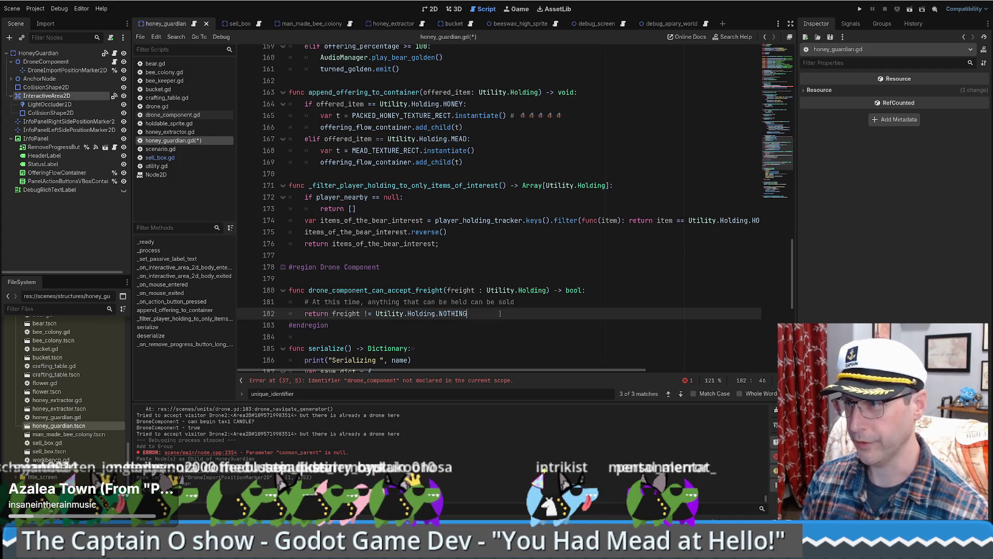
key("Return")
left_click(369, 313)
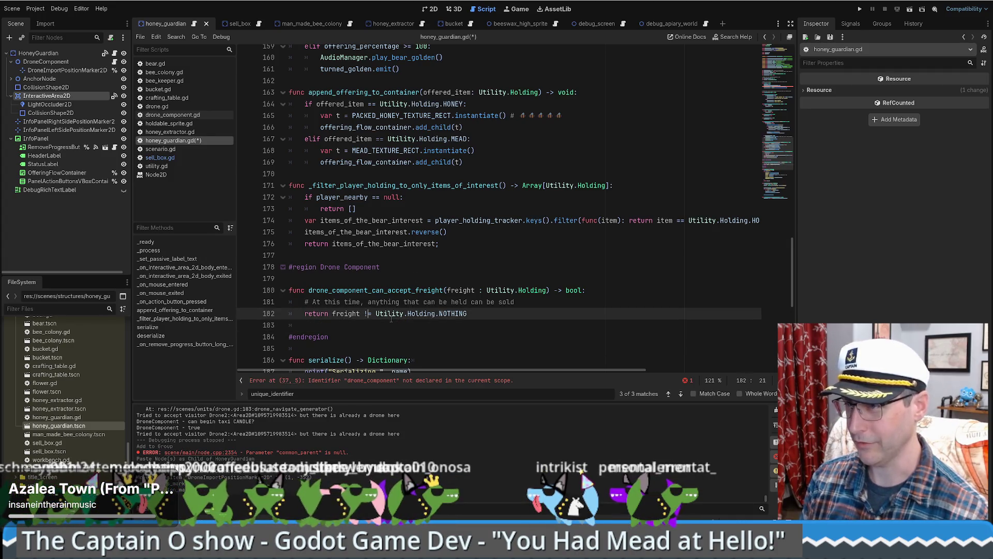
key("BackSpace")
type("=")
double_click(454, 314)
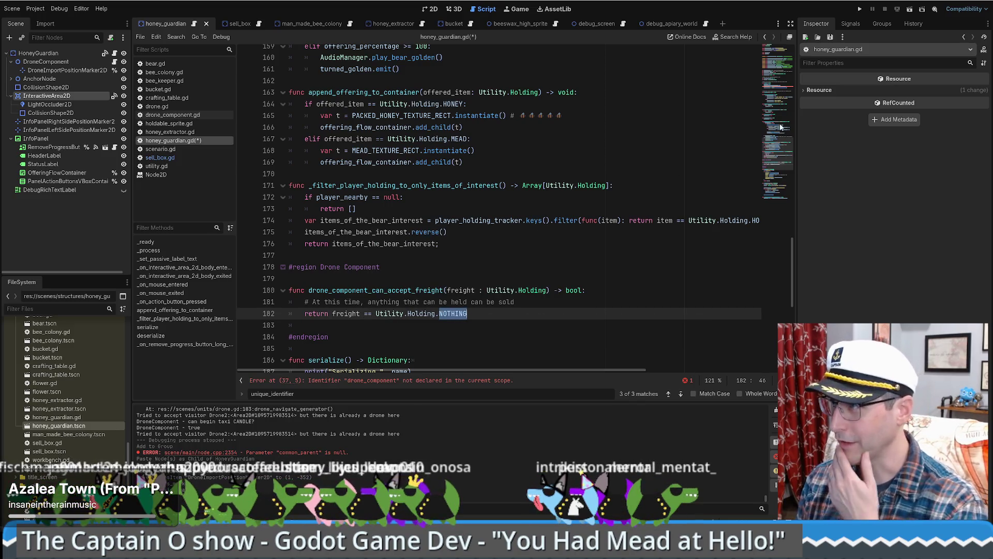
scroll(781, 165, "down", 4)
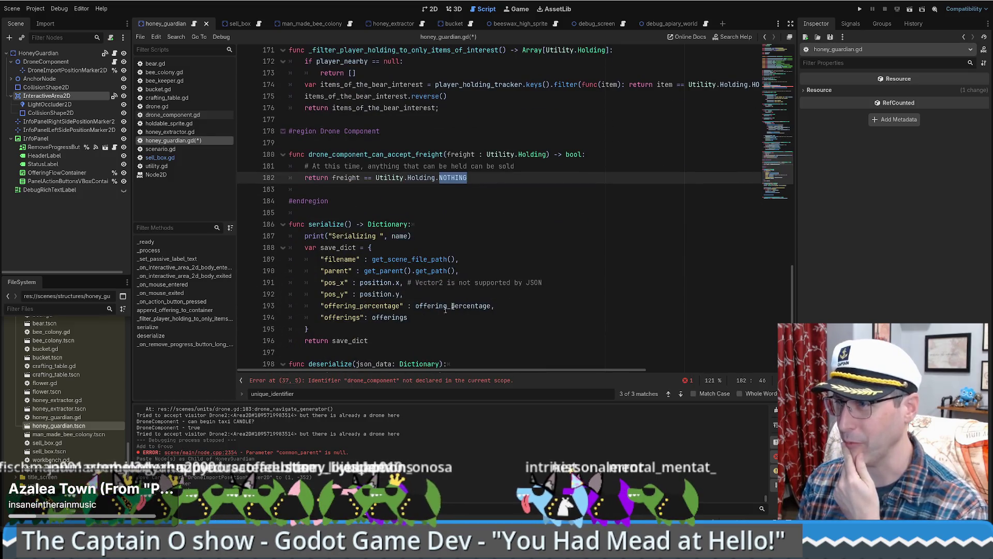
scroll(513, 285, "down", 4)
scroll(515, 284, "up", 11)
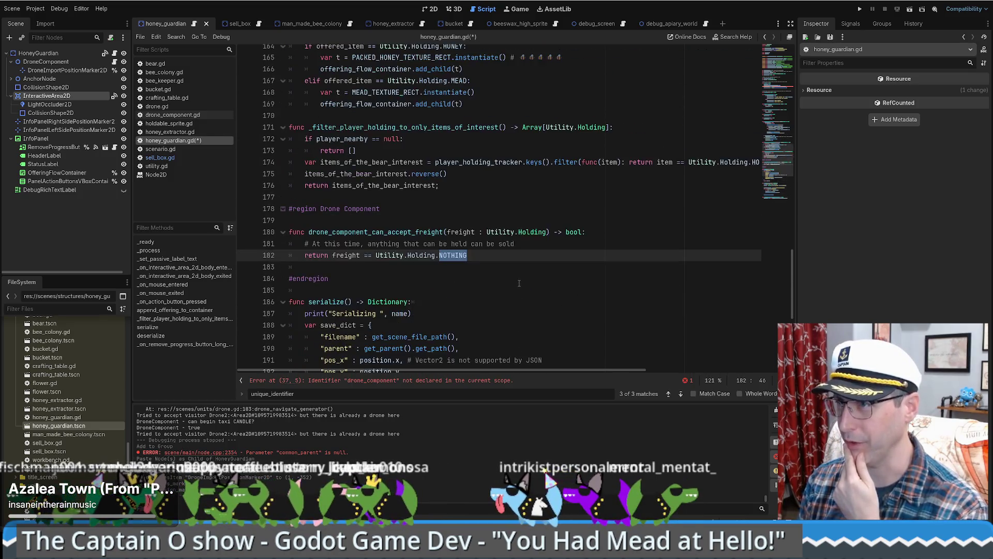
scroll(524, 284, "up", 5)
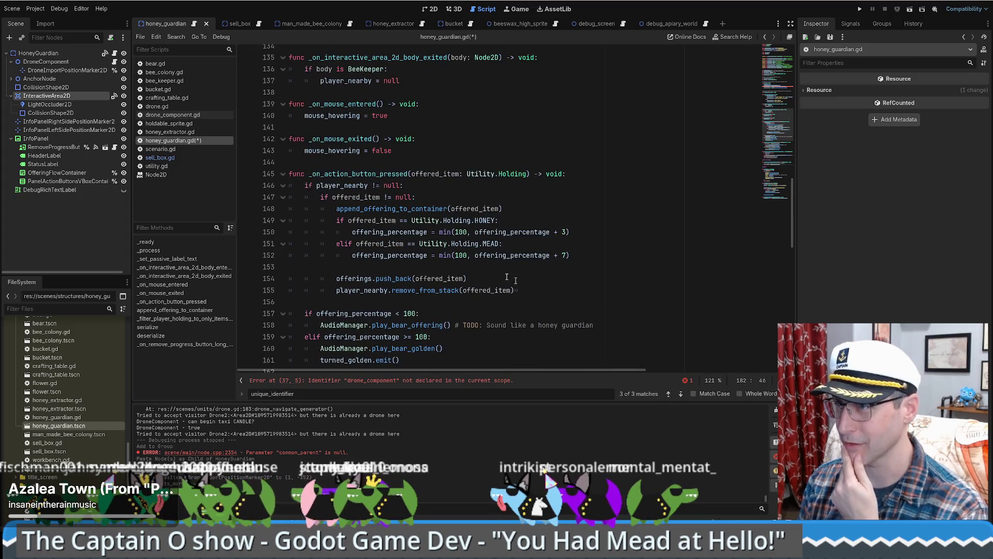
left_click(355, 174)
scroll(357, 182, "up", 6)
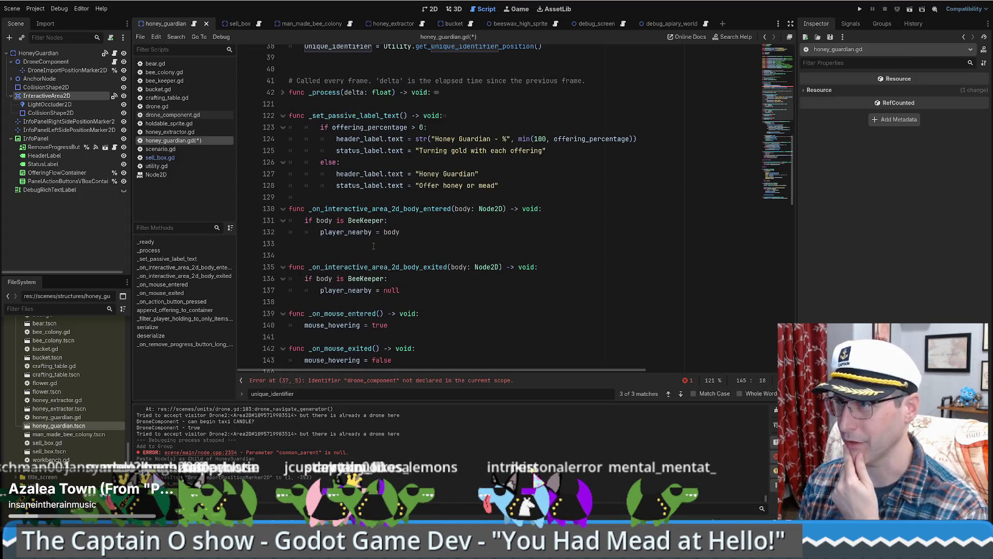
scroll(373, 246, "up", 8)
scroll(377, 239, "down", 8)
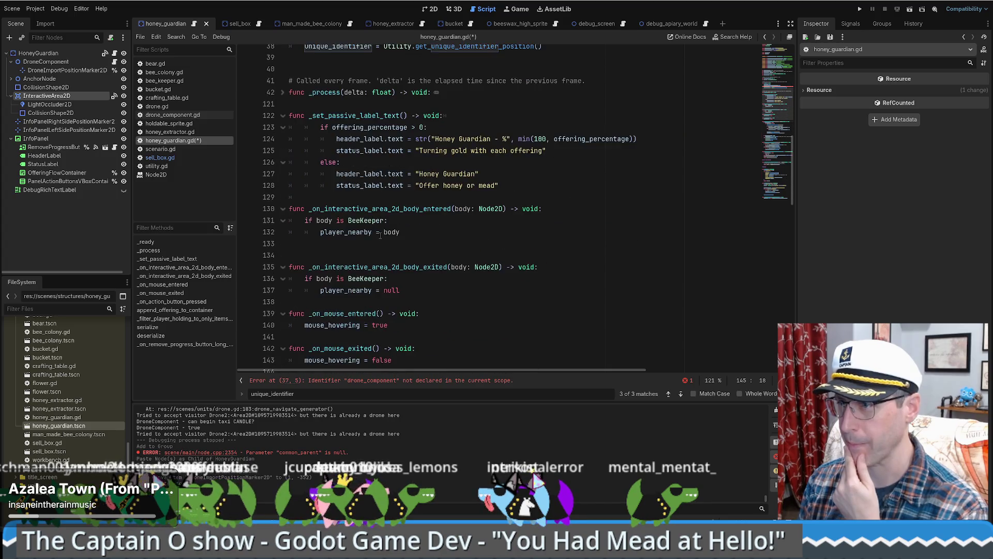
scroll(380, 235, "down", 3)
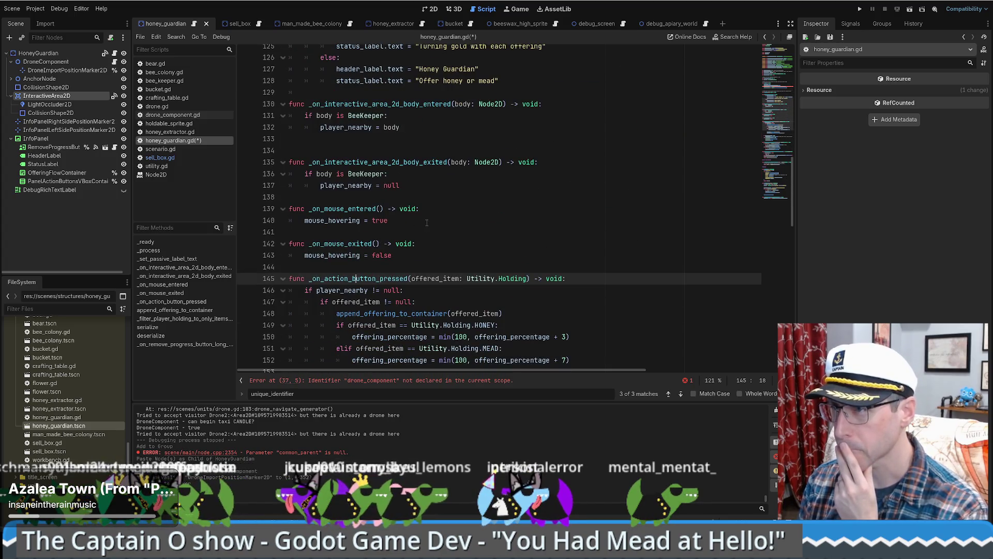
scroll(430, 222, "up", 5)
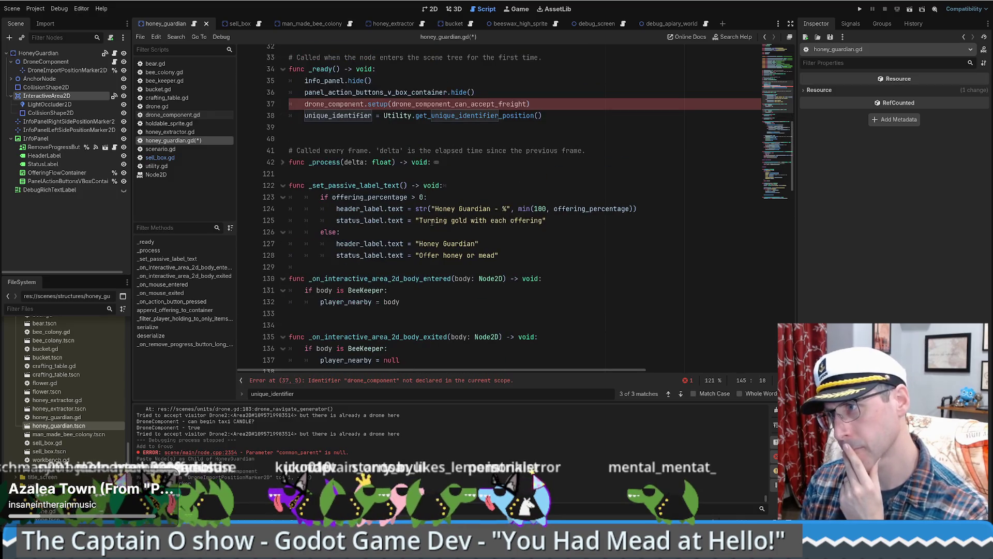
scroll(432, 221, "up", 5)
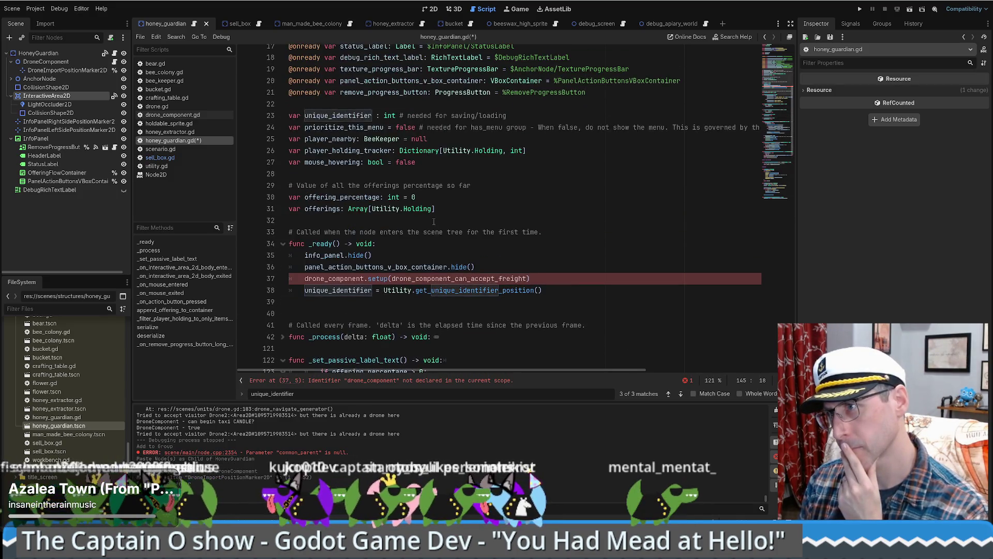
scroll(434, 222, "down", 4)
left_click(436, 198)
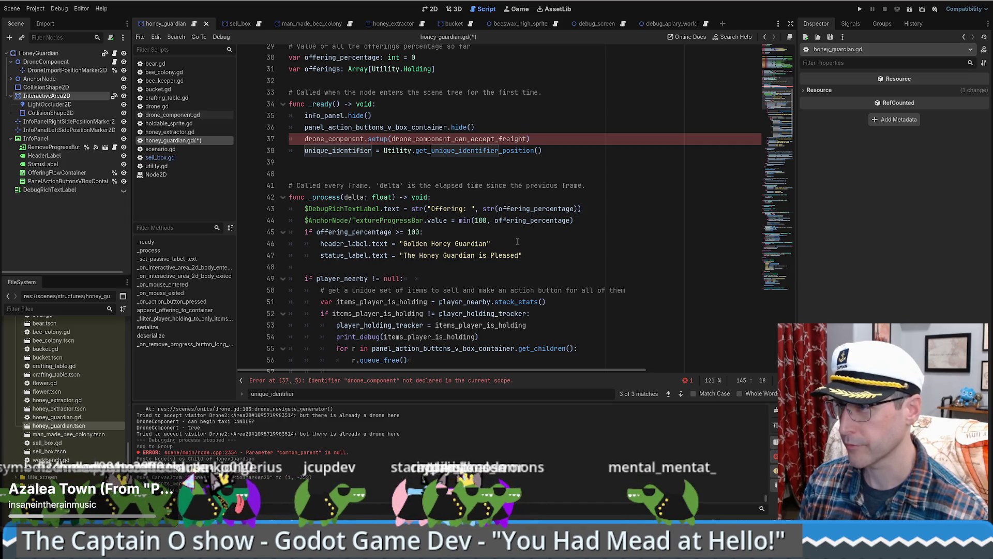
scroll(516, 242, "down", 1)
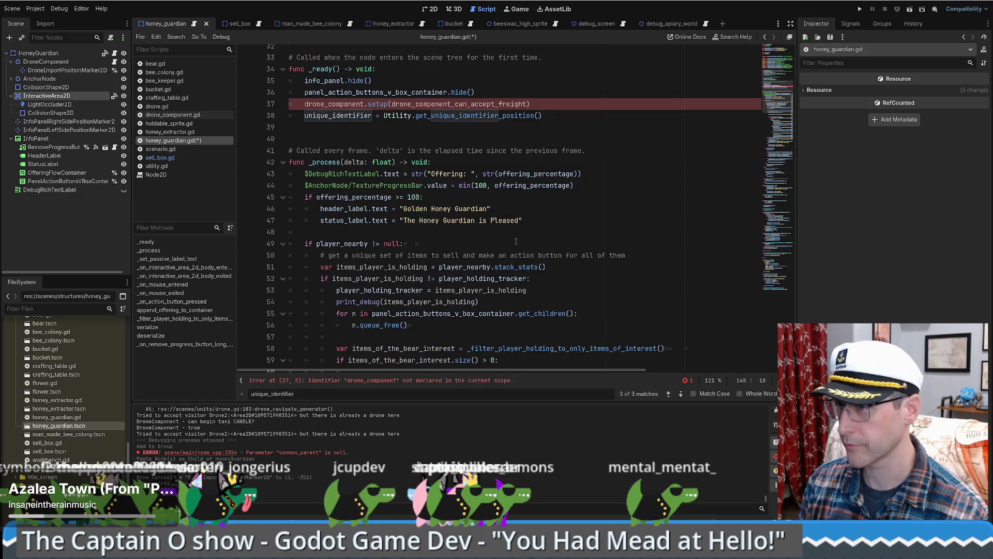
scroll(512, 241, "down", 2)
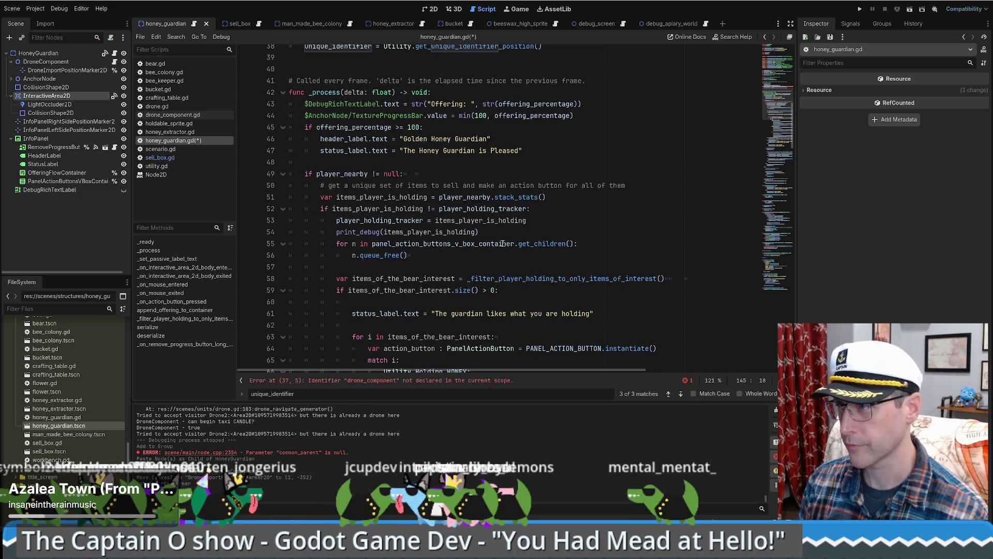
scroll(500, 241, "down", 1)
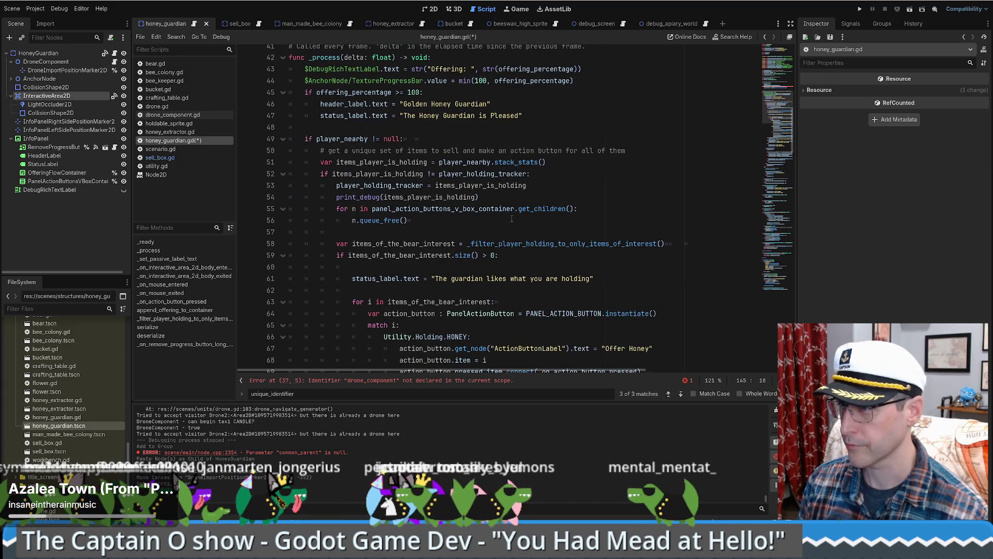
scroll(513, 218, "down", 1)
left_click(534, 213, "ctrl")
left_click(533, 210, "ctrl")
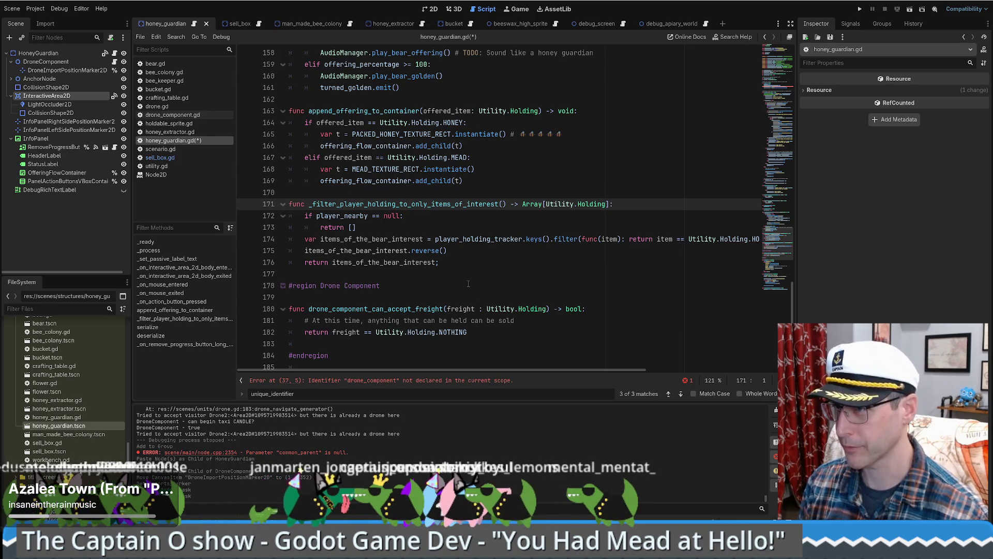
left_click_drag(479, 369, 589, 368)
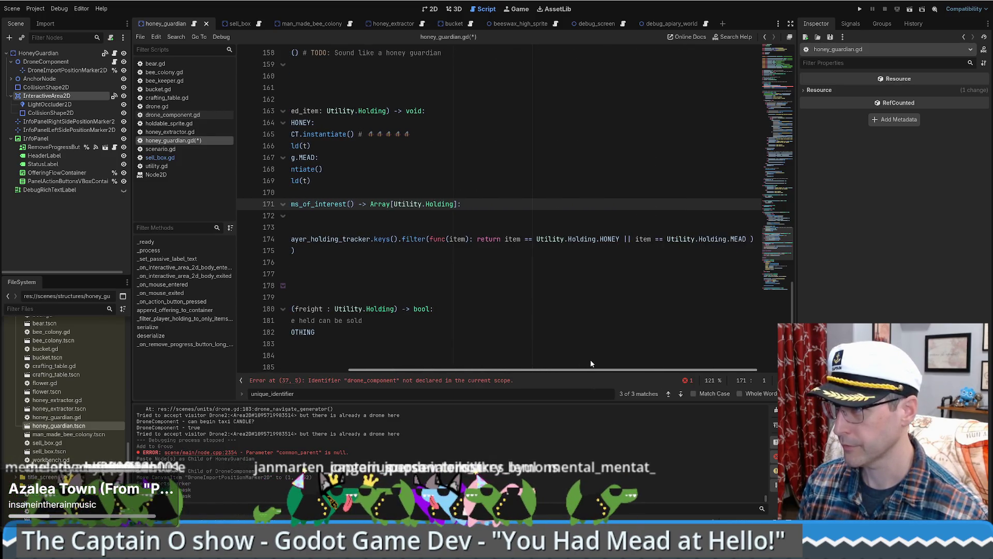
left_click(748, 239)
left_click_drag(748, 238, 521, 239)
left_click(598, 239)
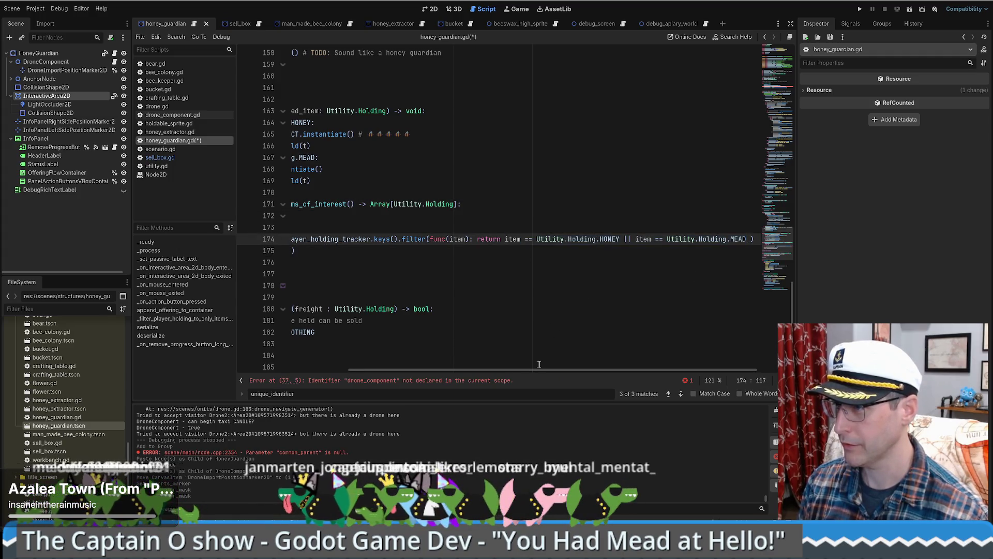
key("alt+Left")
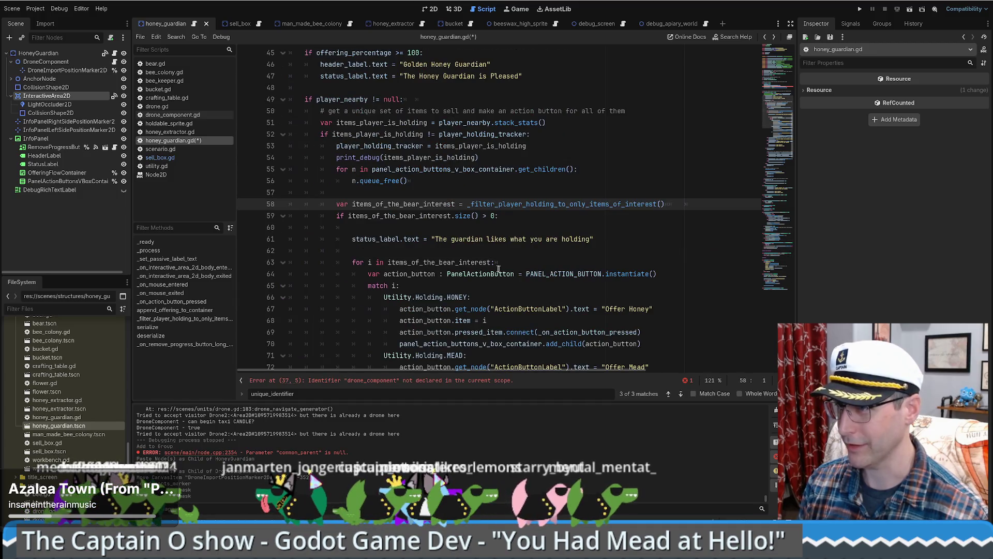
scroll(434, 262, "up", 5)
scroll(432, 262, "up", 5)
double_click(343, 227)
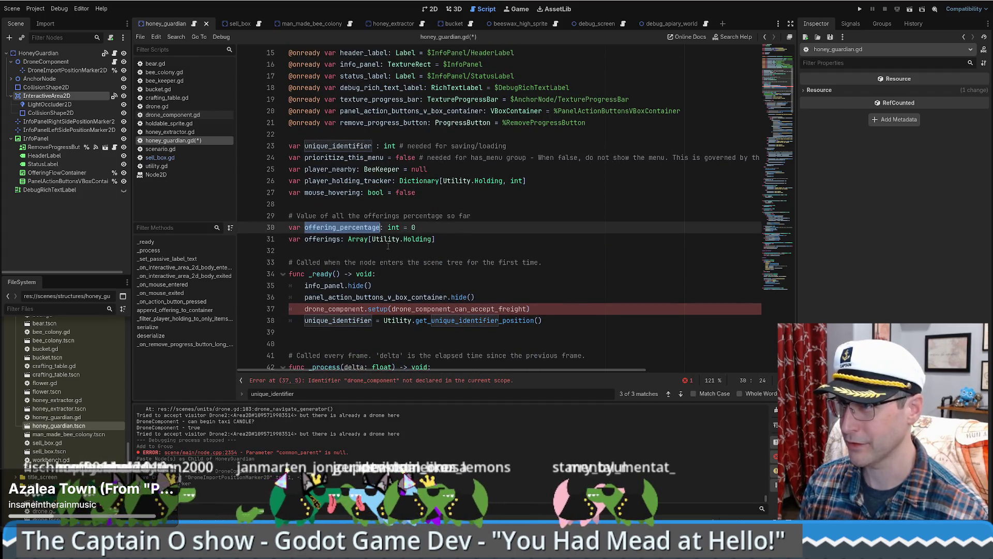
scroll(388, 245, "up", 2)
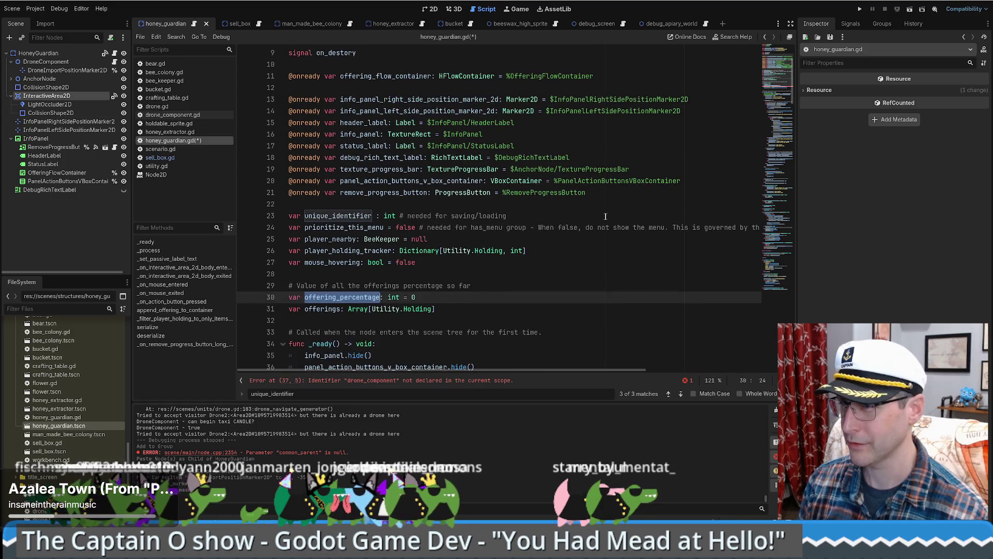
left_click(763, 281)
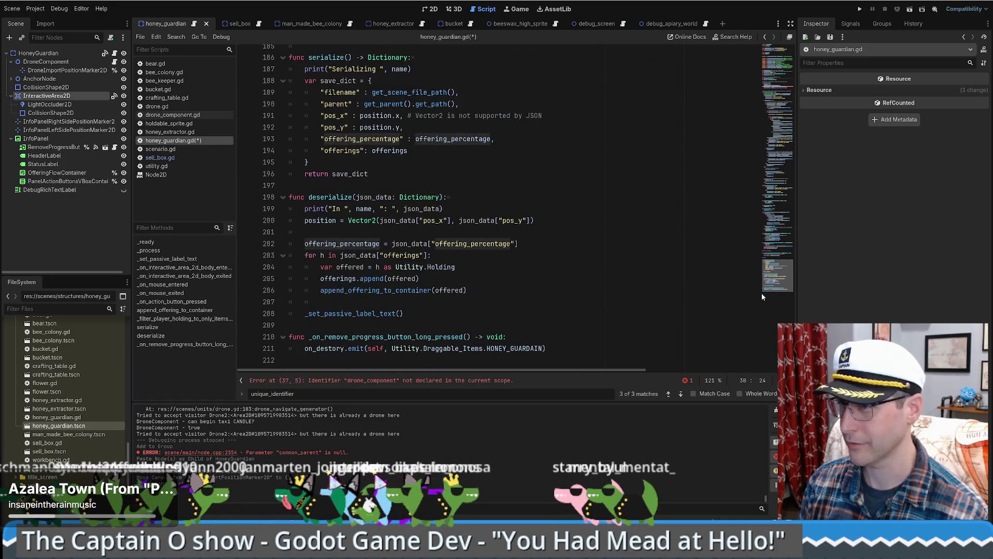
scroll(444, 284, "up", 6)
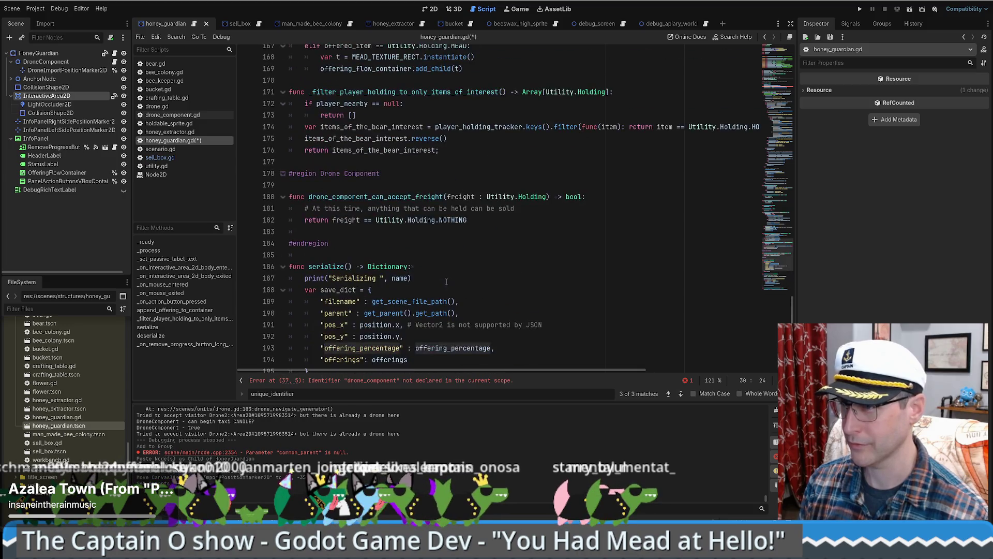
Step: Replace NOTHING with 'HONEY || freight == Utility.Holding.MEAD' on line 182
double_click(460, 221)
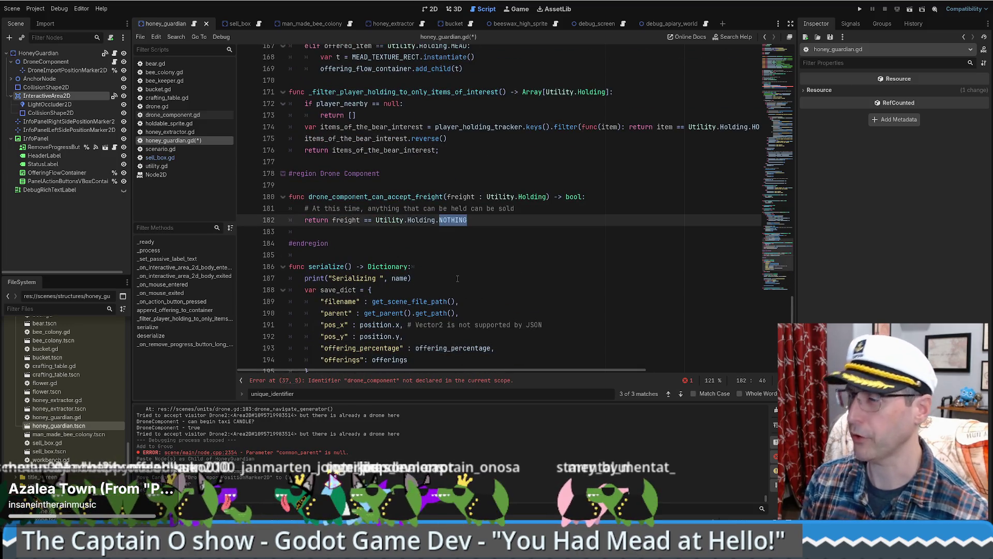
type("HONEY ||")
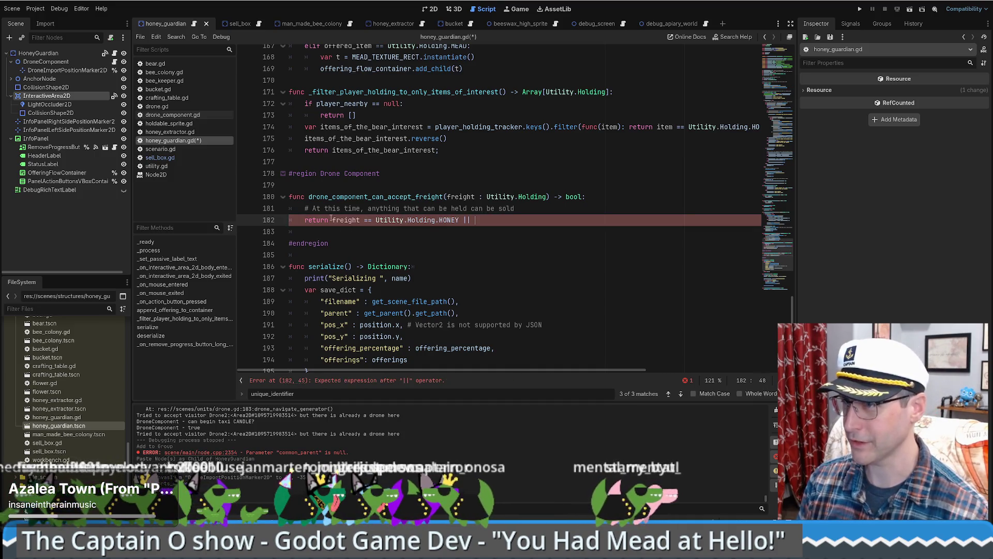
type("  freight == Utility.Holding.me")
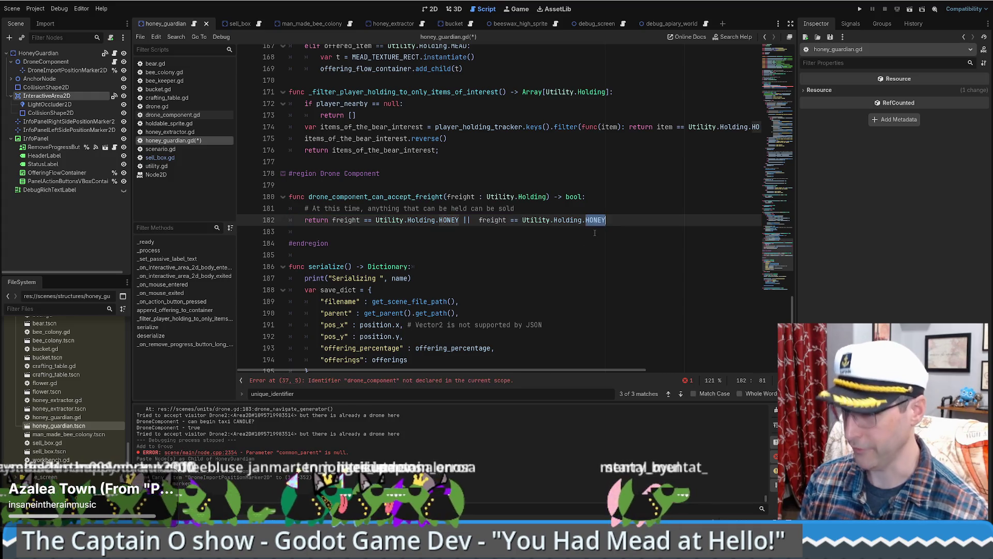
key("Down")
key("Return")
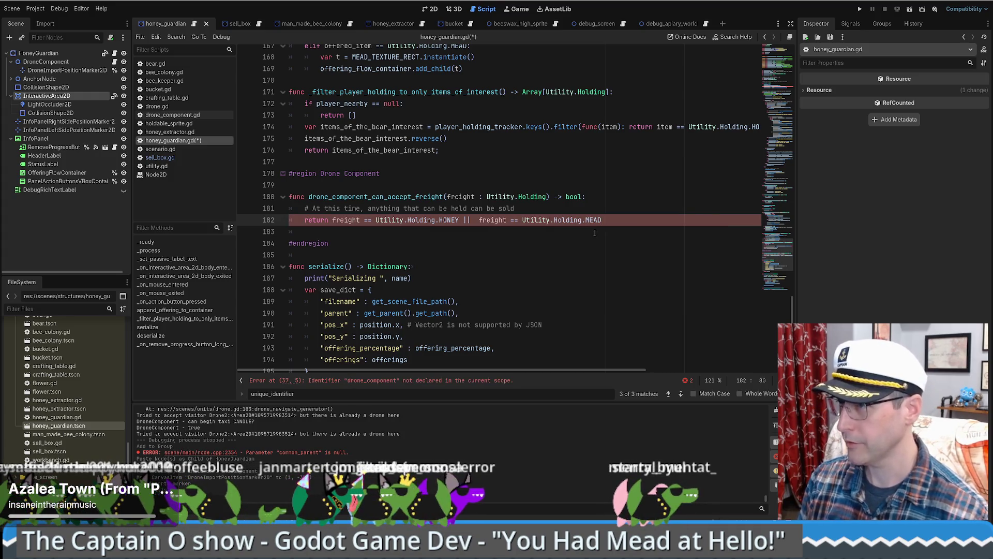
key("ctrl+Left")
key("ctrl+Left")
key("ctrl+Left")
key("BackSpace")
Step: Prefix the return with 'offering_percentage < 100 && (' and close the parenthesis
right_click(595, 233)
key("Escape")
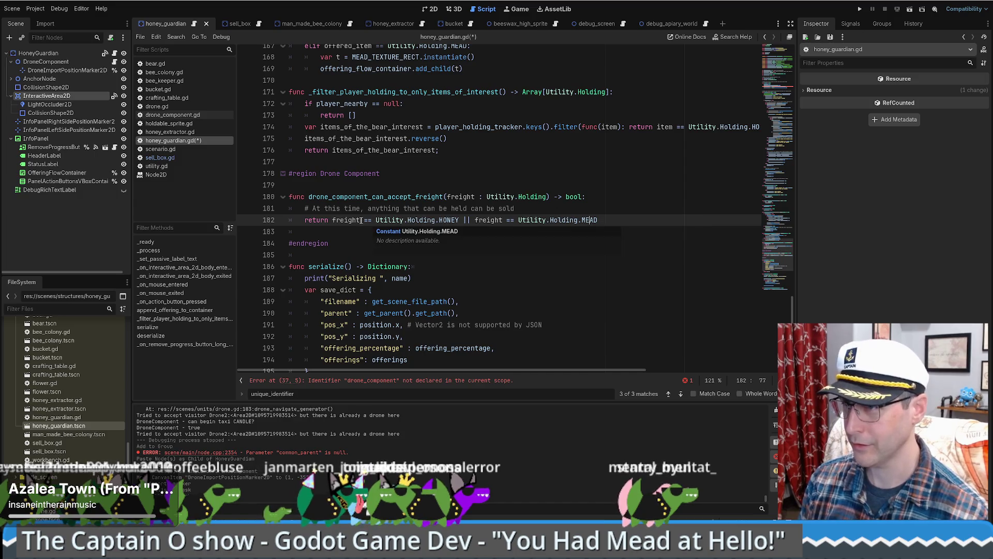
key("Home")
key("ctrl+Right")
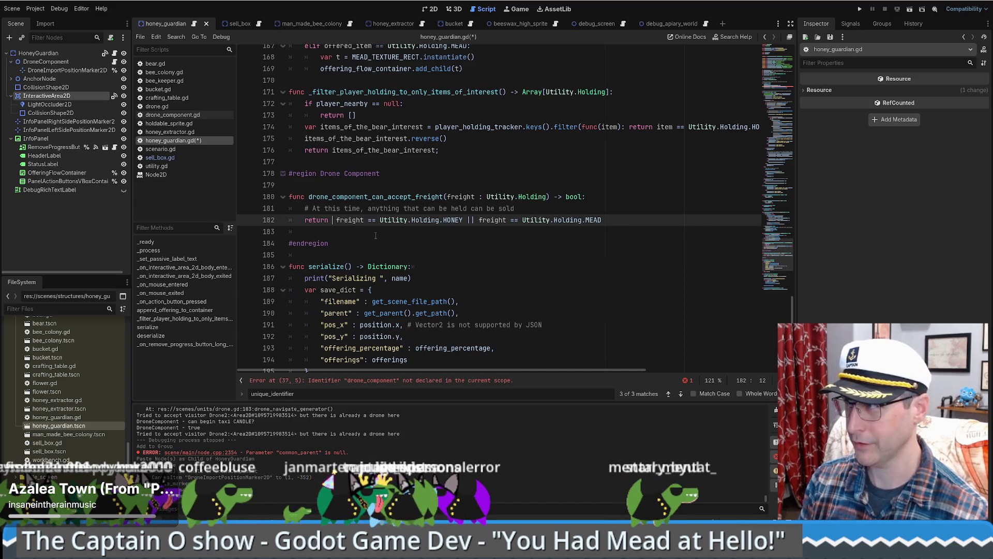
type("offering_percentage")
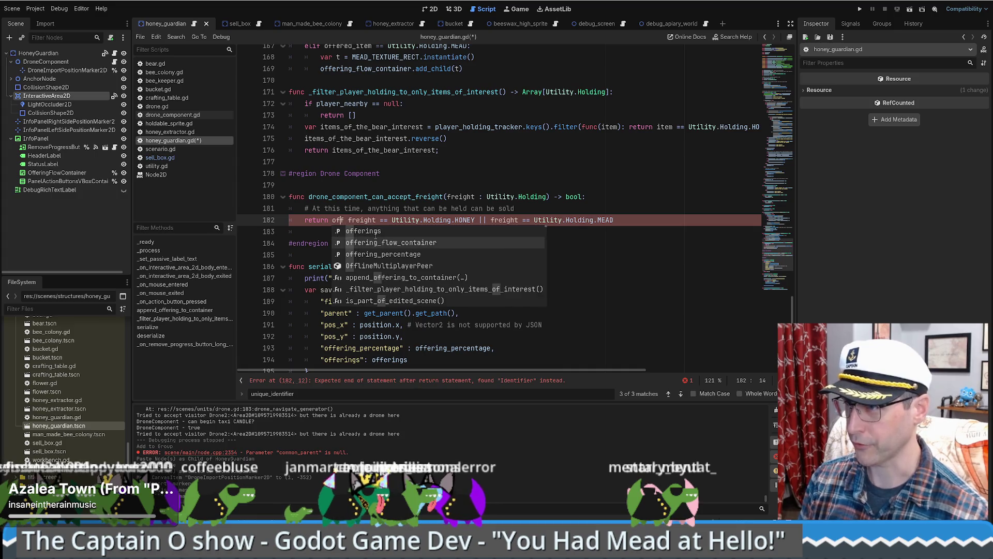
type(" < 100 && ")
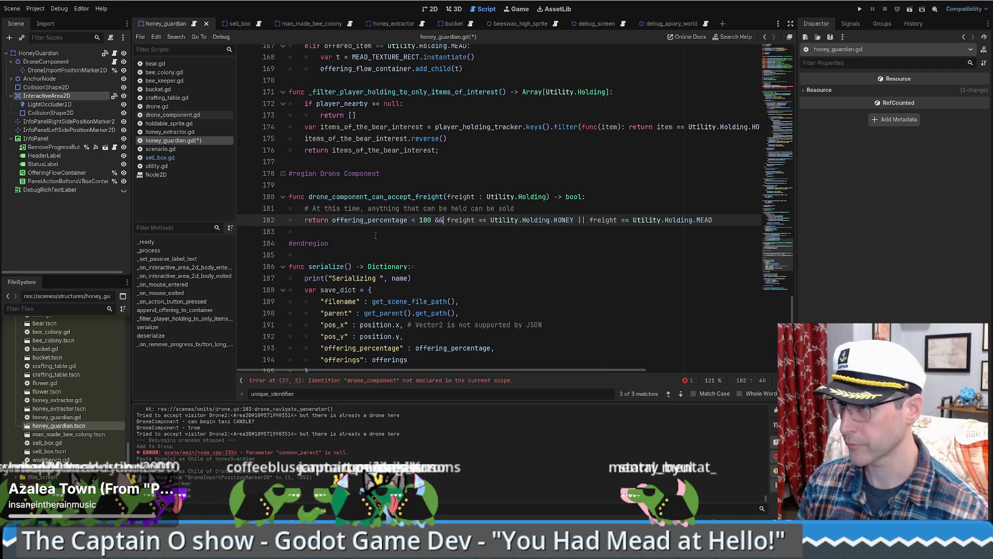
type("(")
key("End")
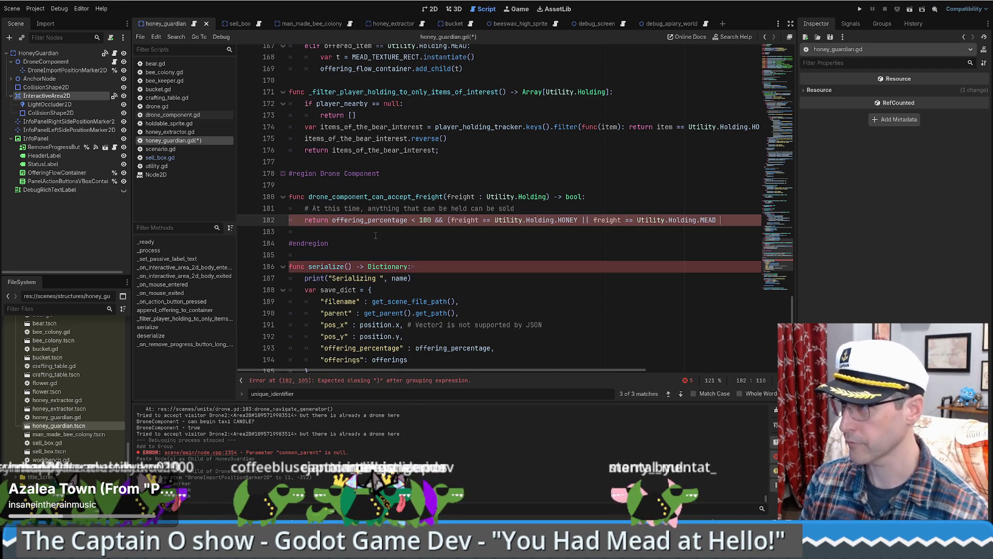
key("Left")
key("BackSpace")
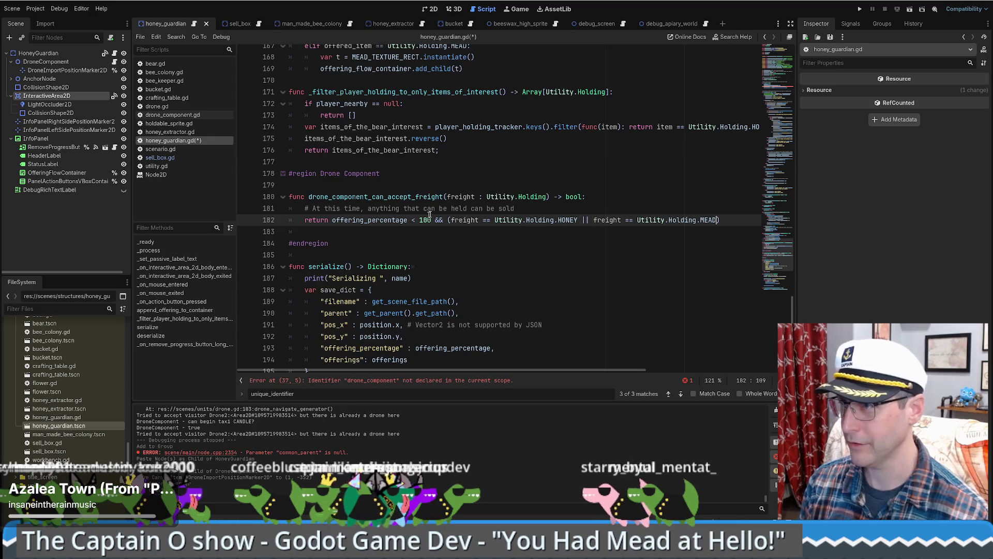
Step: Delete the outdated comment on line 181
left_click_drag(521, 207, 305, 208)
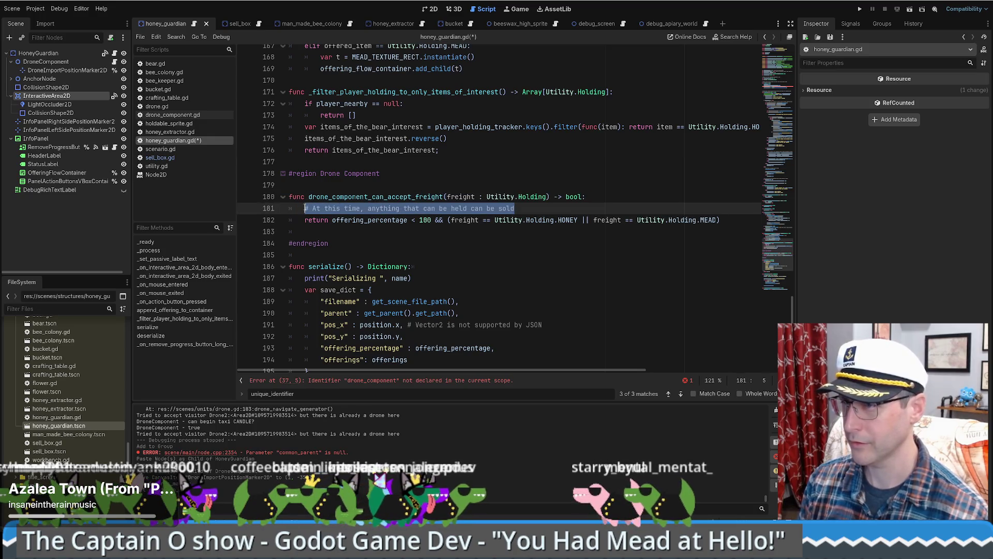
key("BackSpace")
left_click(344, 220, "ctrl")
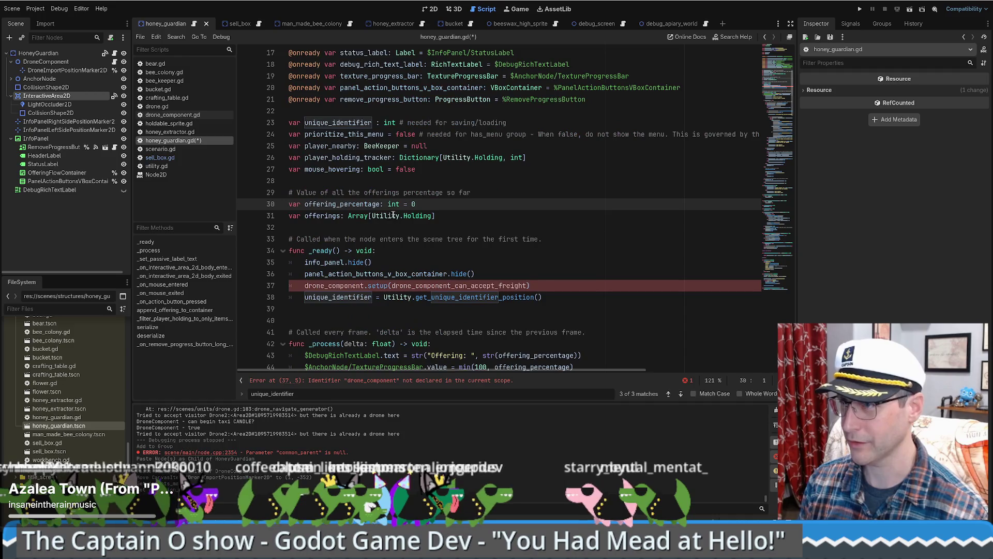
Step: Search offering_percentage and cycle through its uses, including lines 83-84 and serialize/deserialize
key("ctrl+f")
key("Return")
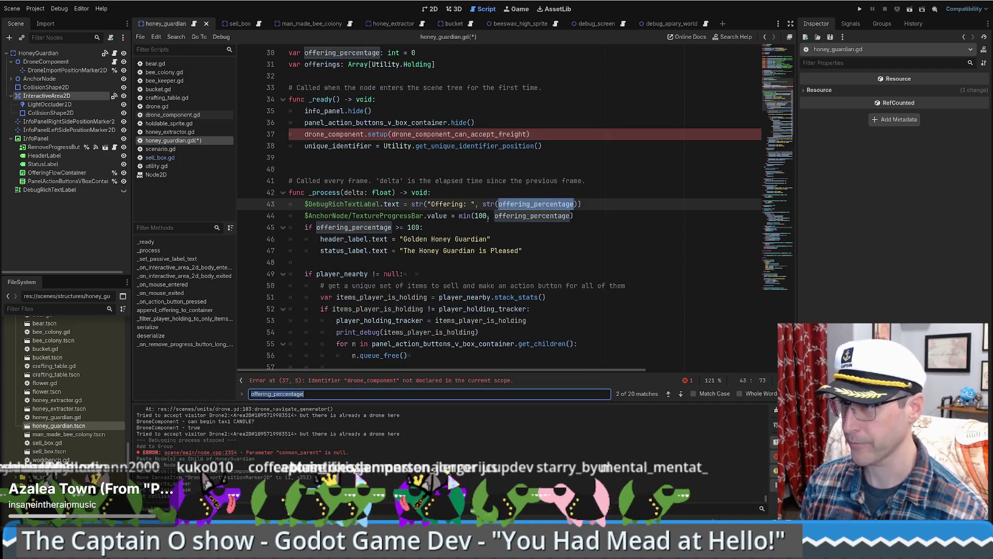
key("Return")
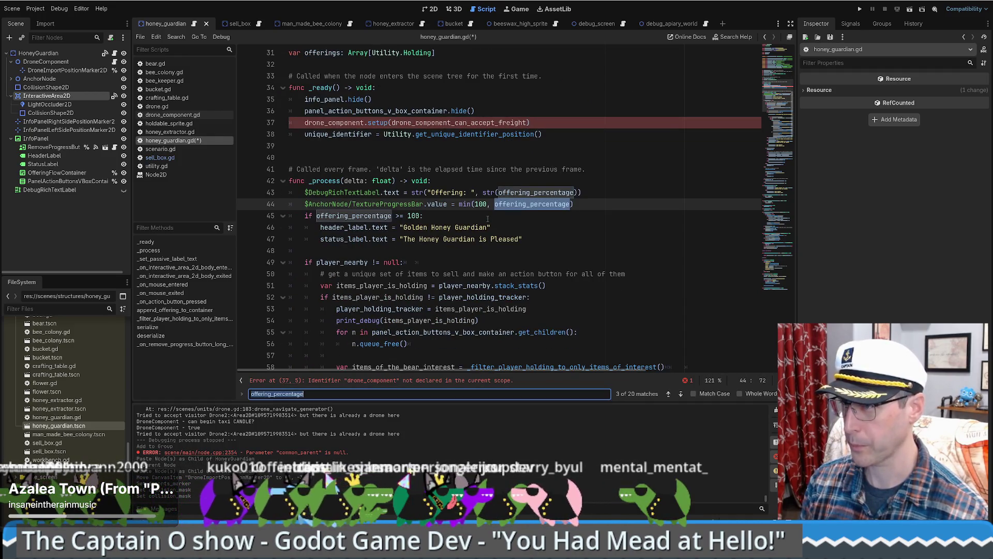
key("Return")
key("Return")
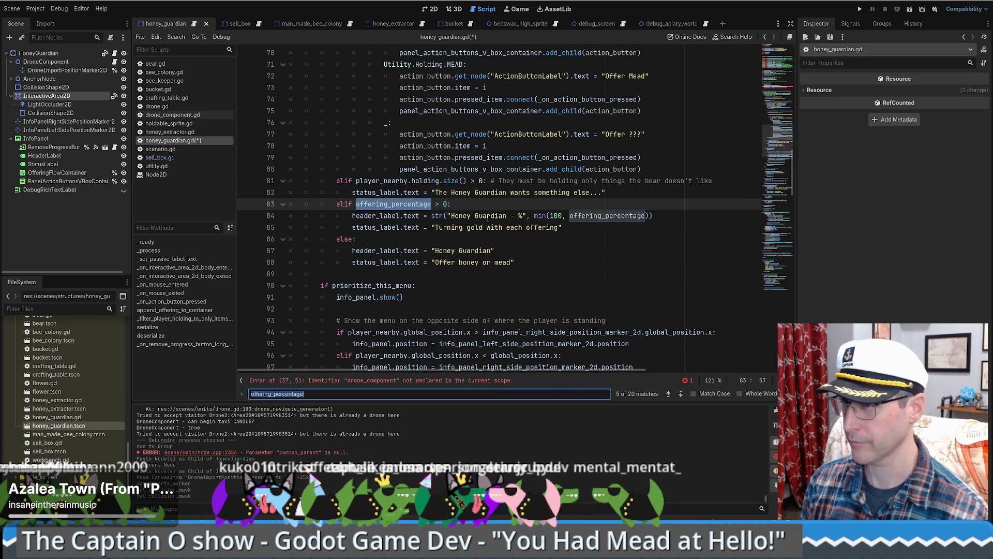
key("Return")
scroll(488, 219, "up", 6)
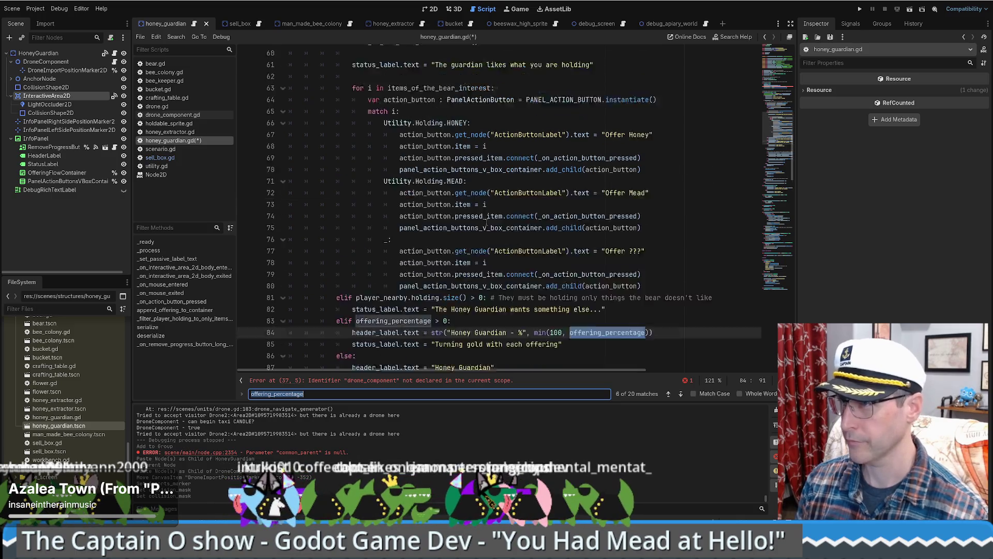
scroll(501, 231, "down", 9)
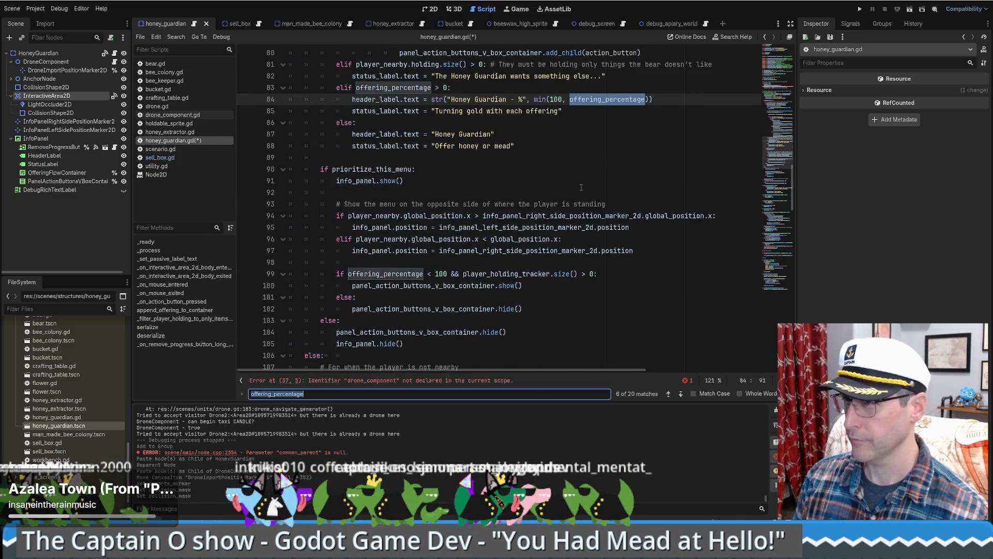
scroll(584, 193, "up", 9)
scroll(584, 214, "up", 5)
scroll(578, 225, "down", 19)
scroll(578, 225, "down", 20)
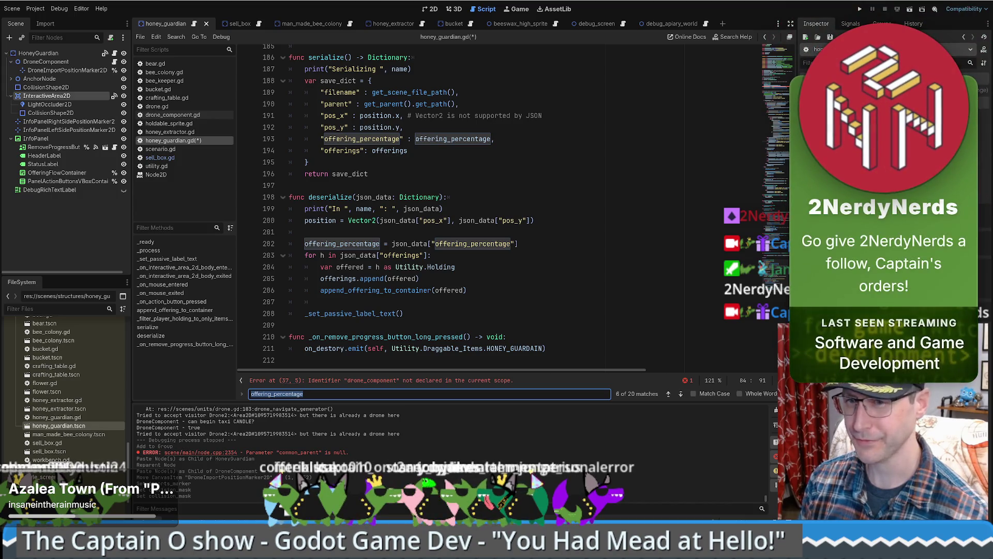
left_click(586, 233)
scroll(586, 244, "up", 2)
scroll(586, 243, "down", 2)
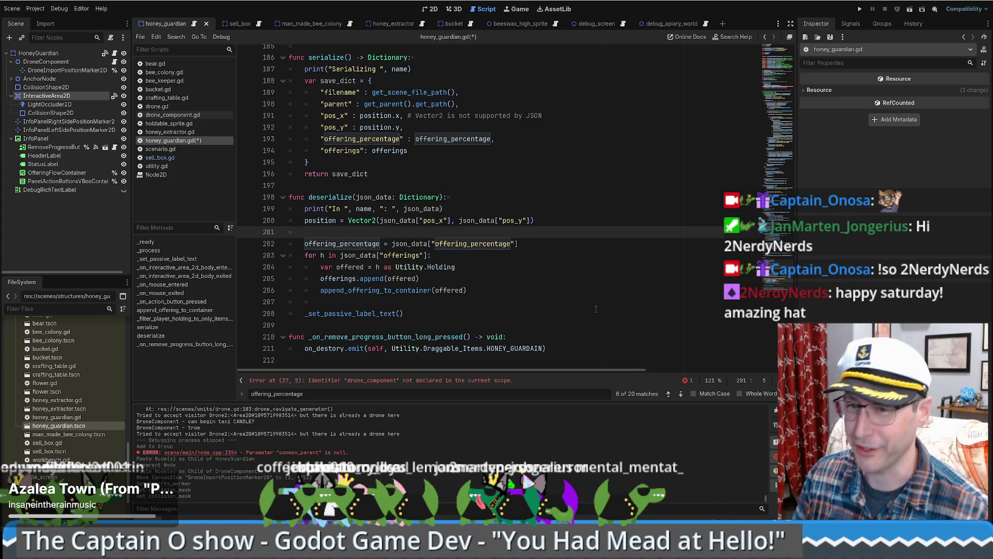
left_click(493, 268)
scroll(493, 271, "up", 2)
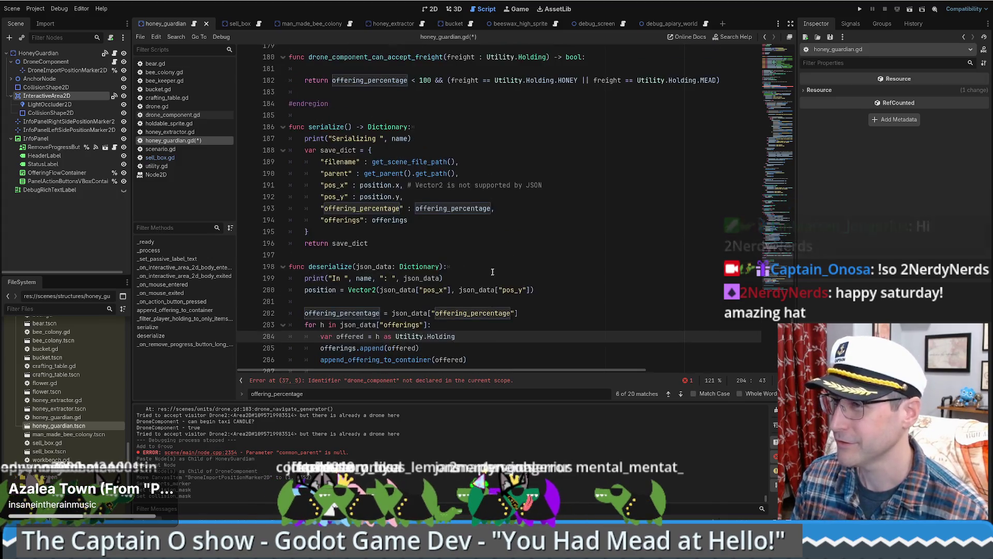
scroll(494, 272, "down", 2)
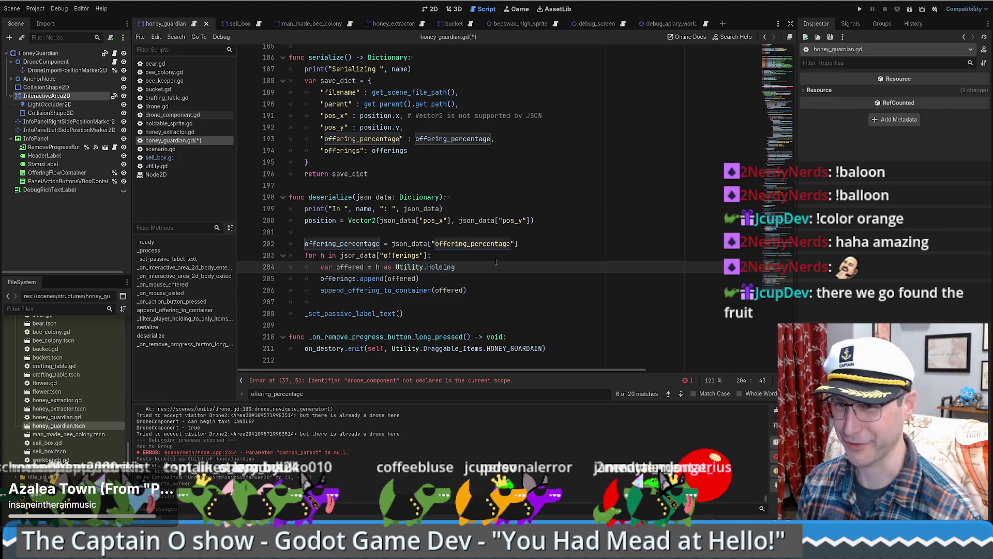
left_click(489, 278)
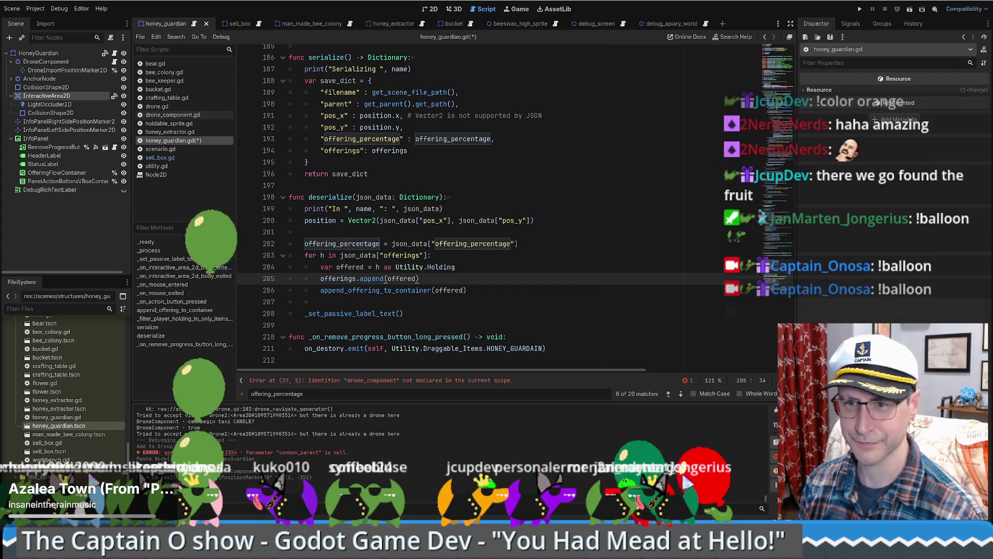
scroll(572, 200, "up", 2)
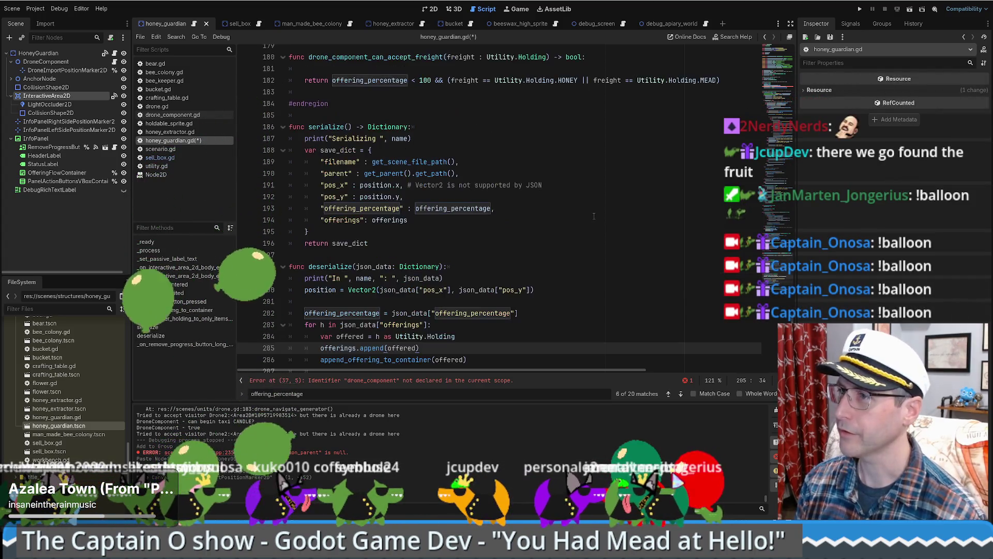
Step: Remove the empty line in drone_component_can_accept_freight, save honey_guardian.gd, and return to 2D
scroll(572, 201, "up", 2)
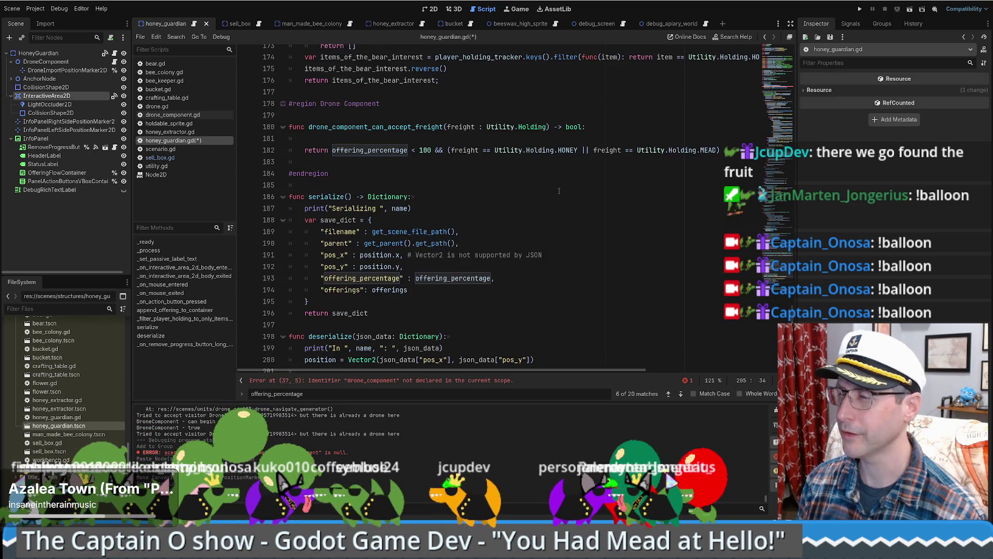
left_click(724, 150)
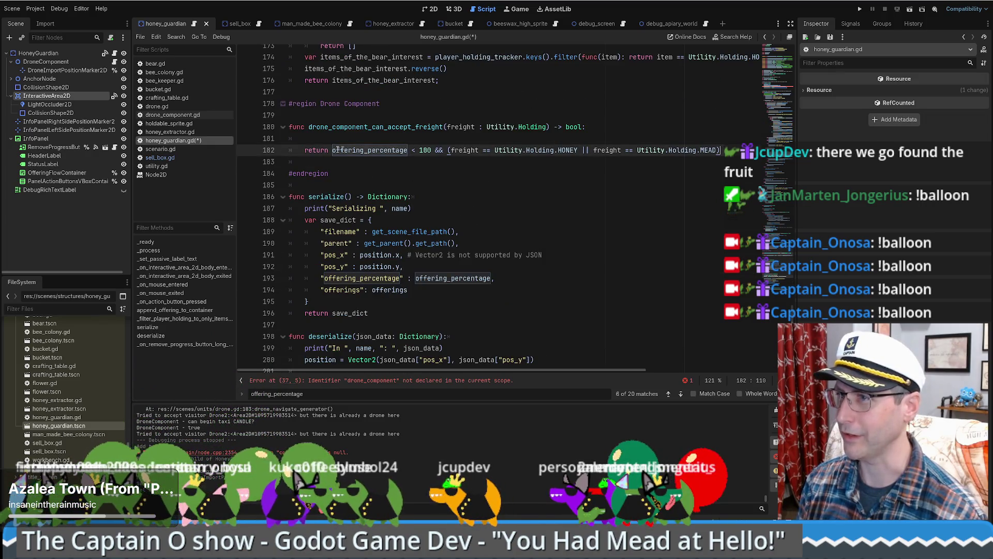
left_click(609, 129)
key("Delete")
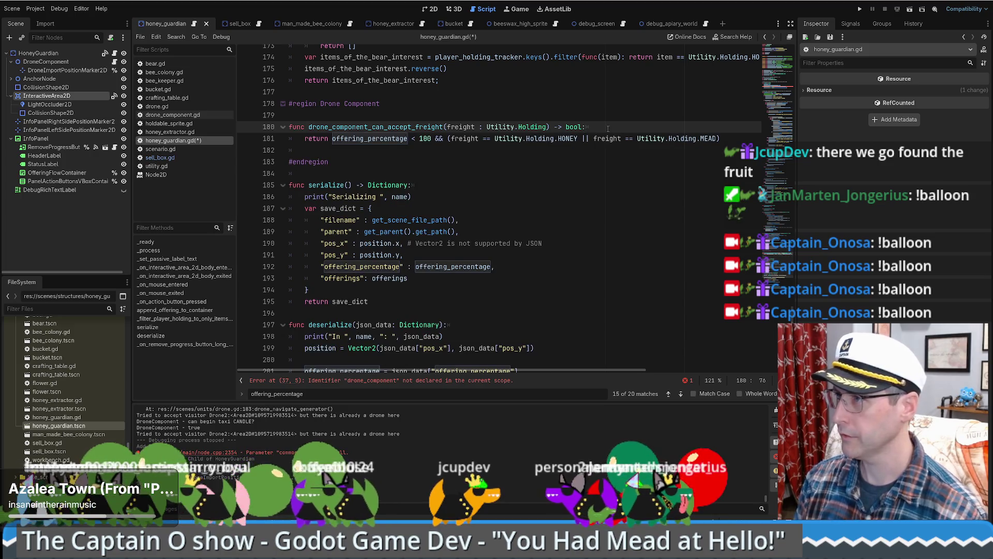
key("ctrl+s")
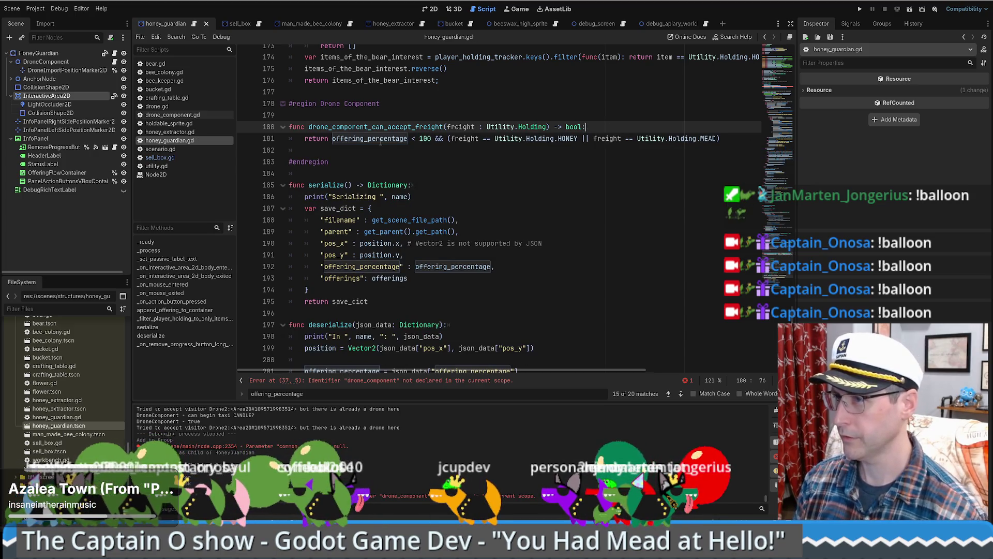
double_click(381, 139)
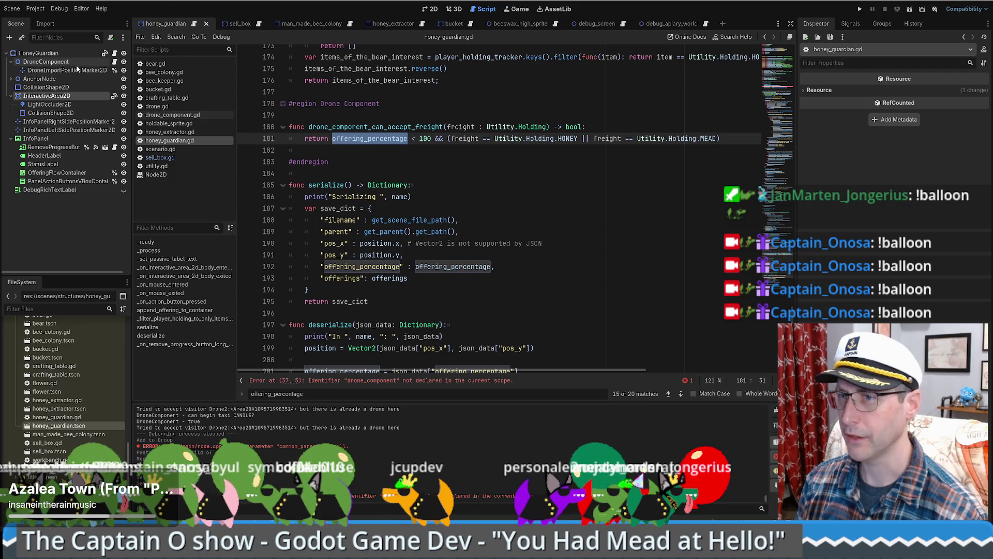
left_click(430, 9)
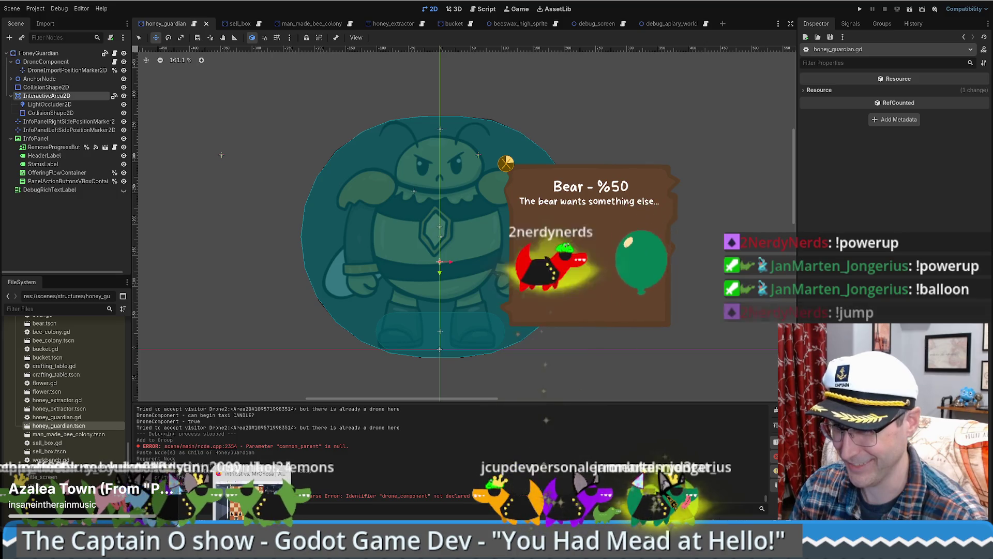
Step: In the stream overlay project's seg.gd, search for 'balloon' to reach the _spawn_balloon_for_croc command branch
key("alt+Tab")
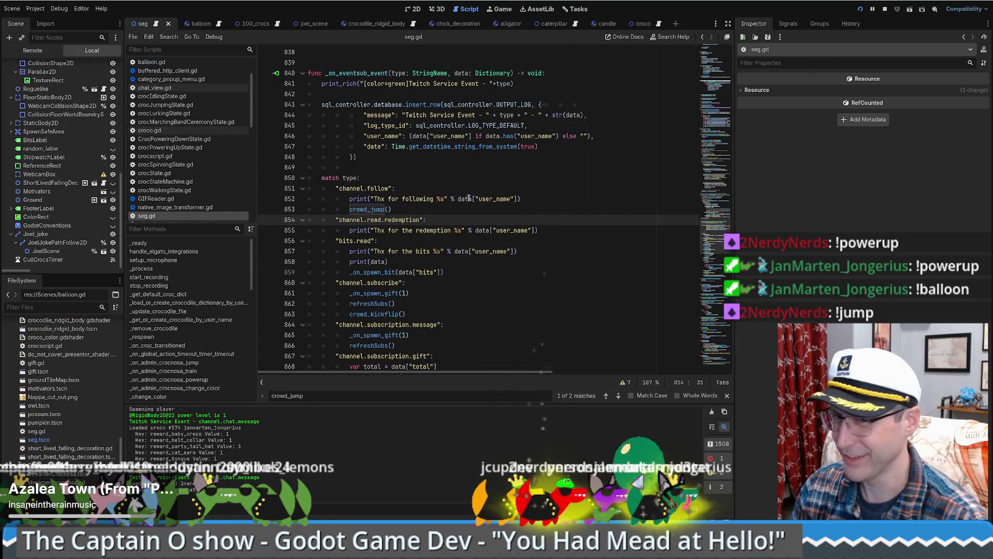
mouse_move(714, 207)
left_mouse_down()
mouse_move(711, 309)
mouse_move(712, 280)
left_mouse_up()
scroll(570, 241, "up", 10)
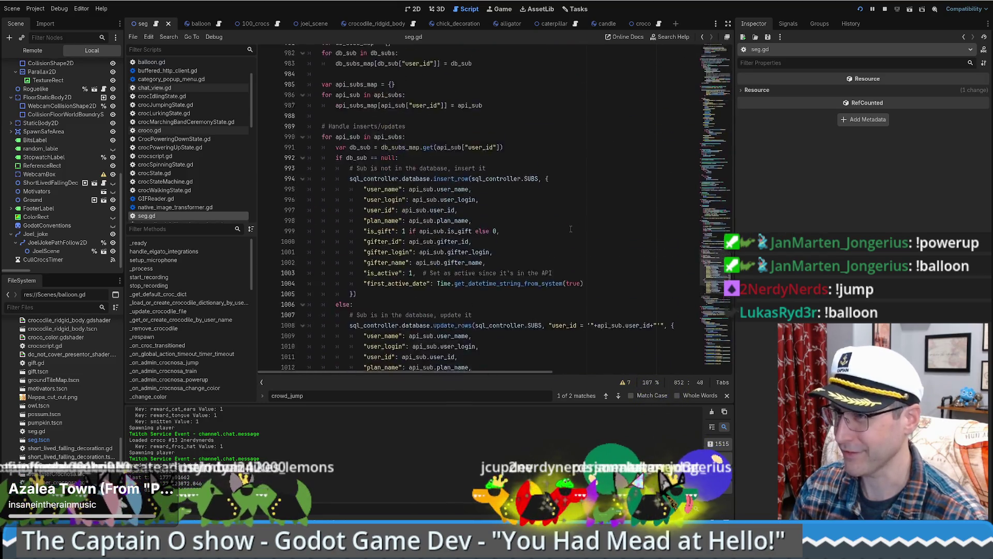
scroll(571, 241, "down", 8)
scroll(571, 241, "down", 8)
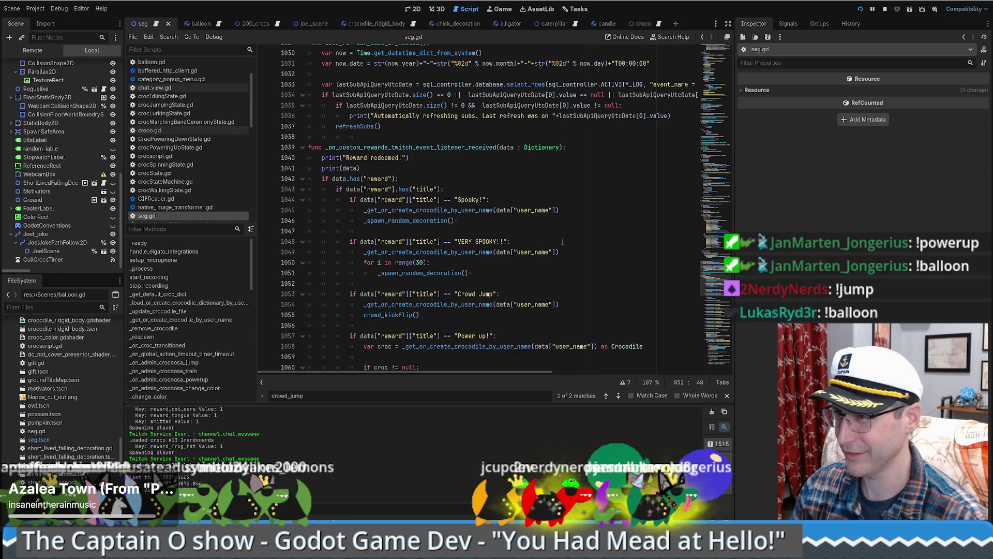
left_click(562, 242)
key("ctrl+f")
type("ballo")
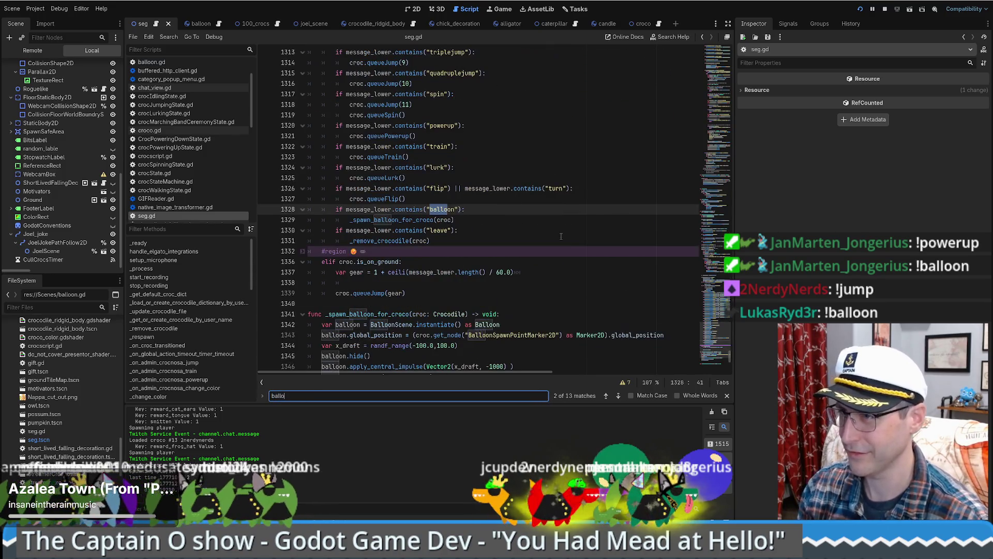